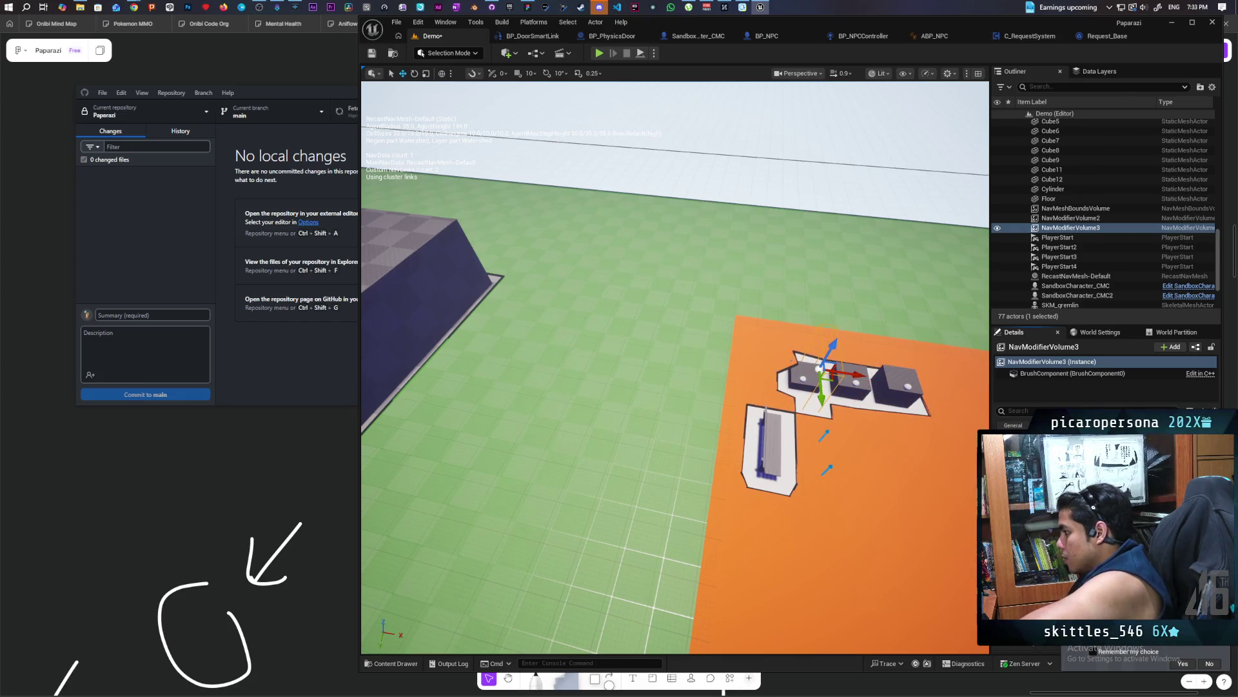
# Bring the orange platform and boxes into view and save the Demo level
pyautogui.moveTo(674, 368)
pyautogui.mouseDown()
pyautogui.moveTo(645, 322)
pyautogui.moveTo(748, 442)
pyautogui.moveTo(727, 428)
pyautogui.moveTo(704, 443)
pyautogui.mouseUp()
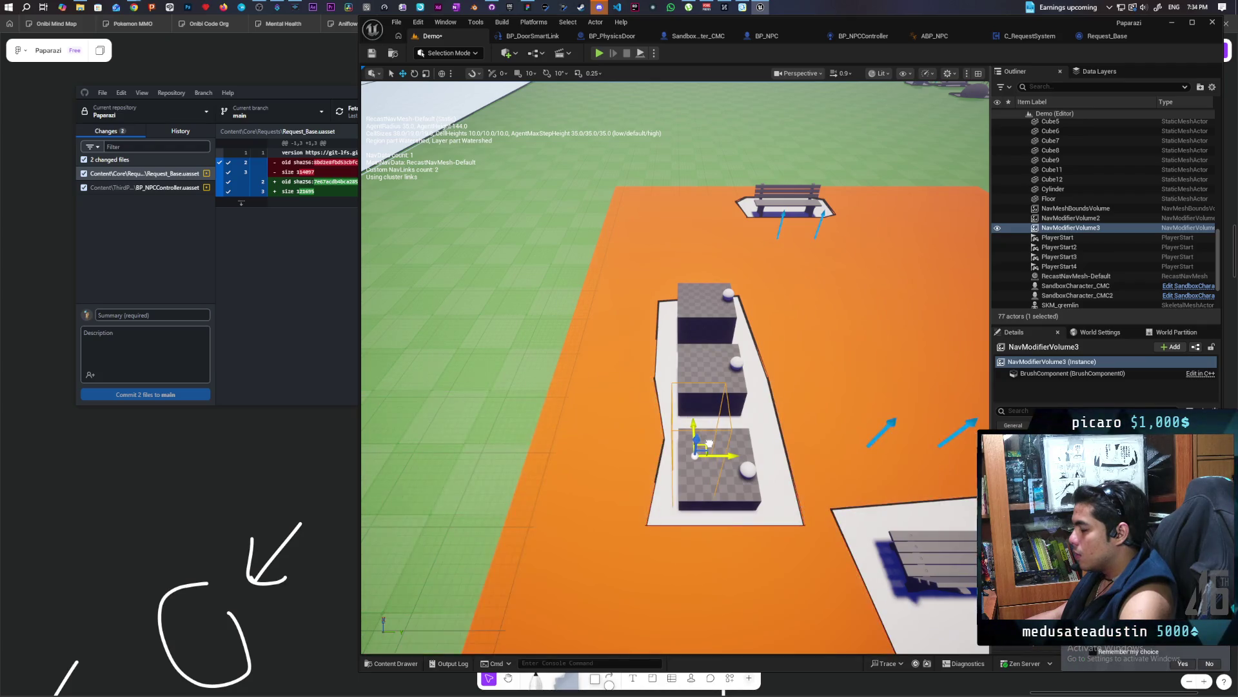
pyautogui.moveTo(703, 443); pyautogui.dragTo(658, 445)
pyautogui.moveTo(839, 451); pyautogui.dragTo(843, 497)
pyautogui.hotkey('ctrl', 's')
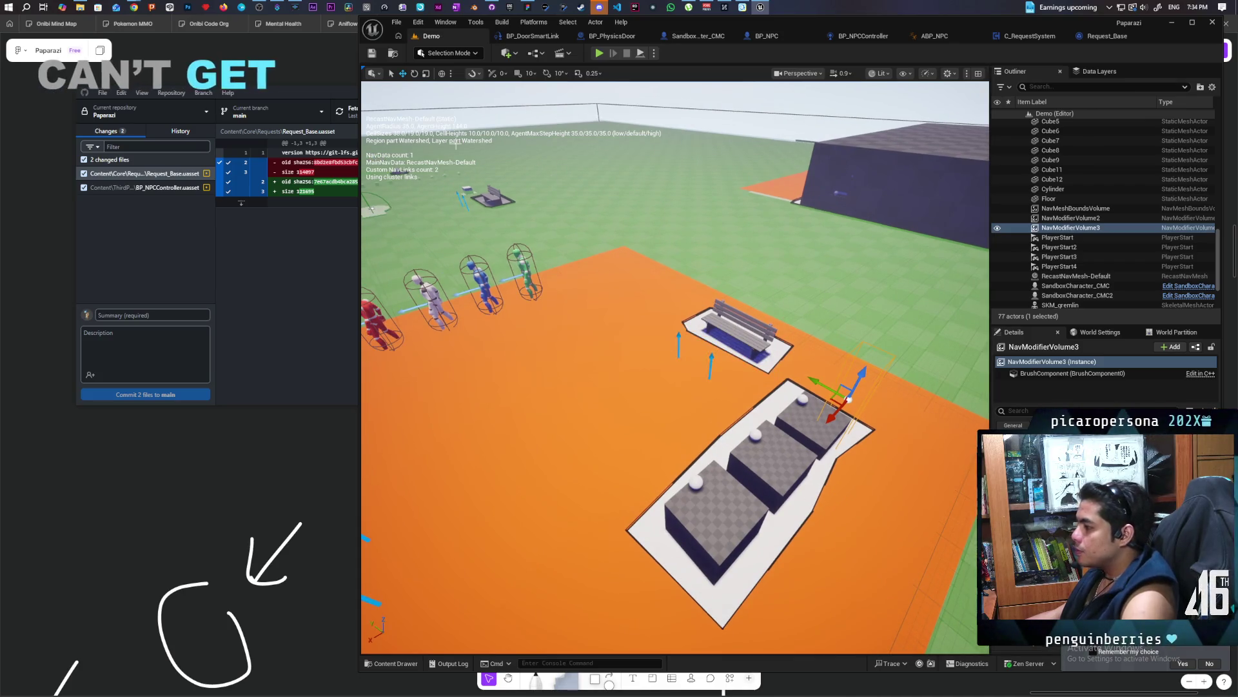
# Orbit the view past the bench and NPCs to the blue wall and NavModifierVolume3
pyautogui.moveTo(675, 368)
pyautogui.mouseDown()
pyautogui.moveTo(567, 403)
pyautogui.moveTo(732, 419)
pyautogui.mouseUp()
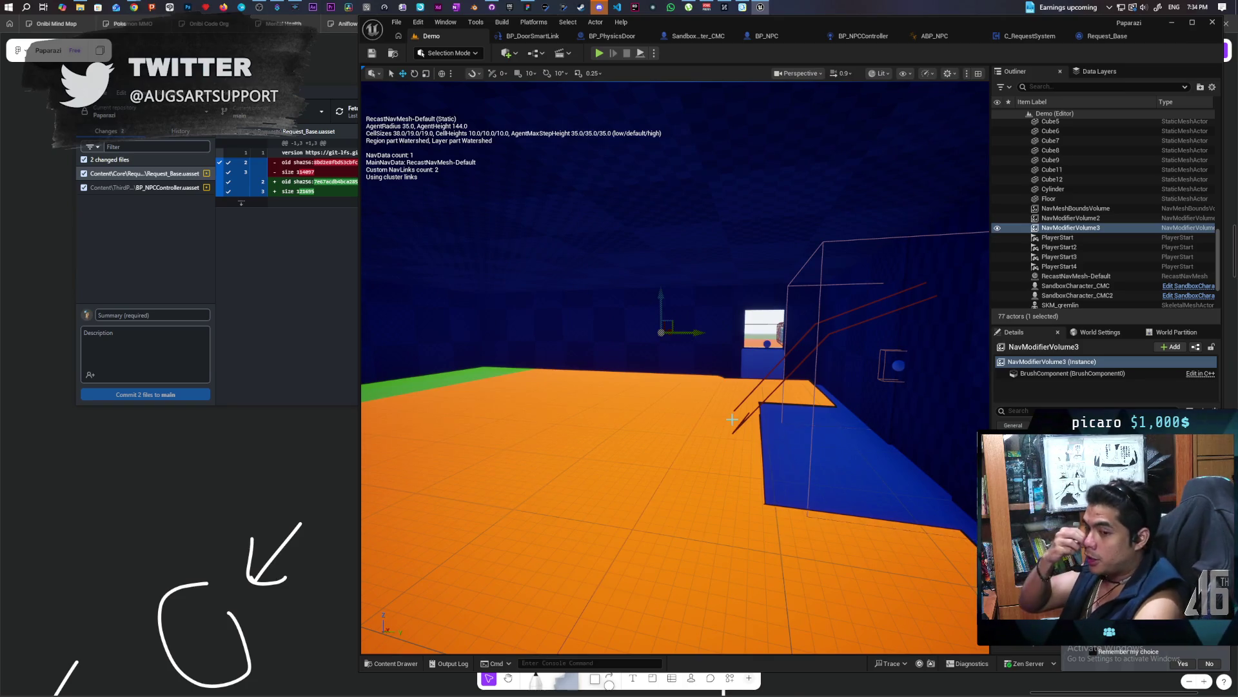
pyautogui.moveTo(785, 420); pyautogui.dragTo(771, 424)
pyautogui.moveTo(883, 401)
pyautogui.mouseDown()
pyautogui.moveTo(864, 413)
pyautogui.moveTo(838, 387)
pyautogui.moveTo(882, 401)
pyautogui.moveTo(825, 413)
pyautogui.moveTo(748, 383)
pyautogui.moveTo(718, 390)
pyautogui.moveTo(766, 408)
pyautogui.mouseUp()
pyautogui.moveTo(605, 393)
pyautogui.mouseDown()
pyautogui.moveTo(597, 387)
pyautogui.moveTo(736, 397)
pyautogui.mouseUp()
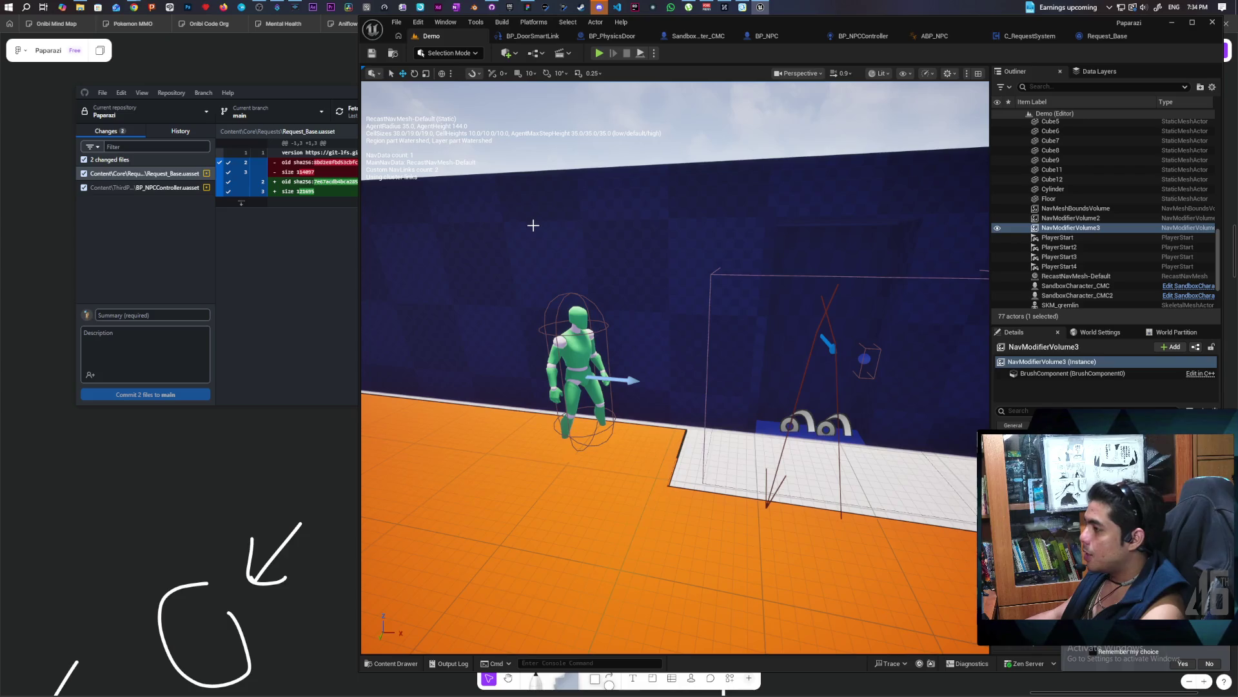
pyautogui.moveTo(526, 222); pyautogui.dragTo(526, 226)
pyautogui.moveTo(513, 351); pyautogui.dragTo(513, 373)
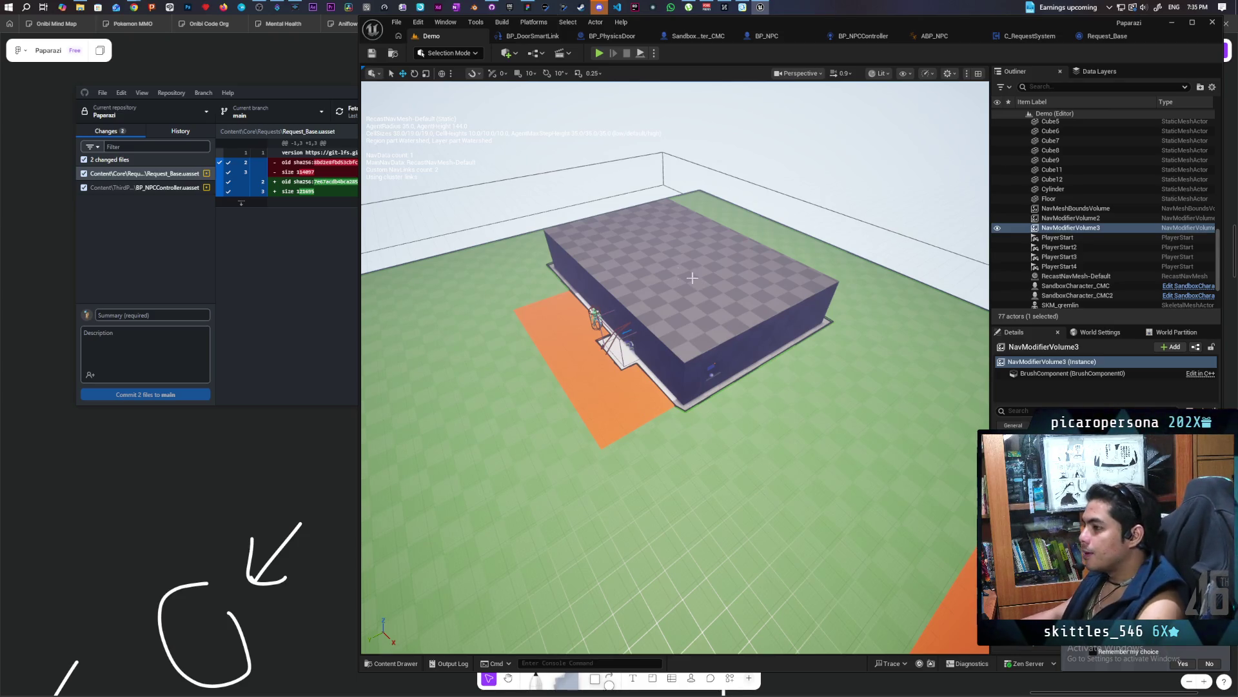
pyautogui.moveTo(549, 387)
pyautogui.mouseDown()
pyautogui.moveTo(555, 352)
pyautogui.moveTo(516, 349)
pyautogui.moveTo(516, 407)
pyautogui.moveTo(516, 361)
pyautogui.moveTo(516, 375)
pyautogui.moveTo(516, 362)
pyautogui.moveTo(464, 362)
pyautogui.moveTo(459, 316)
pyautogui.moveTo(464, 341)
pyautogui.moveTo(462, 329)
pyautogui.moveTo(452, 344)
pyautogui.moveTo(466, 354)
pyautogui.moveTo(461, 342)
pyautogui.moveTo(422, 346)
pyautogui.mouseUp()
pyautogui.press('f')
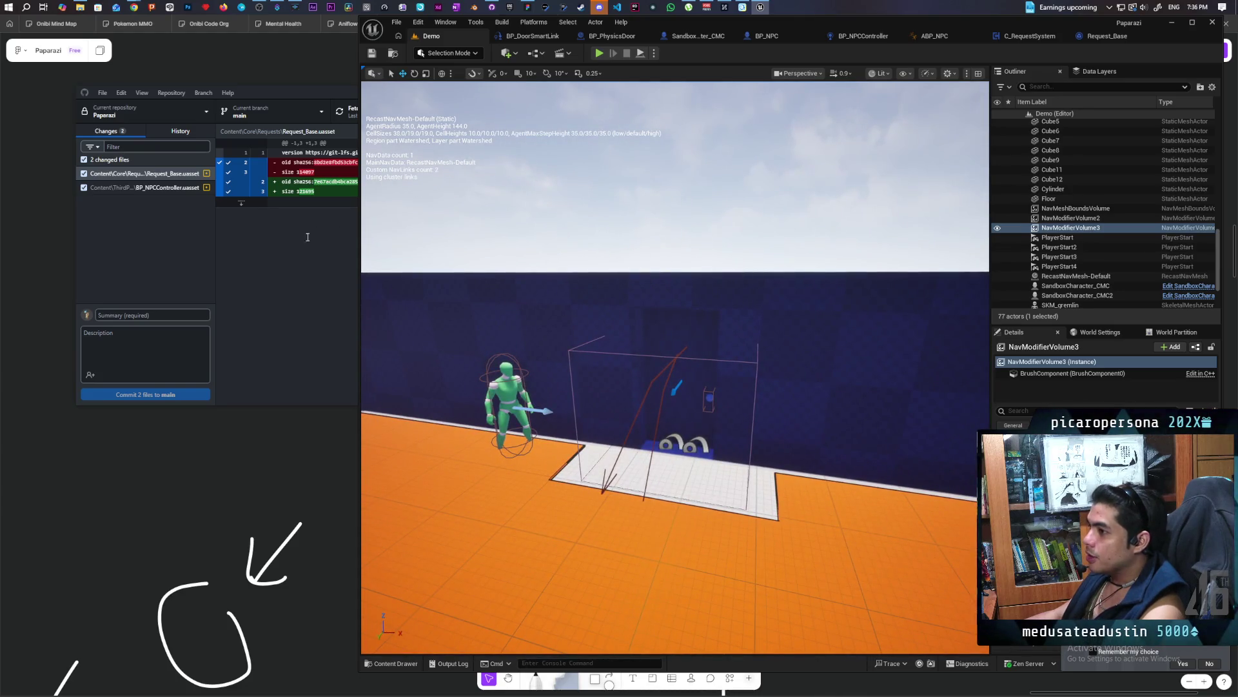
pyautogui.click(176, 314)
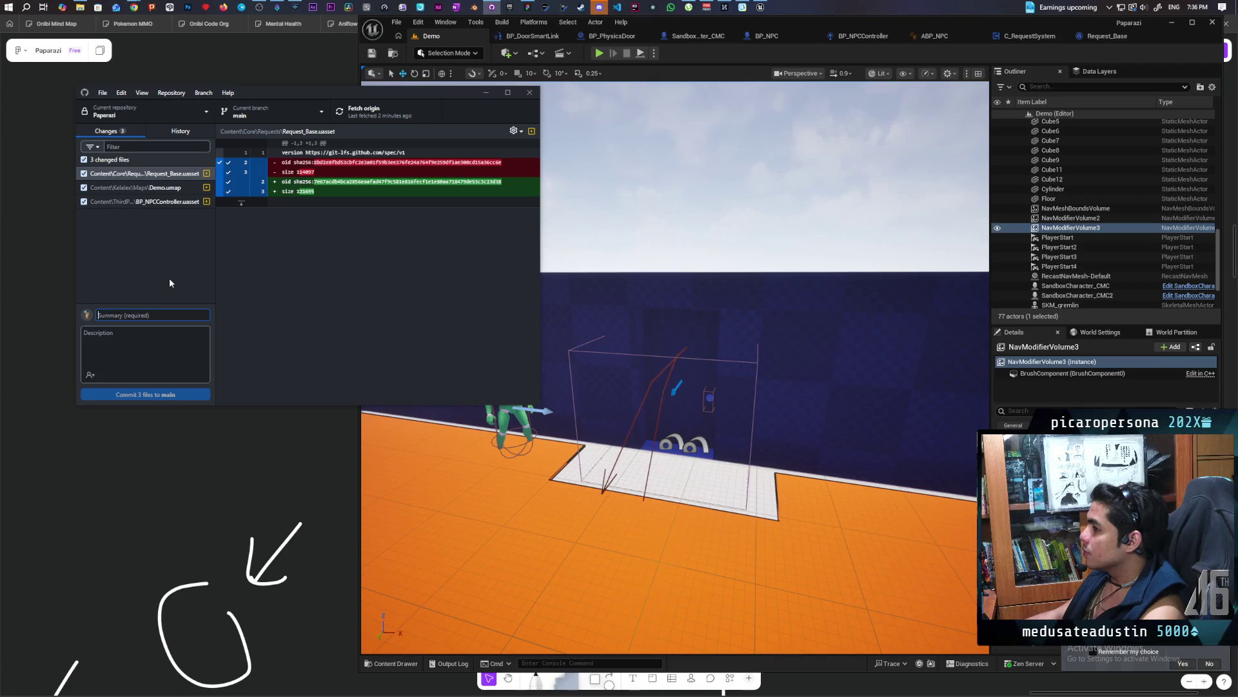
# Commit the three changed files to main with summary 'refactored' and push to origin
pyautogui.write('refactored ai move to')
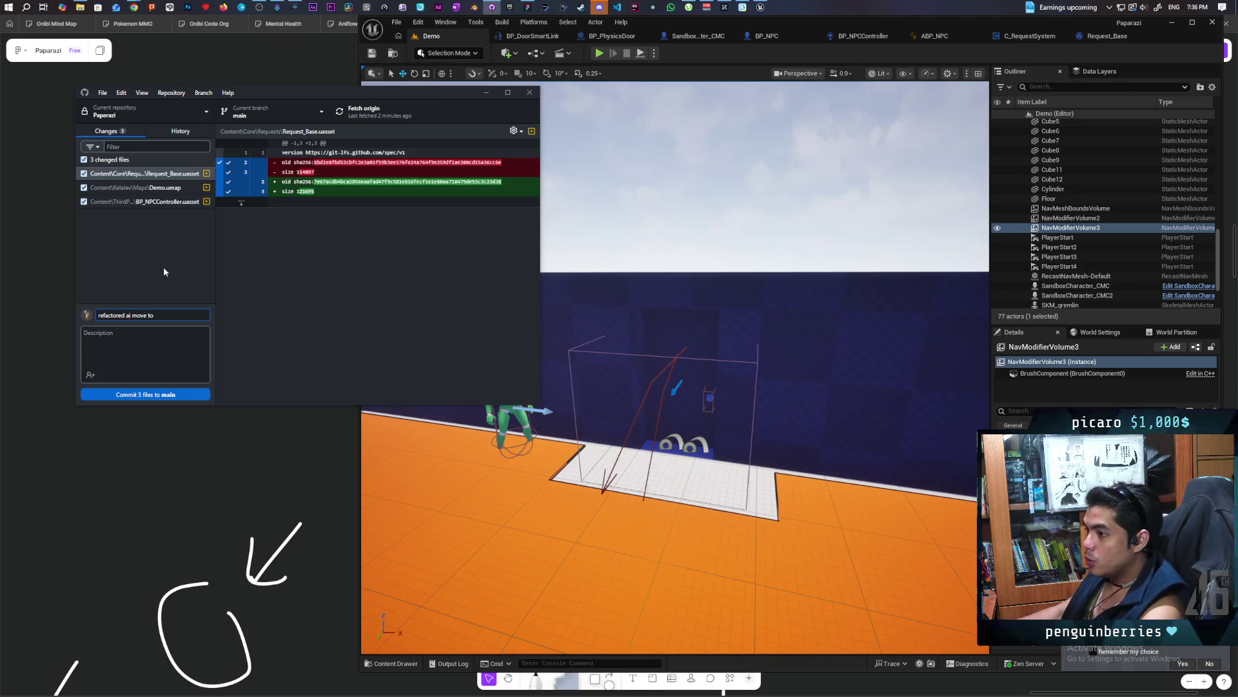
pyautogui.click(186, 395)
pyautogui.click(368, 111)
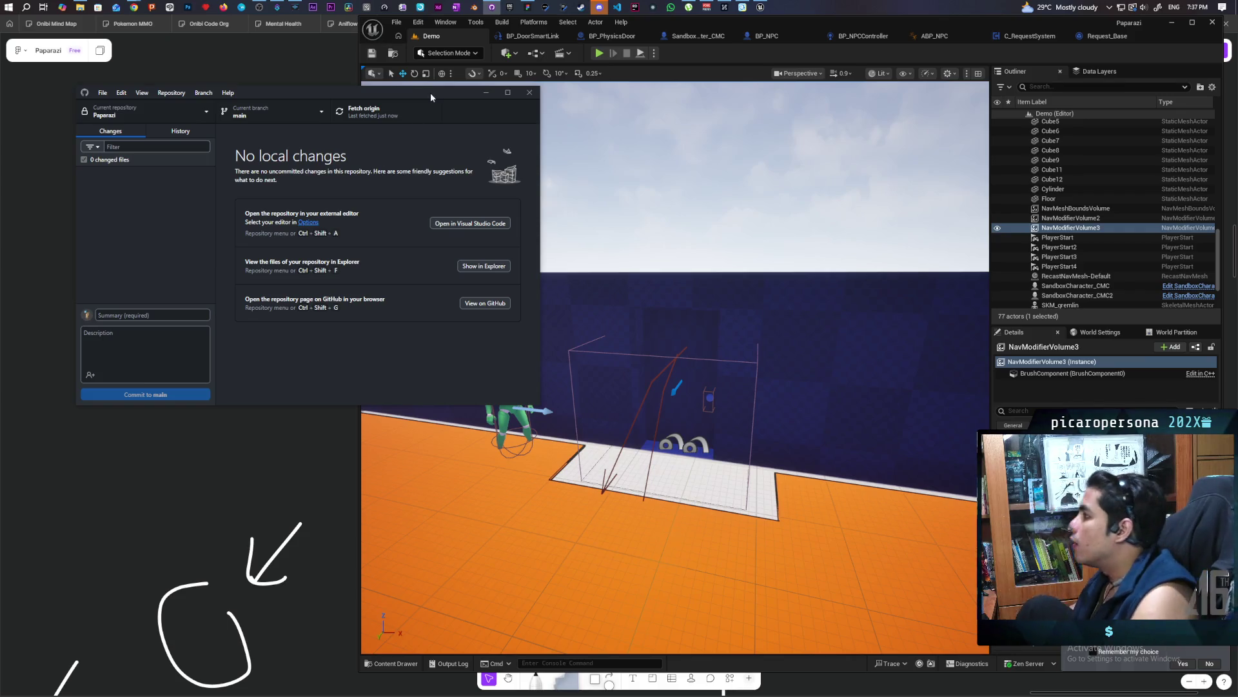
# Open BP_NPC's EventGraph and centre the Play Montage sitting nodes
pyautogui.click(753, 33)
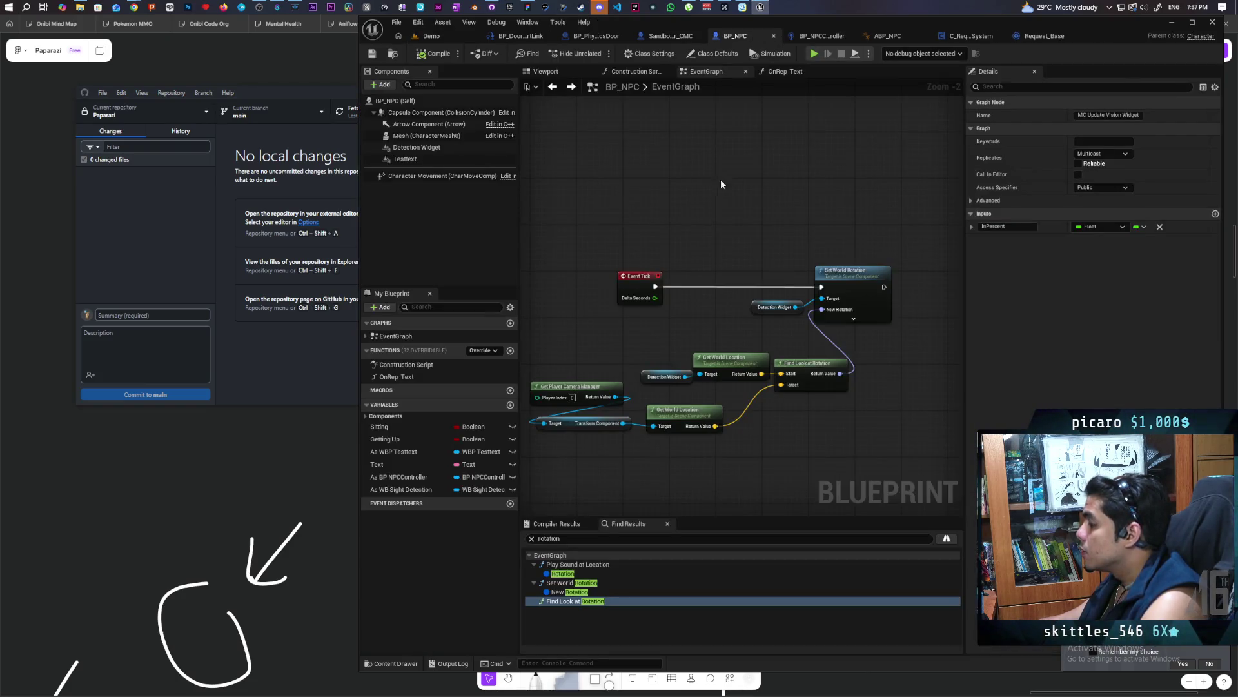
pyautogui.scroll(-3, 714, 189)
pyautogui.moveTo(744, 229); pyautogui.dragTo(943, 201)
pyautogui.scroll(3, 647, 325)
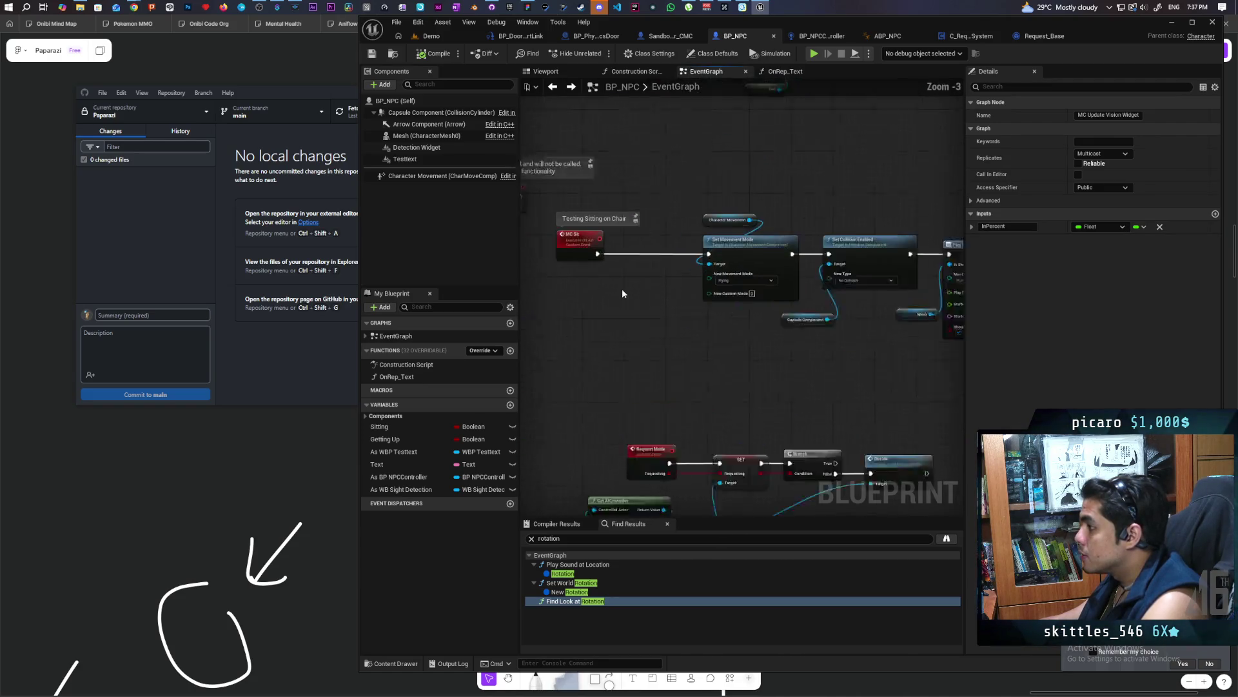
pyautogui.moveTo(728, 347)
pyautogui.mouseDown()
pyautogui.moveTo(744, 336)
pyautogui.moveTo(645, 330)
pyautogui.moveTo(679, 307)
pyautogui.moveTo(612, 251)
pyautogui.mouseUp()
# Inspect the Delay, Cast, Branch, Set Movement Mode and Cast To BP_NPCController chains
pyautogui.scroll(-1, 638, 250)
pyautogui.moveTo(679, 268)
pyautogui.mouseDown()
pyautogui.moveTo(685, 279)
pyautogui.moveTo(774, 287)
pyautogui.moveTo(782, 323)
pyautogui.moveTo(954, 312)
pyautogui.mouseUp()
pyautogui.moveTo(793, 343)
pyautogui.mouseDown()
pyautogui.moveTo(905, 325)
pyautogui.moveTo(652, 359)
pyautogui.moveTo(926, 326)
pyautogui.moveTo(763, 354)
pyautogui.moveTo(939, 339)
pyautogui.moveTo(742, 350)
pyautogui.mouseUp()
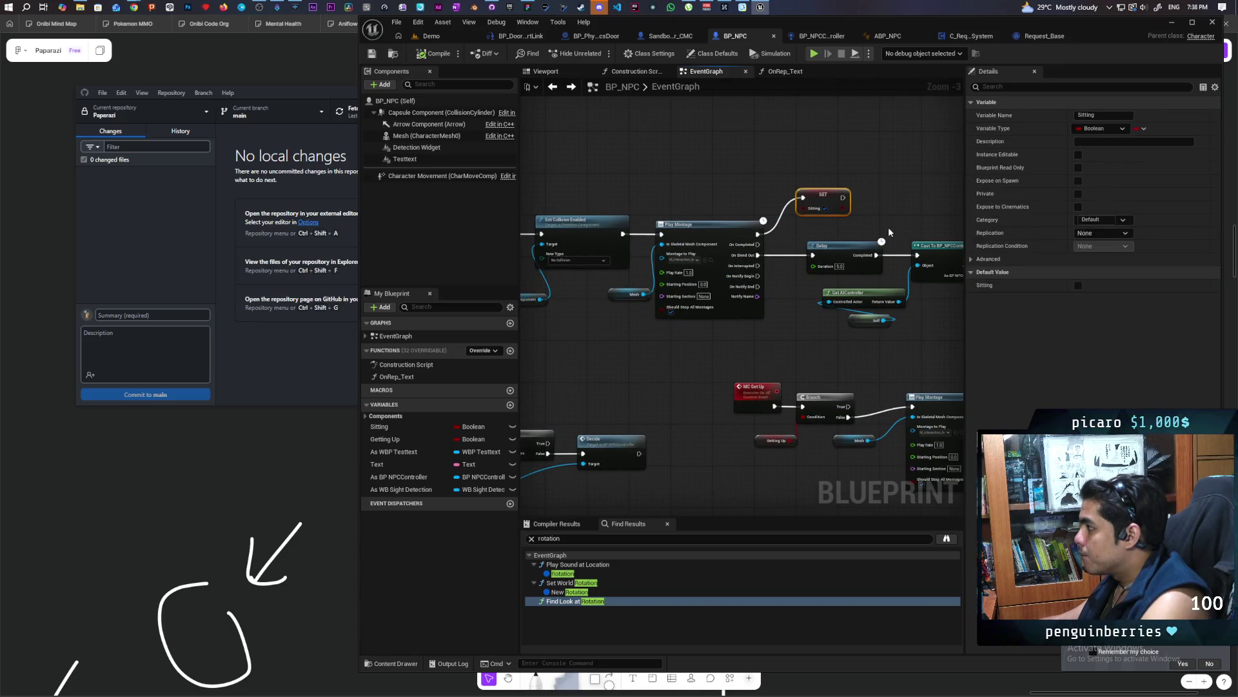
pyautogui.moveTo(832, 157); pyautogui.dragTo(752, 152)
pyautogui.moveTo(810, 213)
pyautogui.mouseDown()
pyautogui.moveTo(685, 228)
pyautogui.moveTo(777, 326)
pyautogui.moveTo(714, 296)
pyautogui.moveTo(721, 225)
pyautogui.mouseUp()
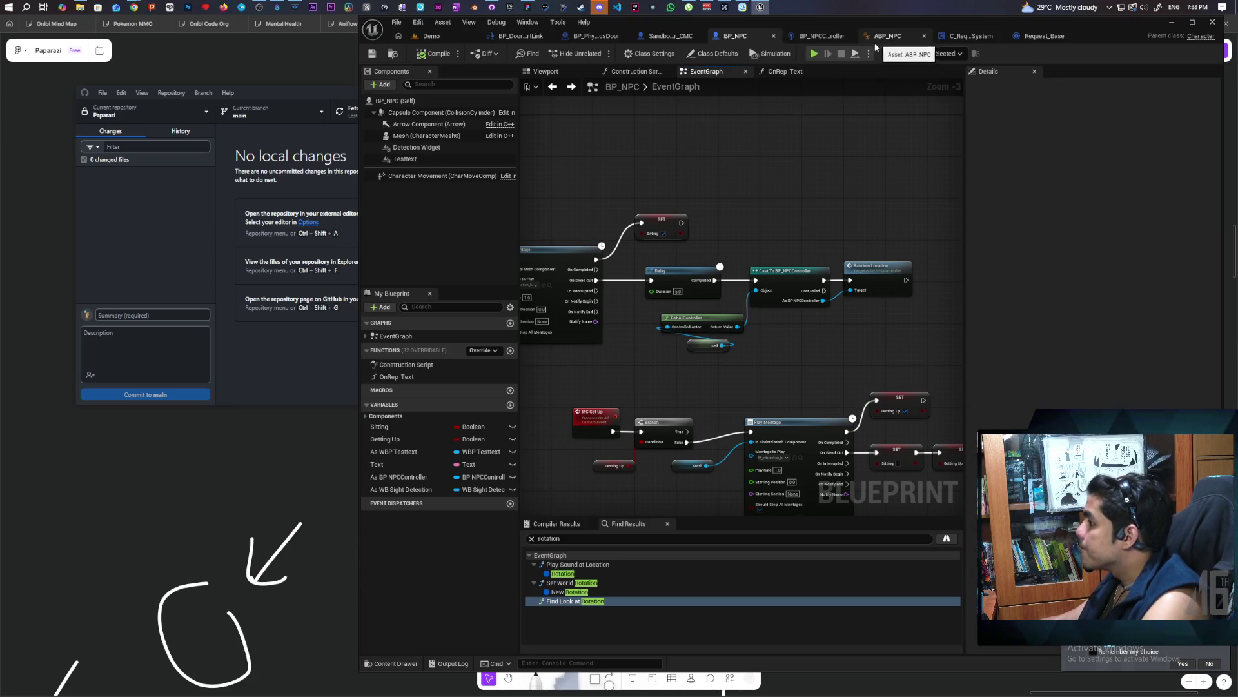
pyautogui.click(831, 36)
# In BP_NPCController's Perception graph, move Print String aside and centre the cast and Break AIStimulus nodes
pyautogui.scroll(-2, 737, 228)
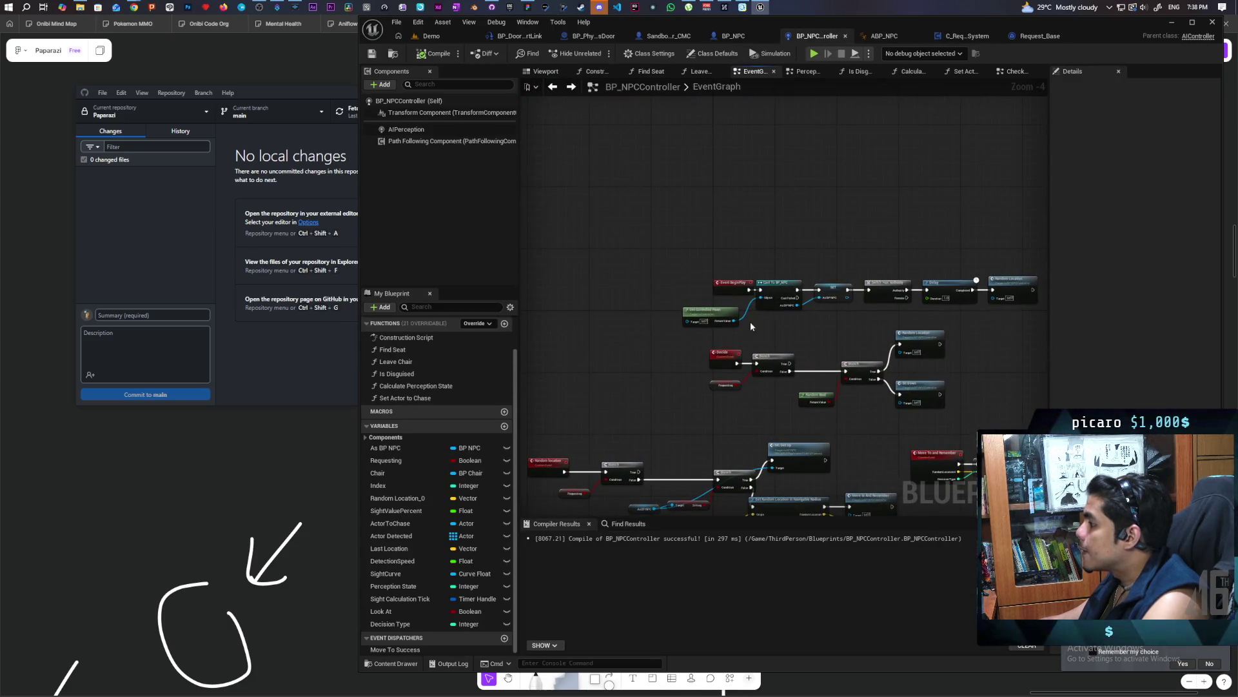
pyautogui.scroll(-4, 611, 362)
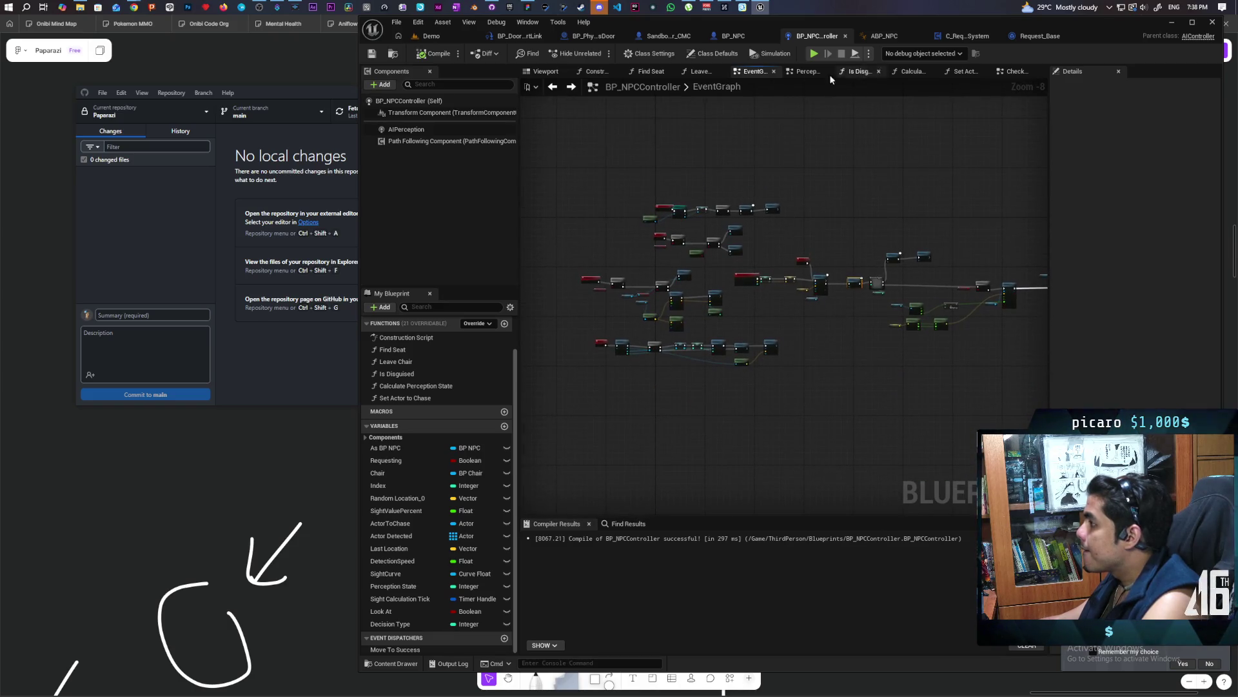
pyautogui.click(801, 71)
pyautogui.moveTo(734, 249)
pyautogui.mouseDown()
pyautogui.moveTo(680, 203)
pyautogui.moveTo(626, 213)
pyautogui.moveTo(810, 188)
pyautogui.moveTo(830, 161)
pyautogui.moveTo(642, 169)
pyautogui.moveTo(827, 154)
pyautogui.moveTo(586, 199)
pyautogui.moveTo(568, 216)
pyautogui.moveTo(713, 193)
pyautogui.moveTo(706, 230)
pyautogui.moveTo(737, 392)
pyautogui.moveTo(844, 338)
pyautogui.moveTo(705, 331)
pyautogui.mouseUp()
pyautogui.moveTo(834, 214); pyautogui.dragTo(841, 176)
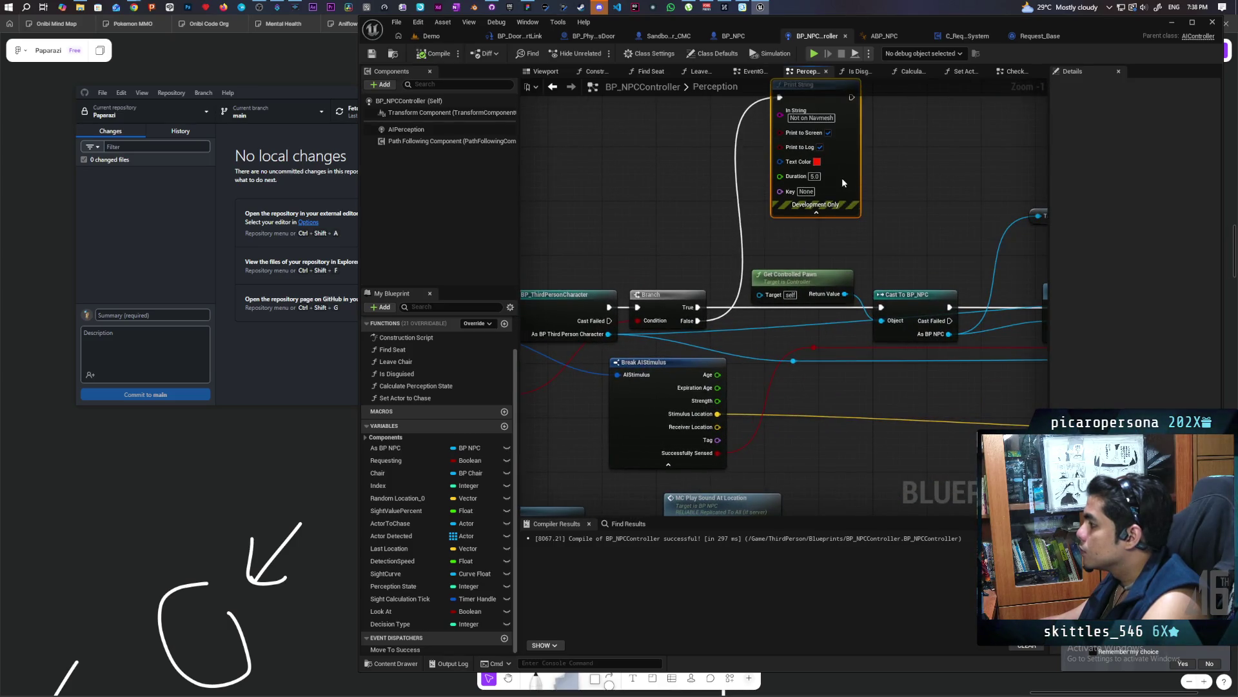
pyautogui.moveTo(719, 260); pyautogui.dragTo(807, 230)
pyautogui.moveTo(685, 338)
pyautogui.mouseDown()
pyautogui.moveTo(600, 312)
pyautogui.moveTo(860, 330)
pyautogui.mouseUp()
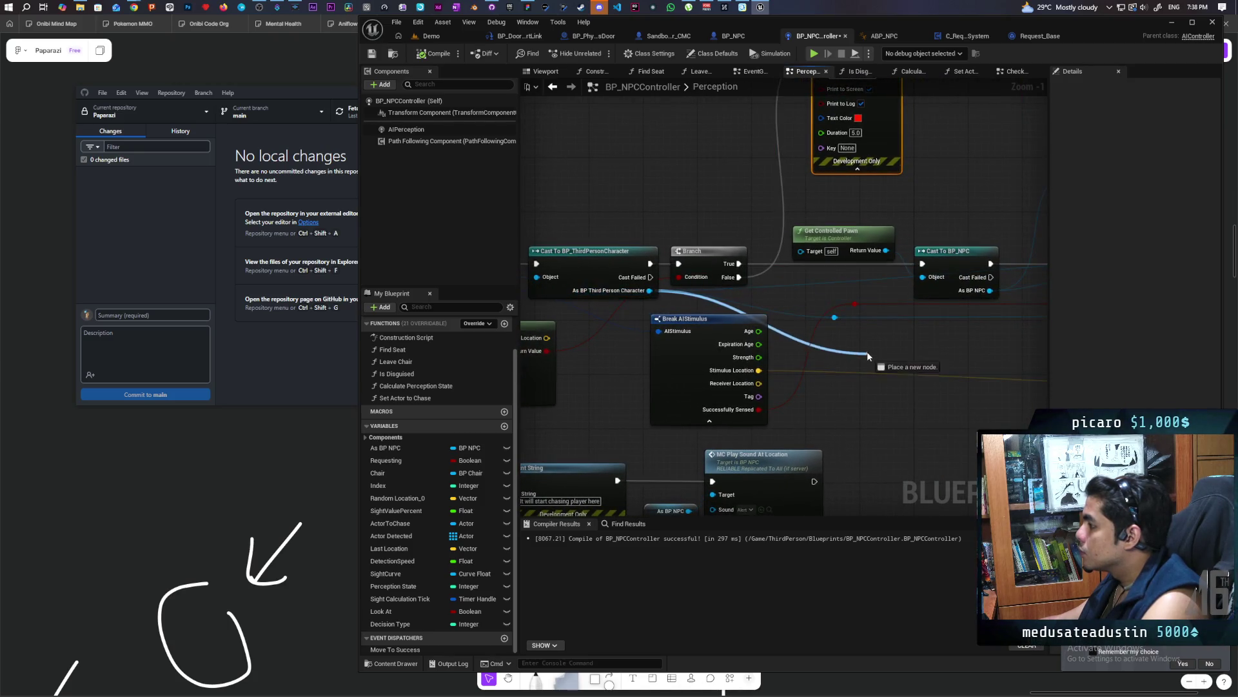
# Place a Get As BP NPC node and pull a Sitting getter from it
pyautogui.write('sitting')
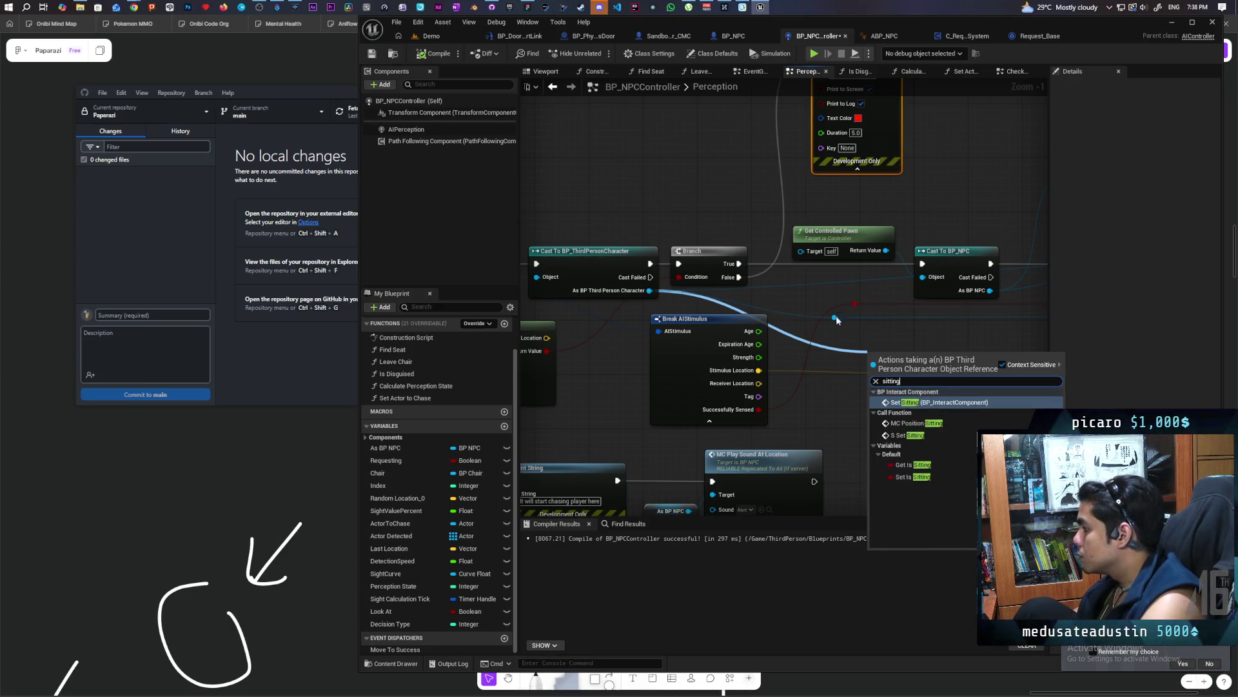
pyautogui.click(712, 224)
pyautogui.click(386, 447)
pyautogui.moveTo(386, 448)
pyautogui.mouseDown()
pyautogui.moveTo(593, 205)
pyautogui.moveTo(630, 226)
pyautogui.mouseUp()
pyautogui.click(594, 204)
pyautogui.write('s')
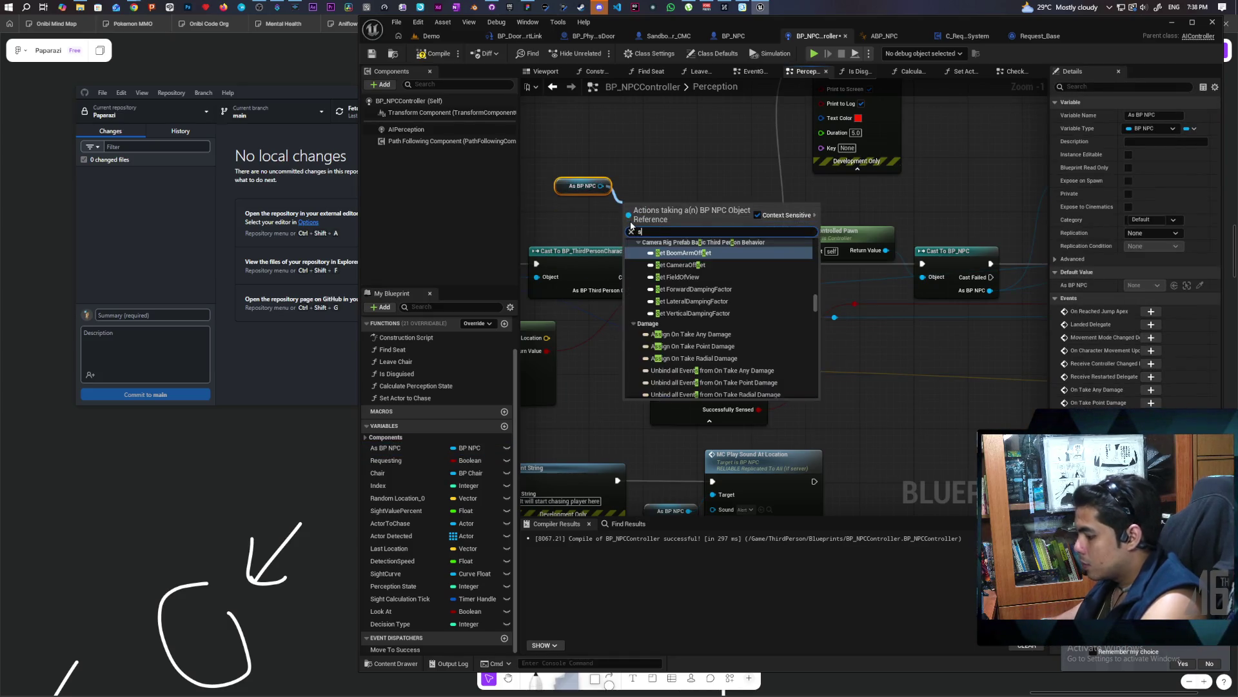
pyautogui.write('itting')
pyautogui.press('Return')
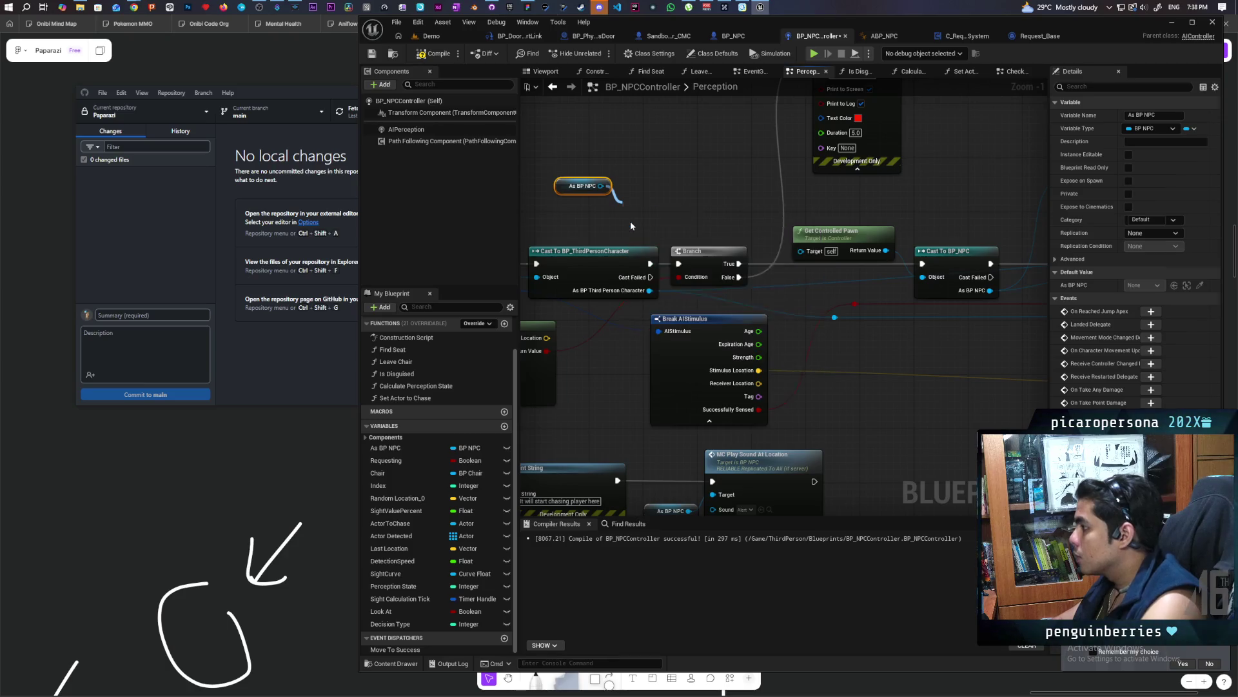
# Add a Branch on Sitting between the first Branch's True and Cast To BP_NPC
pyautogui.click(707, 193)
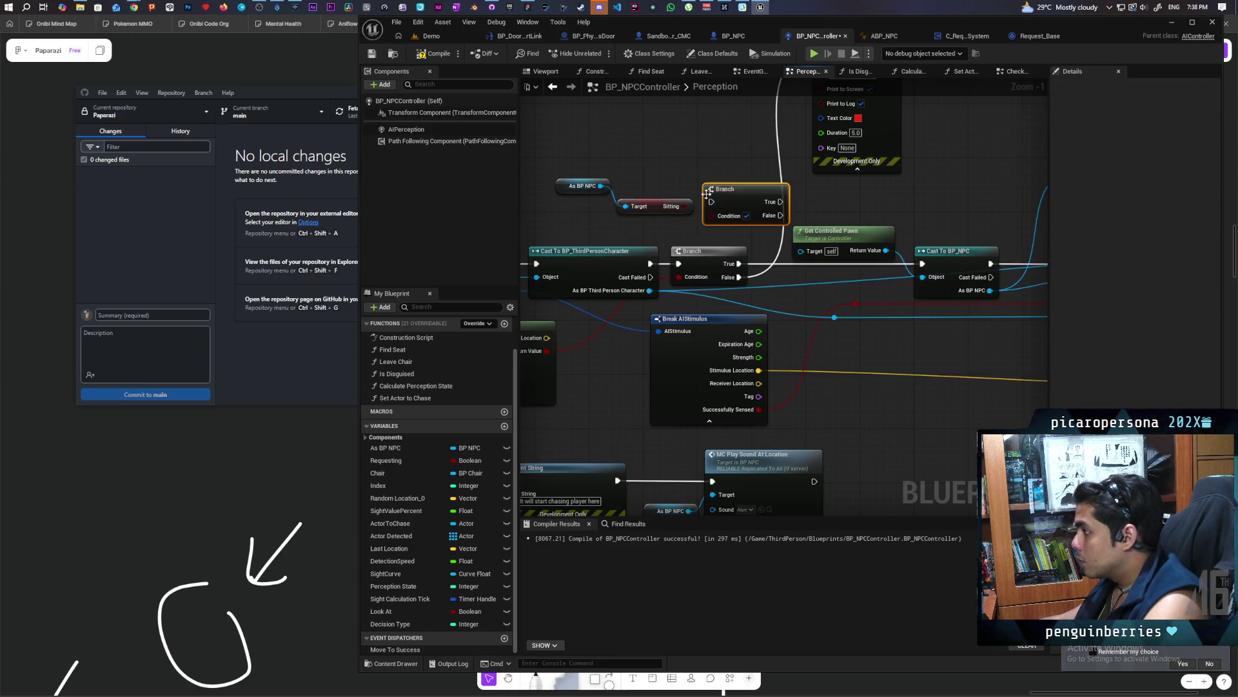
pyautogui.moveTo(687, 206); pyautogui.dragTo(812, 284)
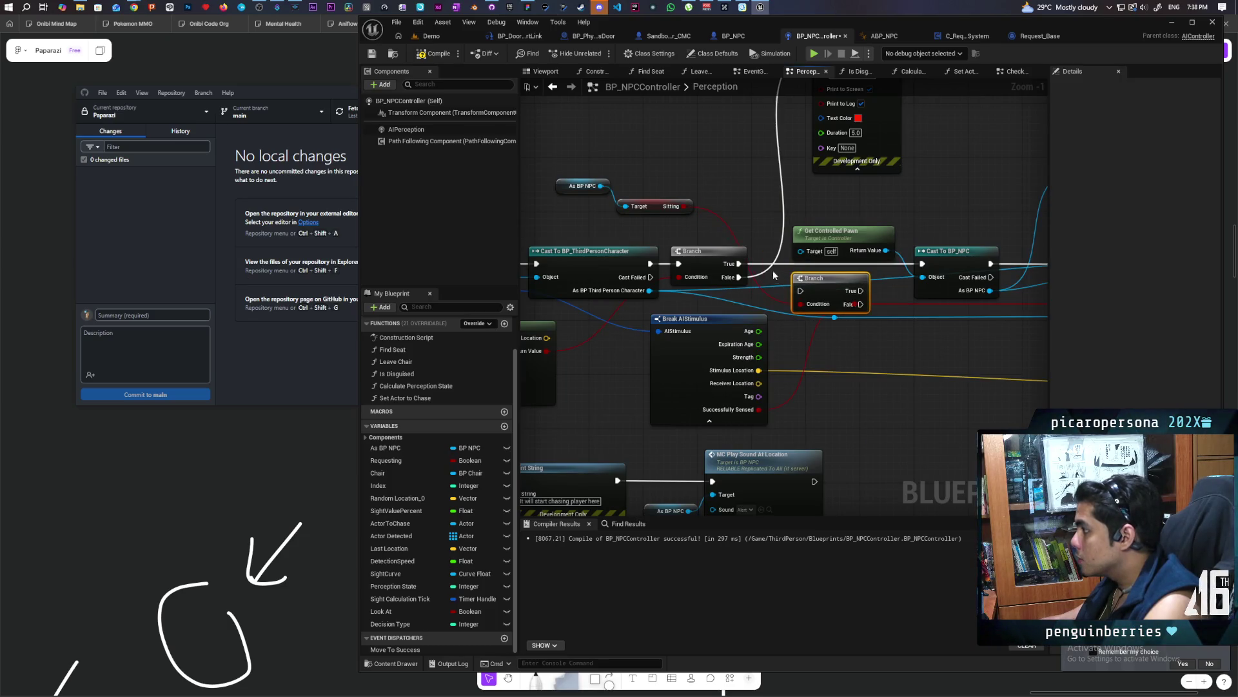
pyautogui.moveTo(740, 262)
pyautogui.mouseDown()
pyautogui.moveTo(800, 290)
pyautogui.moveTo(954, 277)
pyautogui.moveTo(930, 267)
pyautogui.mouseUp()
pyautogui.press('Escape')
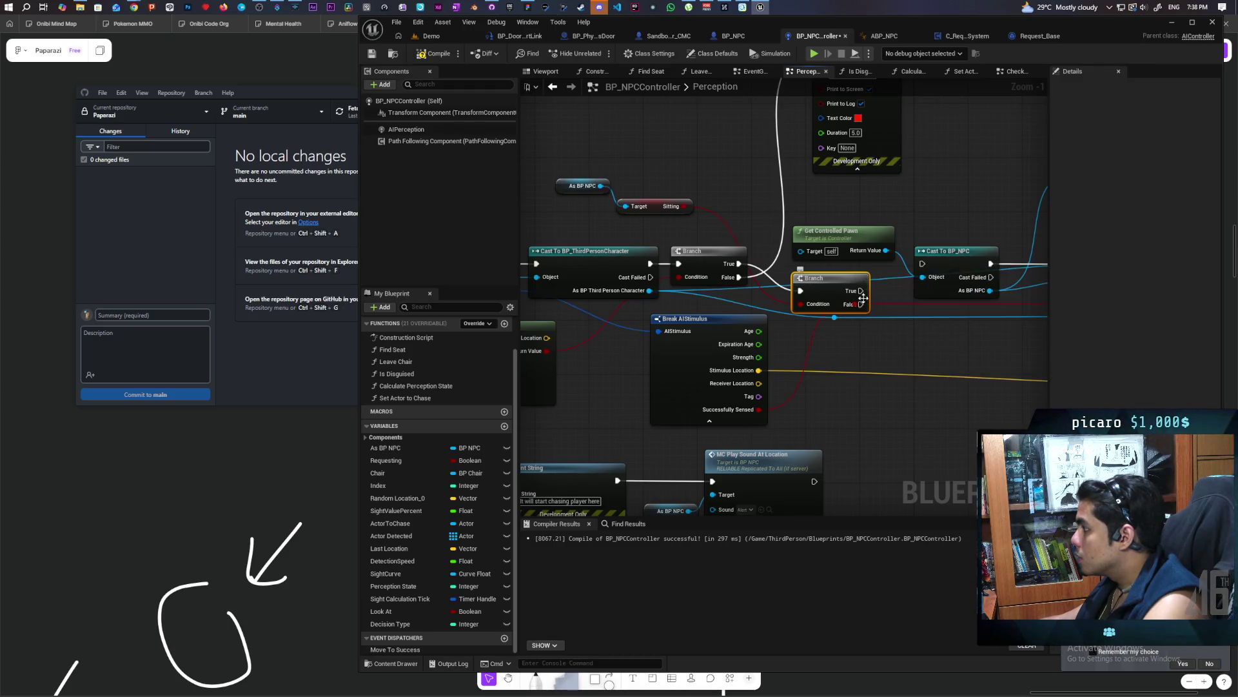
pyautogui.moveTo(861, 303); pyautogui.dragTo(923, 264)
pyautogui.moveTo(814, 278)
pyautogui.mouseDown()
pyautogui.moveTo(814, 258)
pyautogui.moveTo(883, 207)
pyautogui.moveTo(895, 347)
pyautogui.mouseUp()
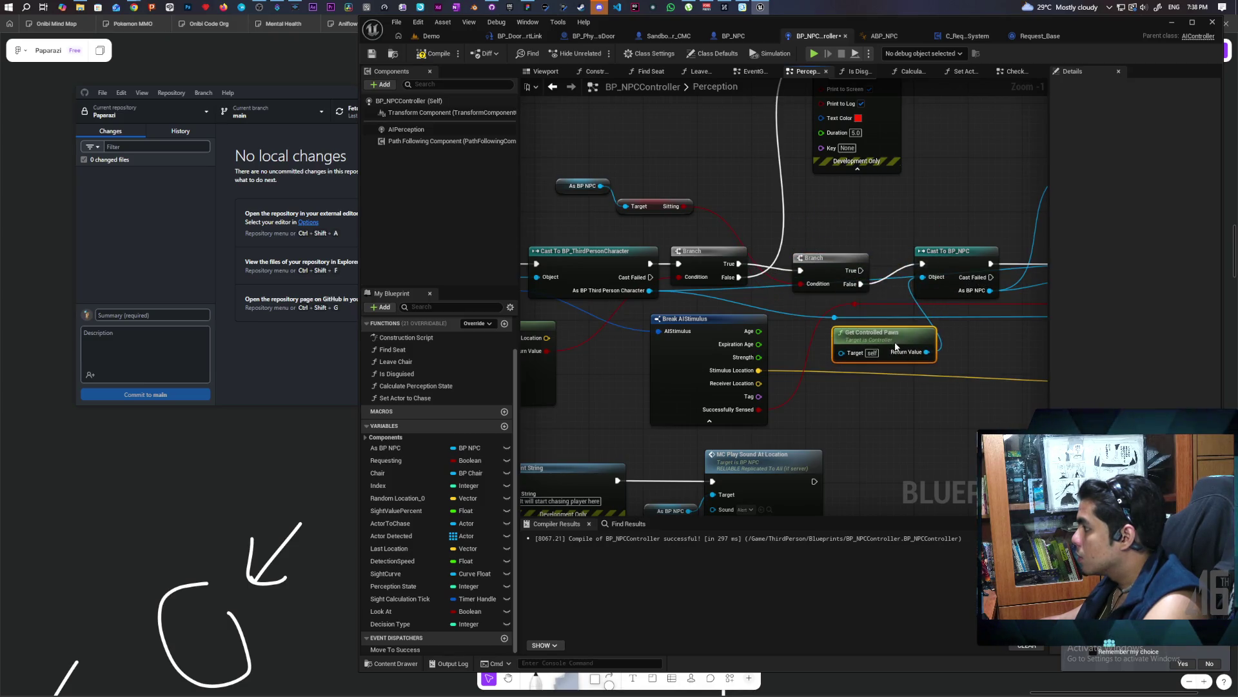
# Align the new Branch and Get Controlled Pawn nodes, then return to the Demo level
pyautogui.moveTo(837, 270)
pyautogui.mouseDown()
pyautogui.moveTo(839, 241)
pyautogui.moveTo(832, 261)
pyautogui.mouseUp()
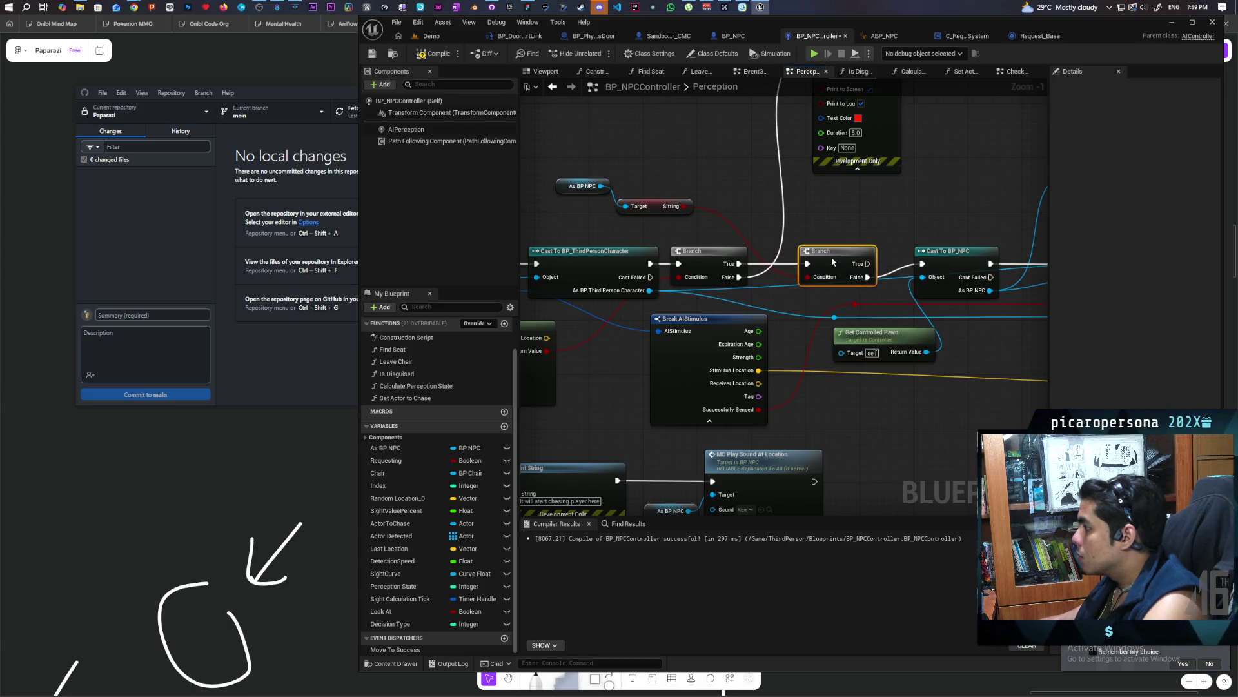
pyautogui.moveTo(894, 330); pyautogui.dragTo(886, 339)
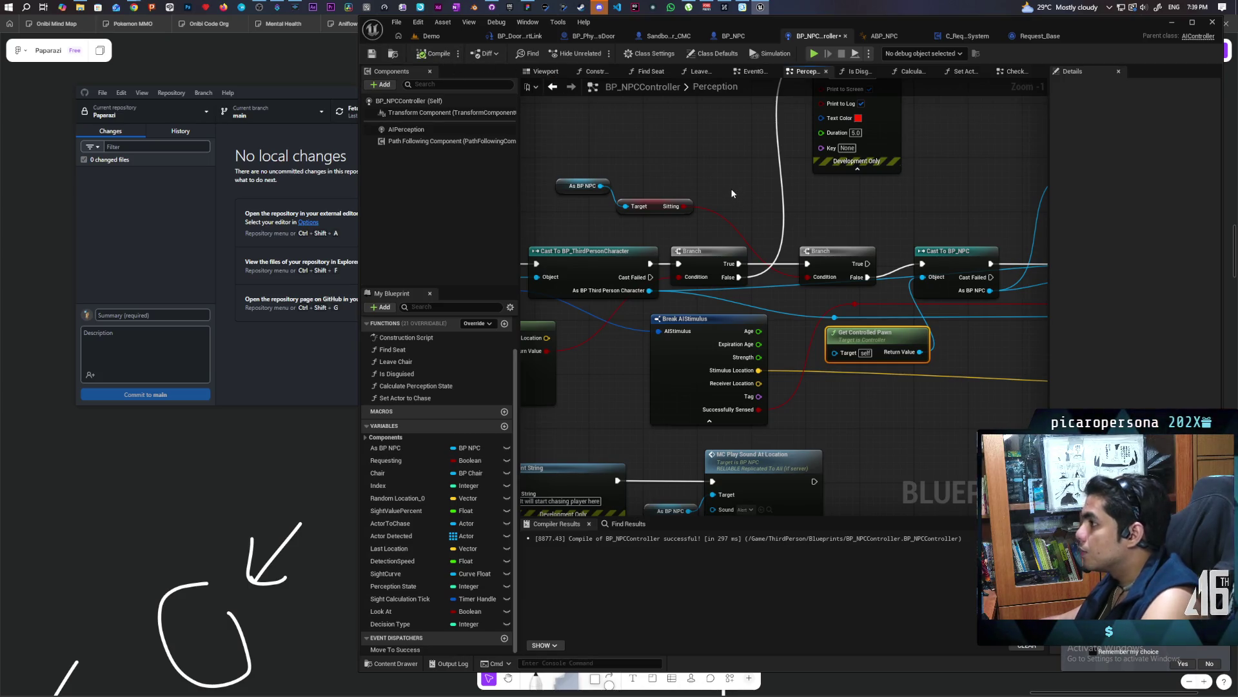
pyautogui.click(441, 38)
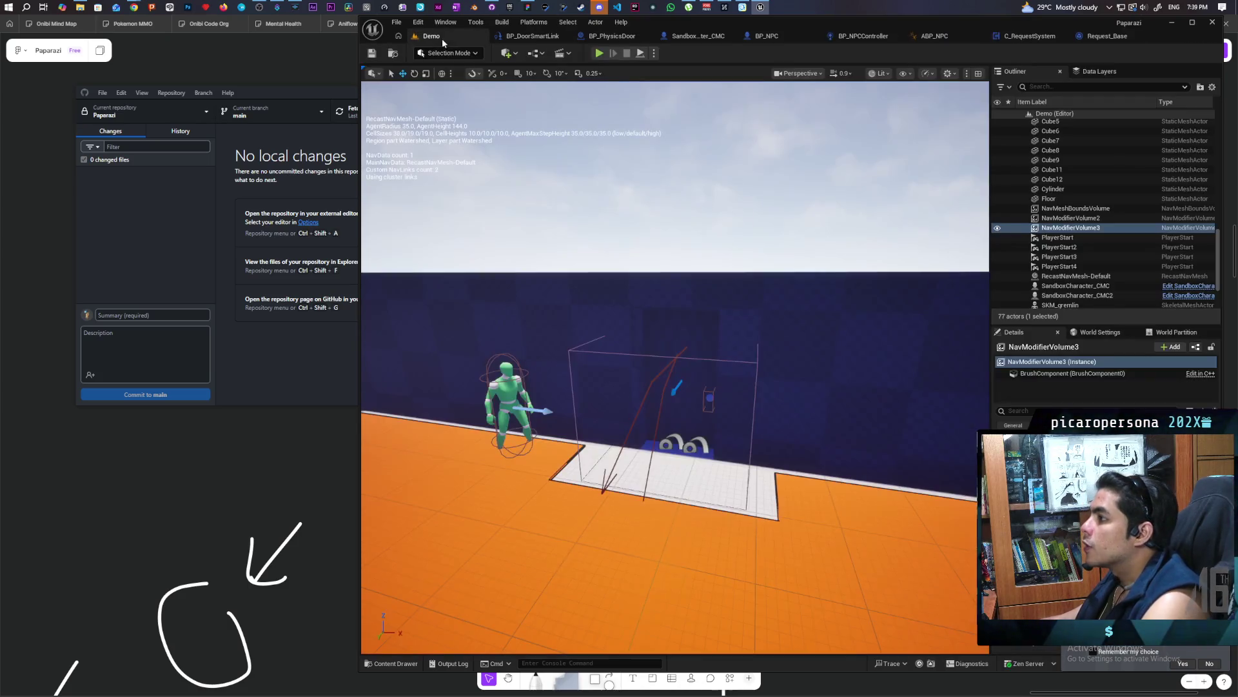
# Play-test with three clients, walking the character across the platform between the boxes to the bench, then stop
pyautogui.click(600, 55)
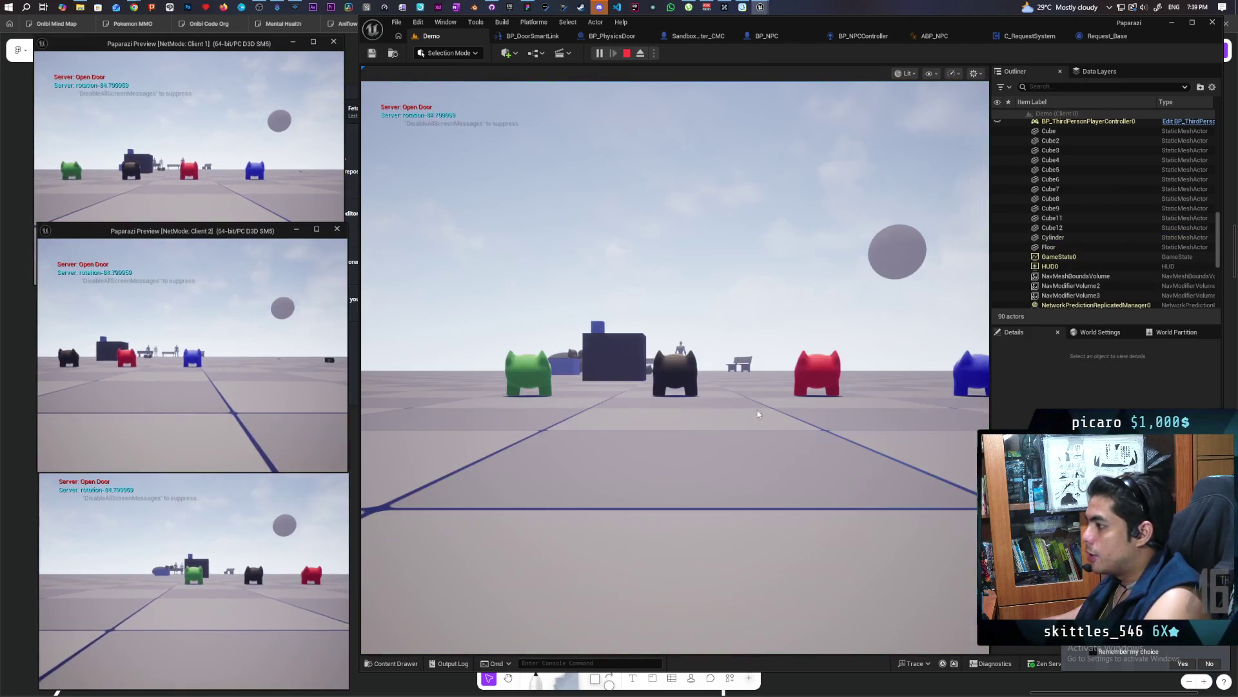
pyautogui.press('w')
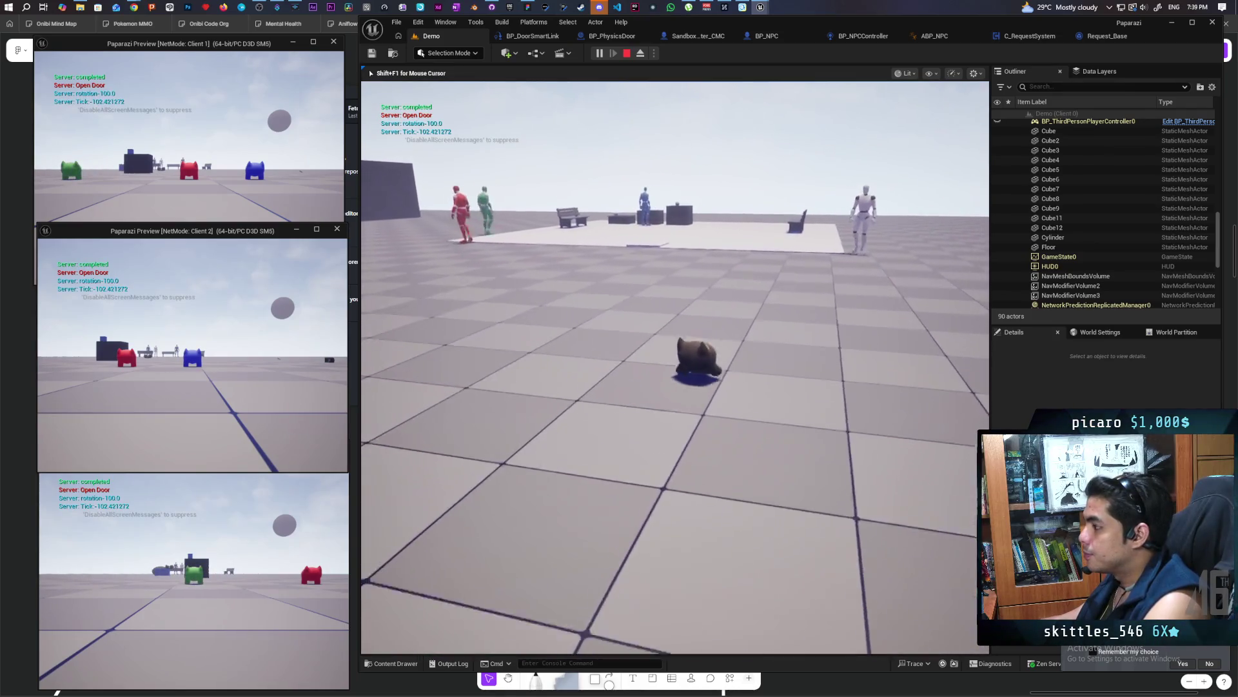
pyautogui.press('w')
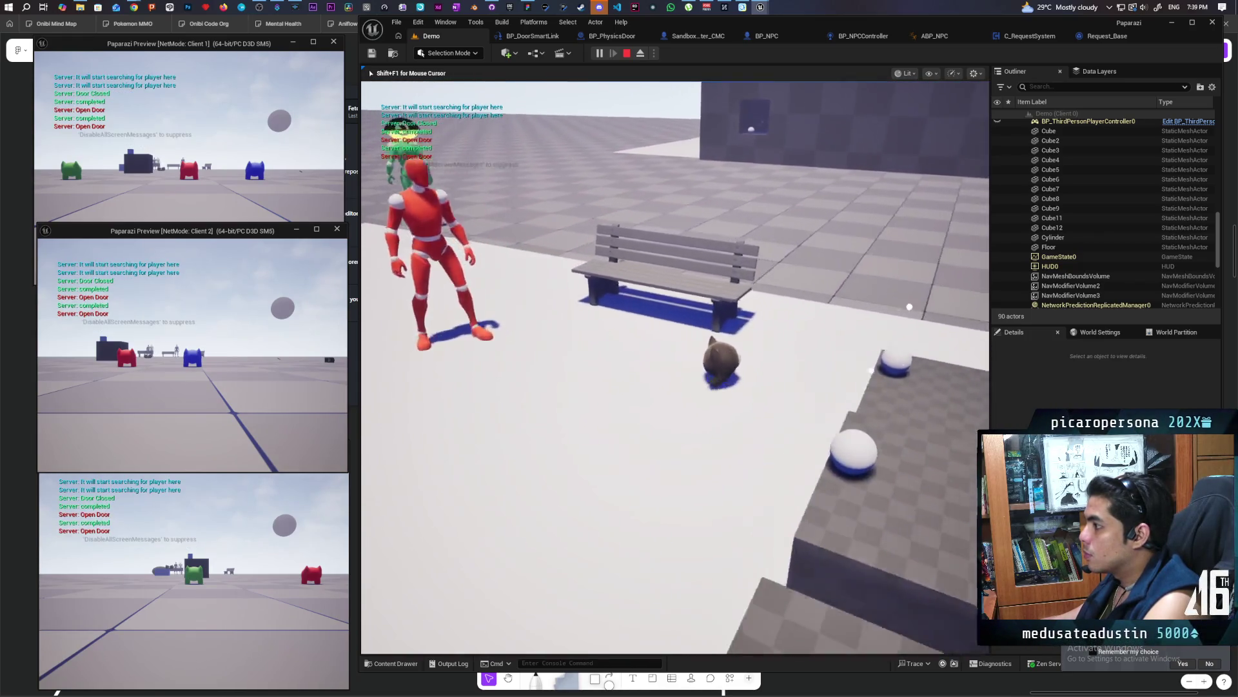
pyautogui.press('s')
pyautogui.press('w')
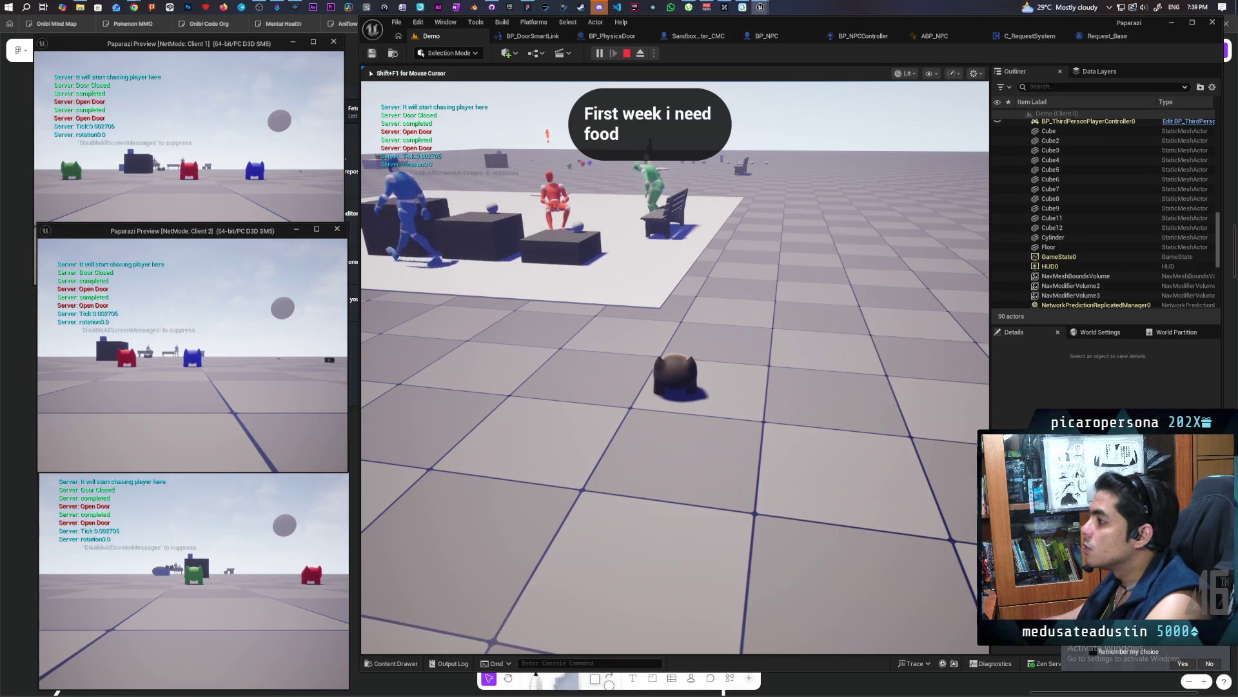
pyautogui.press('w')
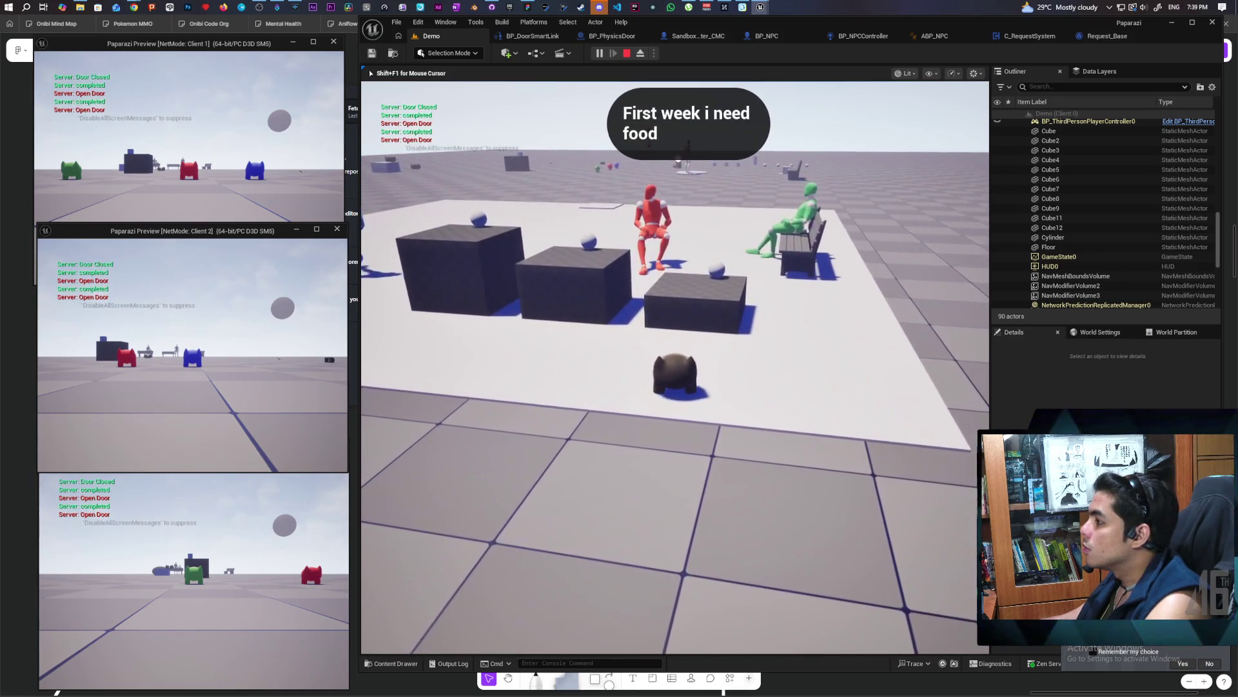
pyautogui.press('w')
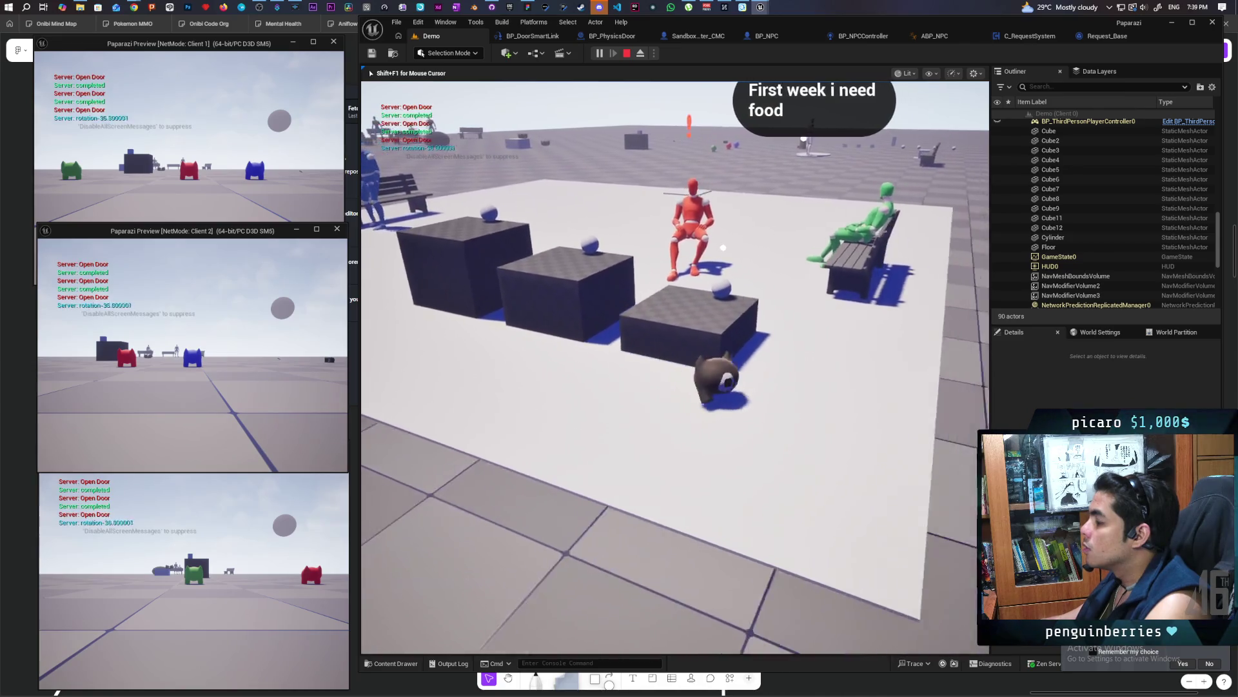
pyautogui.press('w')
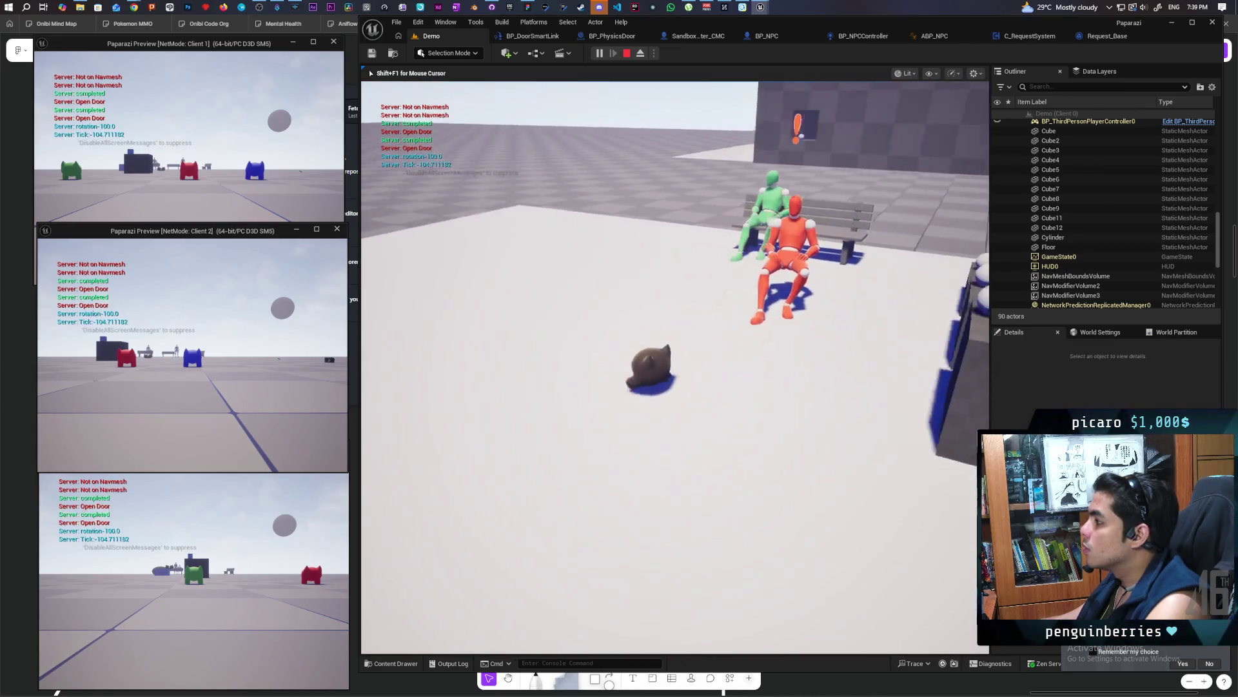
pyautogui.press('Escape')
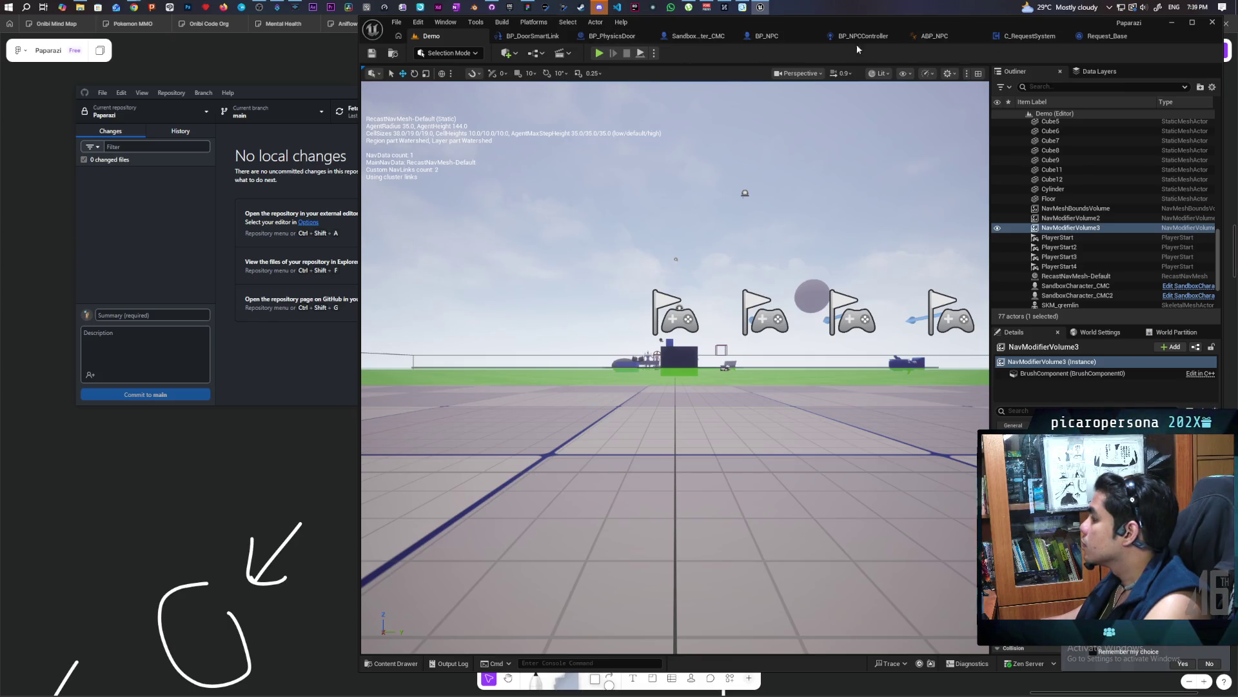
# Open BP_NPCController's EventGraph and bring Set Actor Location And Rotation into view
pyautogui.click(782, 39)
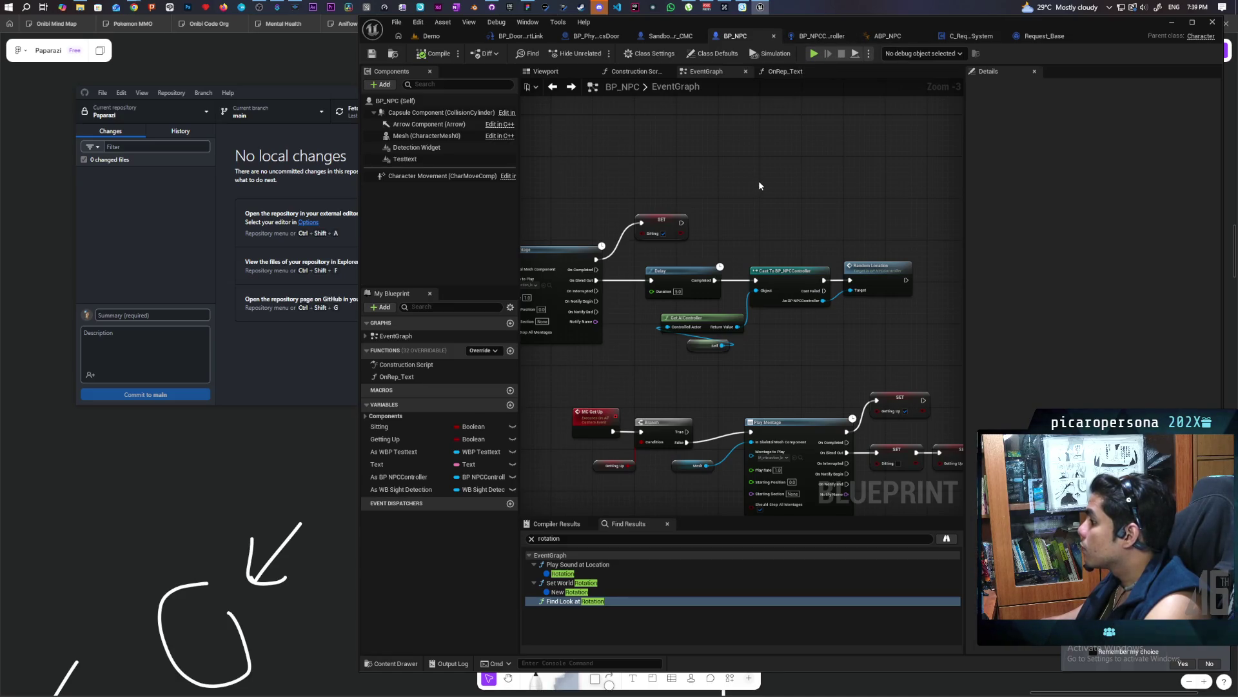
pyautogui.click(817, 37)
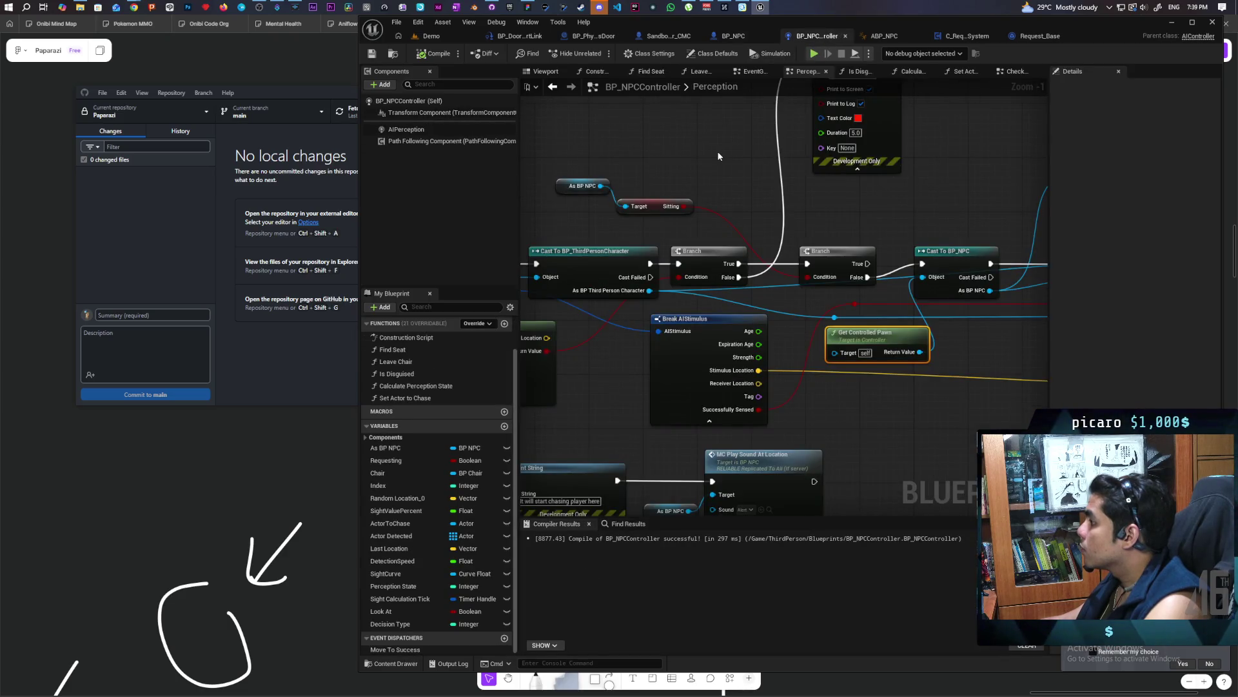
pyautogui.scroll(-5, 718, 156)
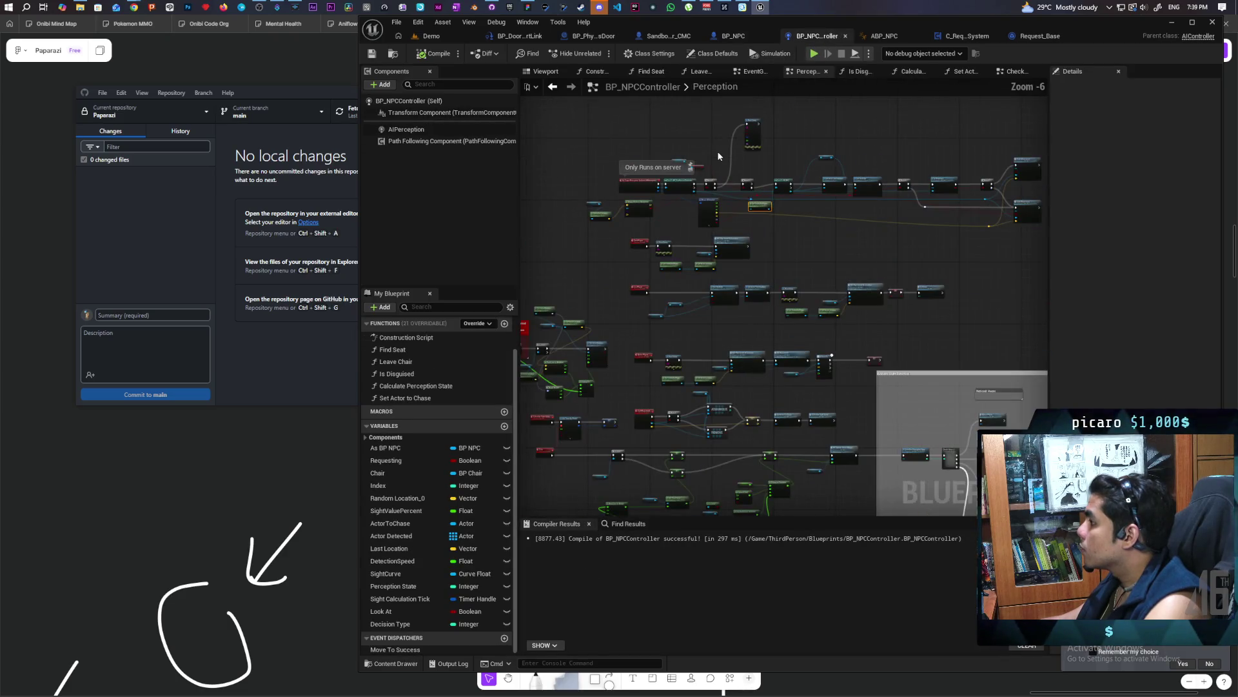
pyautogui.click(754, 72)
pyautogui.scroll(5, 766, 210)
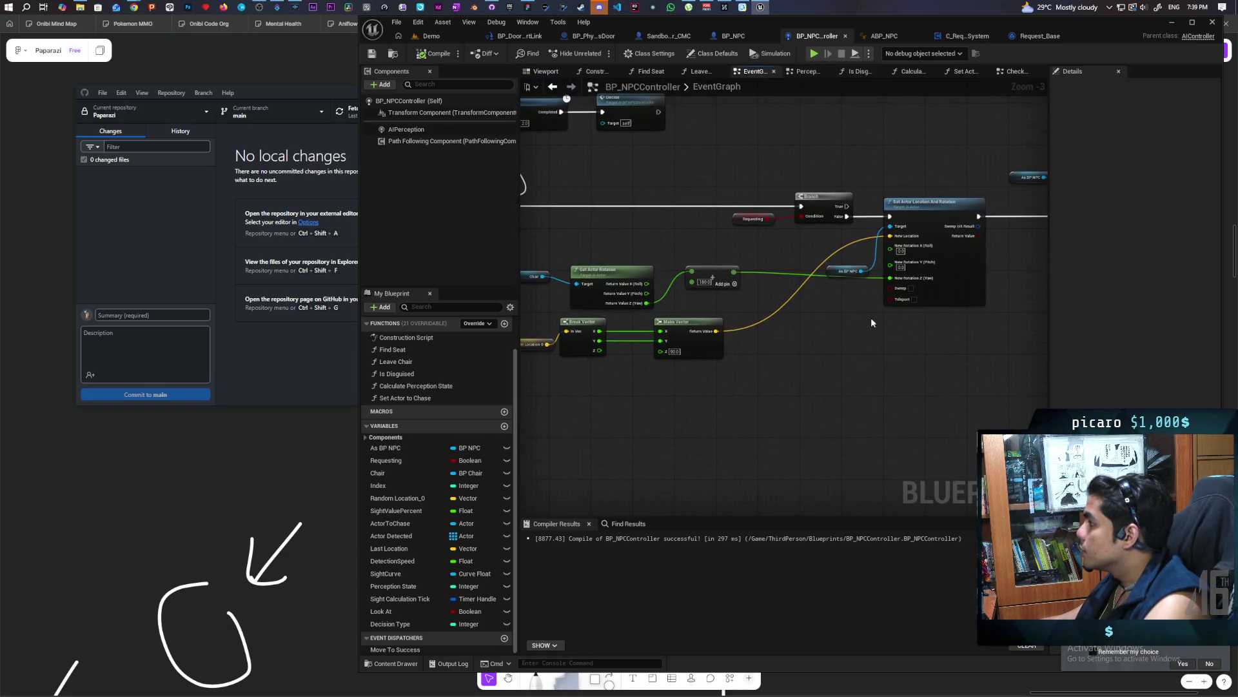
pyautogui.moveTo(907, 354); pyautogui.dragTo(873, 176)
pyautogui.scroll(2, 840, 350)
# Move the rotation and vector nodes right and the Branch and Requesting nodes left
pyautogui.click(671, 297)
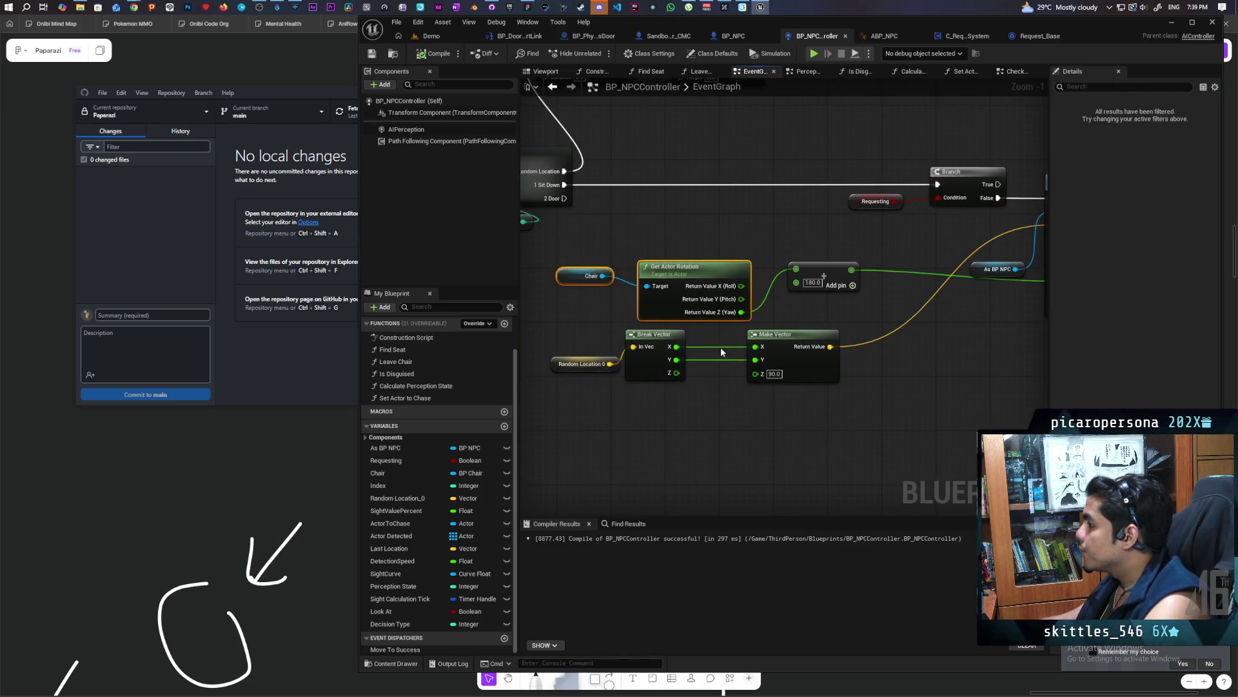
pyautogui.moveTo(731, 438); pyautogui.dragTo(608, 492)
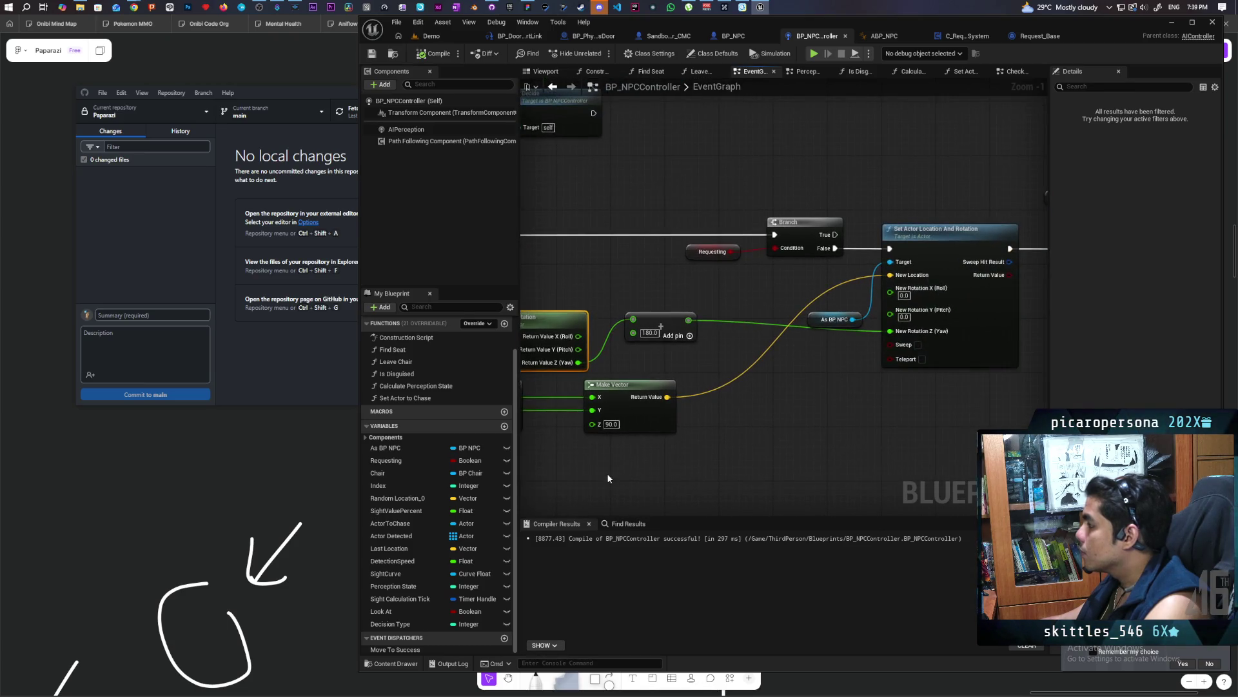
pyautogui.moveTo(608, 477); pyautogui.dragTo(969, 458)
pyautogui.scroll(-2, 721, 349)
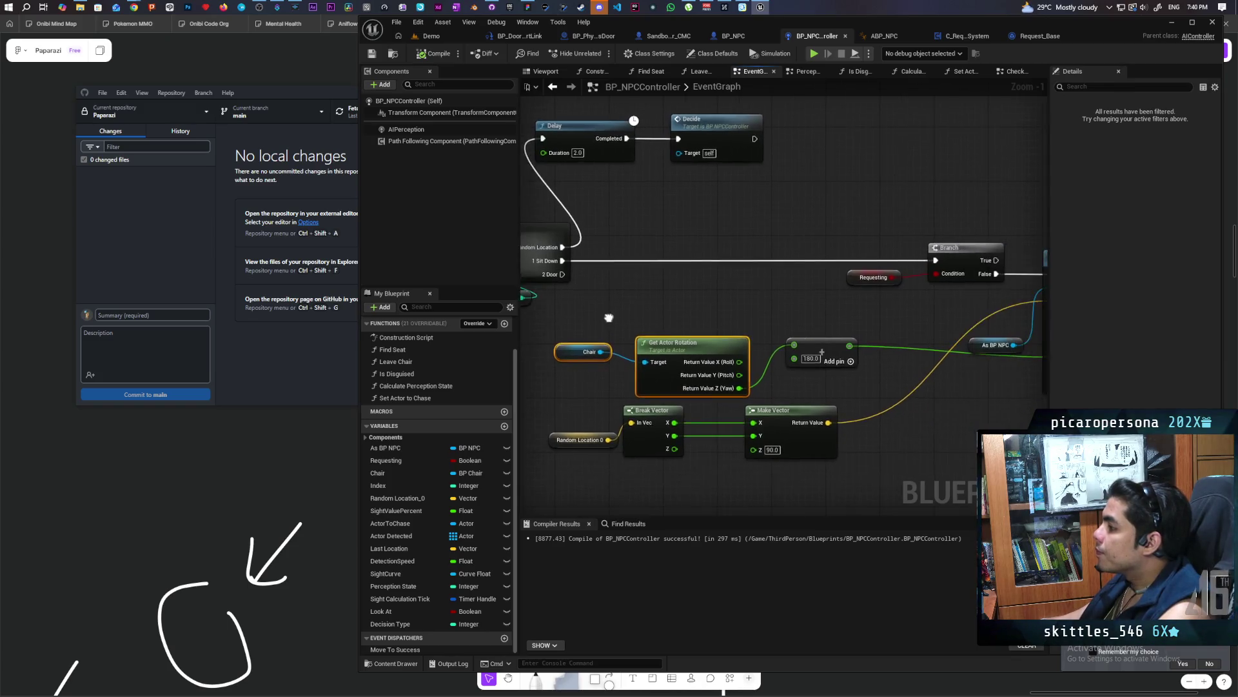
pyautogui.moveTo(594, 319)
pyautogui.mouseDown()
pyautogui.moveTo(671, 422)
pyautogui.moveTo(842, 469)
pyautogui.mouseUp()
pyautogui.moveTo(691, 346)
pyautogui.mouseDown()
pyautogui.moveTo(967, 354)
pyautogui.moveTo(812, 346)
pyautogui.mouseUp()
pyautogui.moveTo(908, 331)
pyautogui.mouseDown()
pyautogui.moveTo(791, 303)
pyautogui.moveTo(623, 297)
pyautogui.mouseUp()
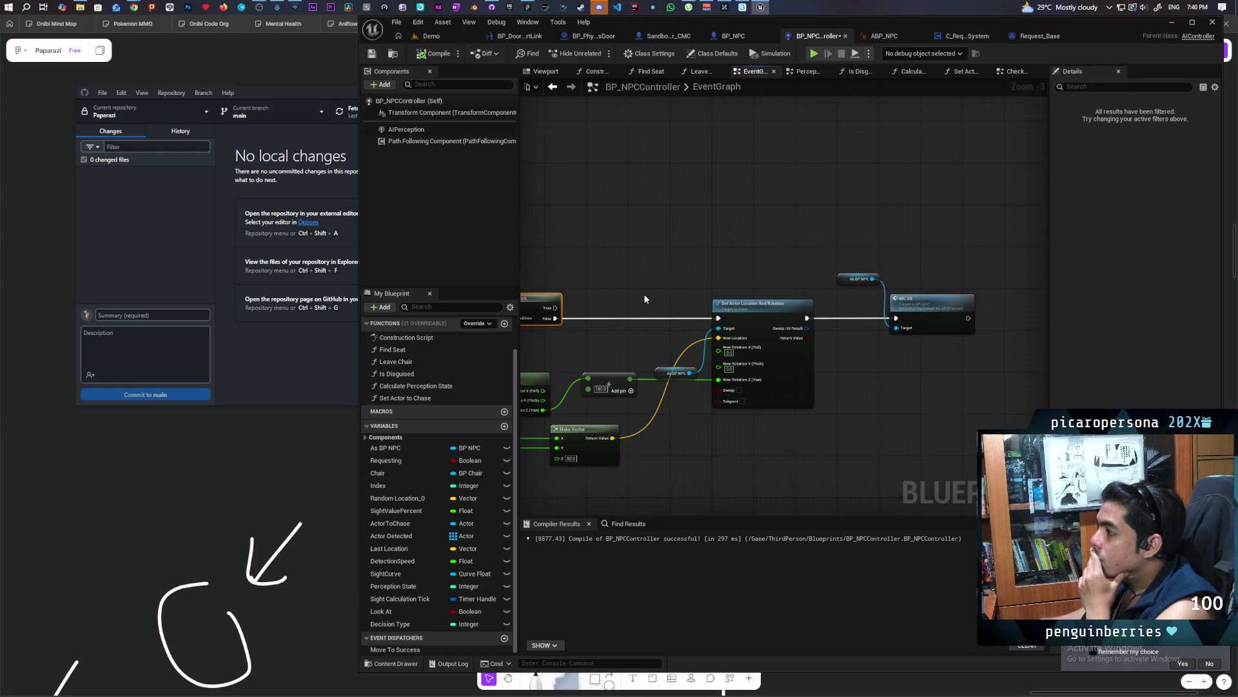
# Review the widened Branch, rotation, Delay and Decide layout and drag a wire off As BP NPC
pyautogui.scroll(1, 644, 293)
pyautogui.moveTo(643, 293)
pyautogui.mouseDown()
pyautogui.moveTo(718, 329)
pyautogui.moveTo(559, 334)
pyautogui.mouseUp()
pyautogui.scroll(1, 821, 346)
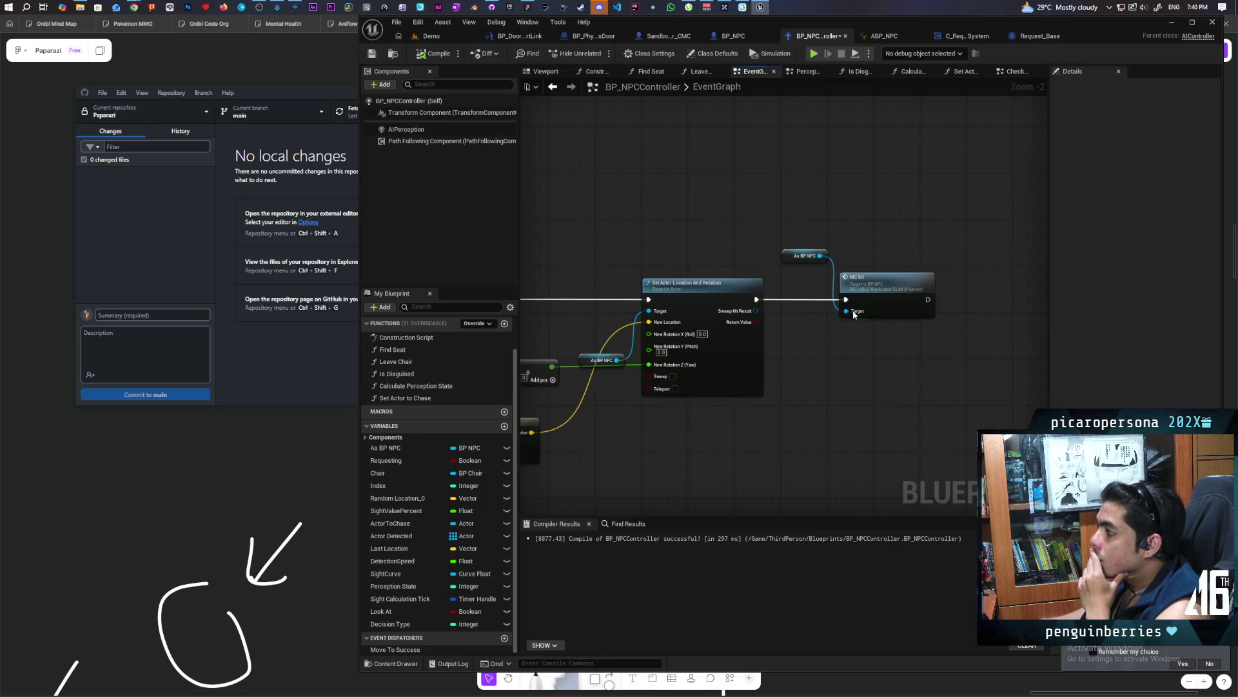
pyautogui.moveTo(857, 361)
pyautogui.mouseDown()
pyautogui.moveTo(984, 355)
pyautogui.moveTo(768, 316)
pyautogui.moveTo(987, 296)
pyautogui.moveTo(557, 318)
pyautogui.mouseUp()
pyautogui.moveTo(636, 317)
pyautogui.mouseDown()
pyautogui.moveTo(1010, 319)
pyautogui.moveTo(729, 327)
pyautogui.mouseUp()
pyautogui.scroll(1, 742, 329)
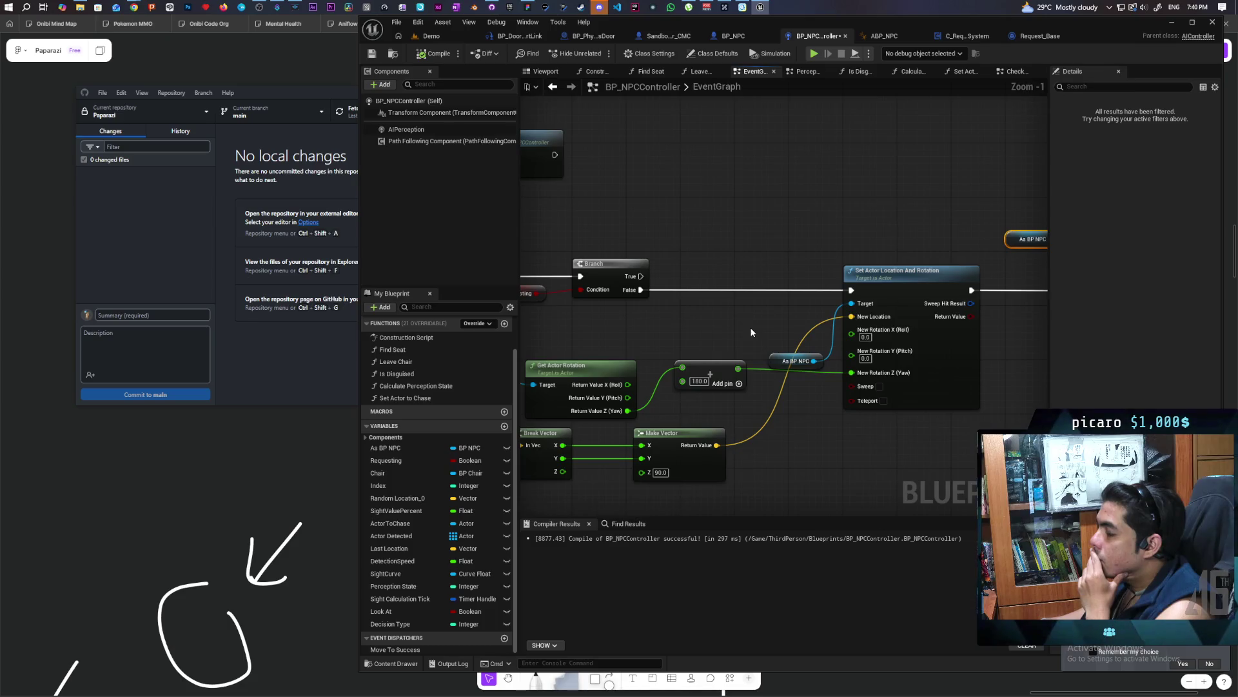
pyautogui.scroll(-1, 751, 332)
pyautogui.moveTo(738, 320)
pyautogui.mouseDown()
pyautogui.moveTo(654, 321)
pyautogui.moveTo(708, 307)
pyautogui.moveTo(708, 338)
pyautogui.mouseUp()
pyautogui.scroll(2, 706, 307)
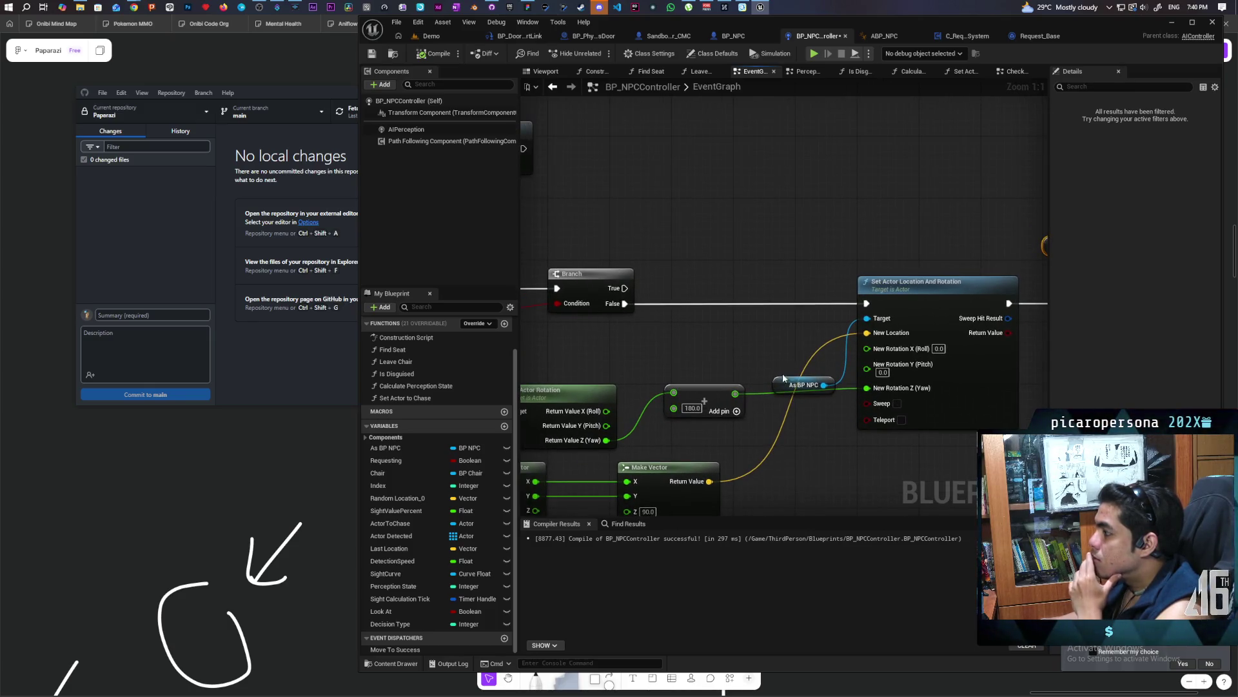
pyautogui.moveTo(785, 378)
pyautogui.mouseDown()
pyautogui.moveTo(746, 362)
pyautogui.moveTo(784, 341)
pyautogui.mouseUp()
# Add a Set Sitting node on As BP NPC, then compile and save BP_NPCController
pyautogui.write('get actor location')
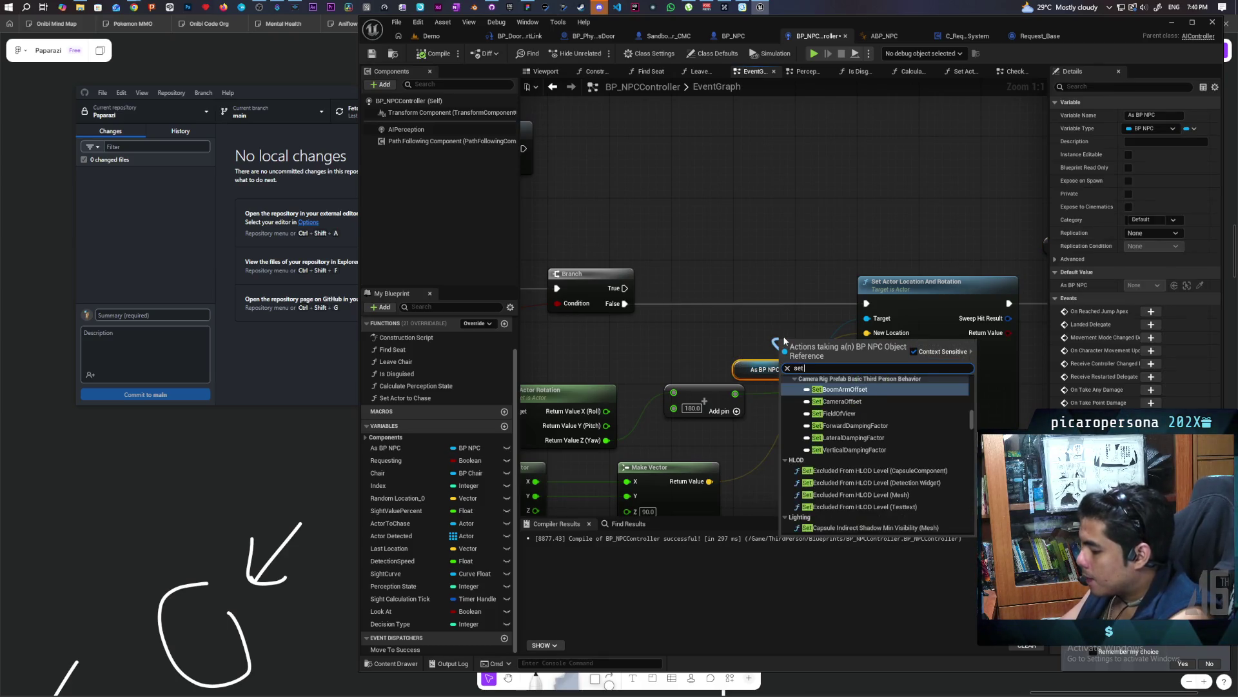
pyautogui.press('Escape')
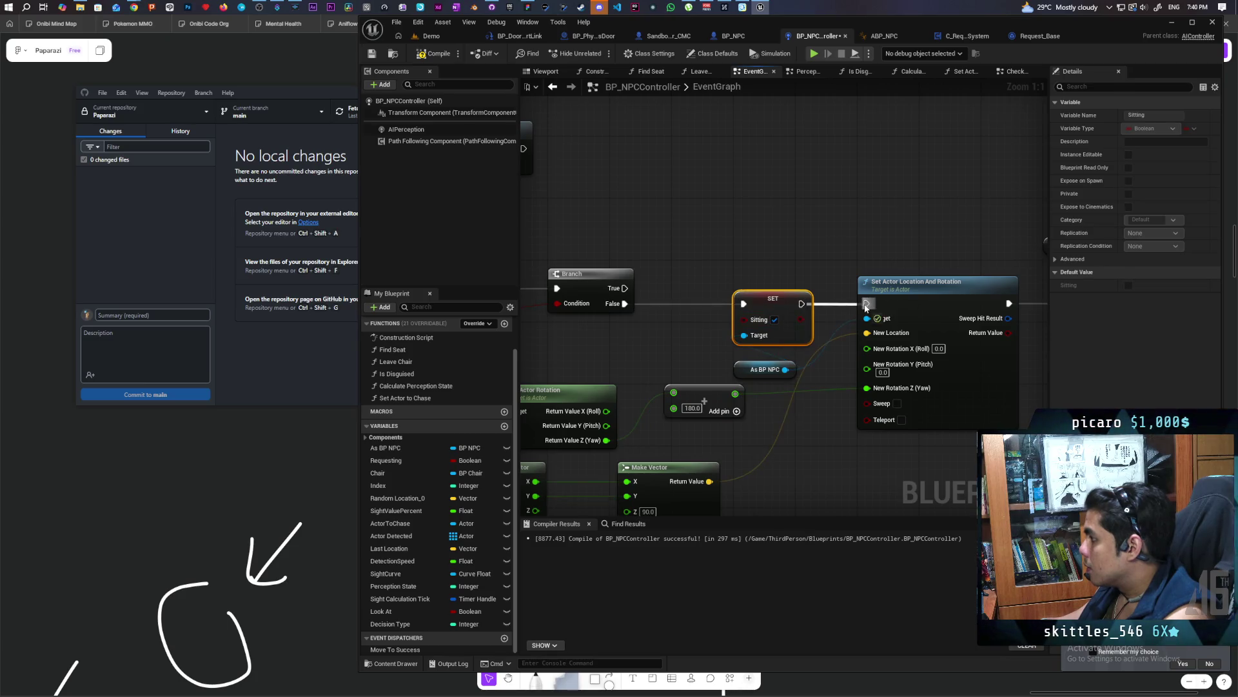
pyautogui.hotkey('ctrl', 's')
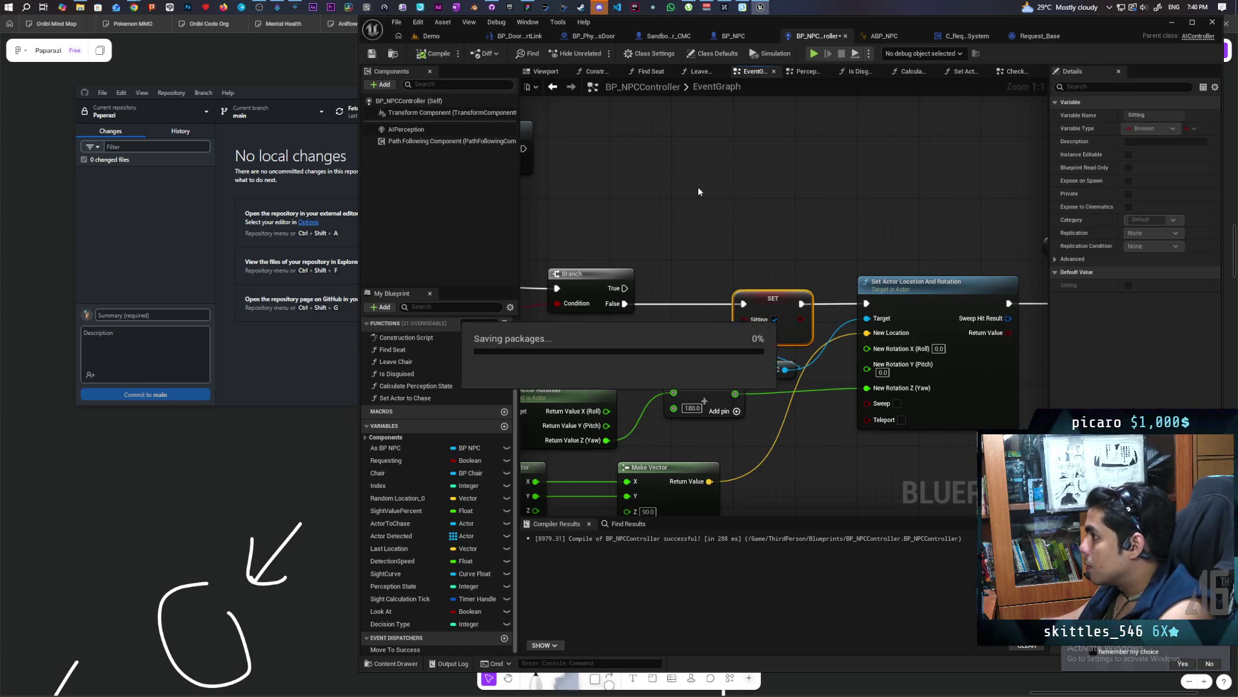
pyautogui.click(429, 37)
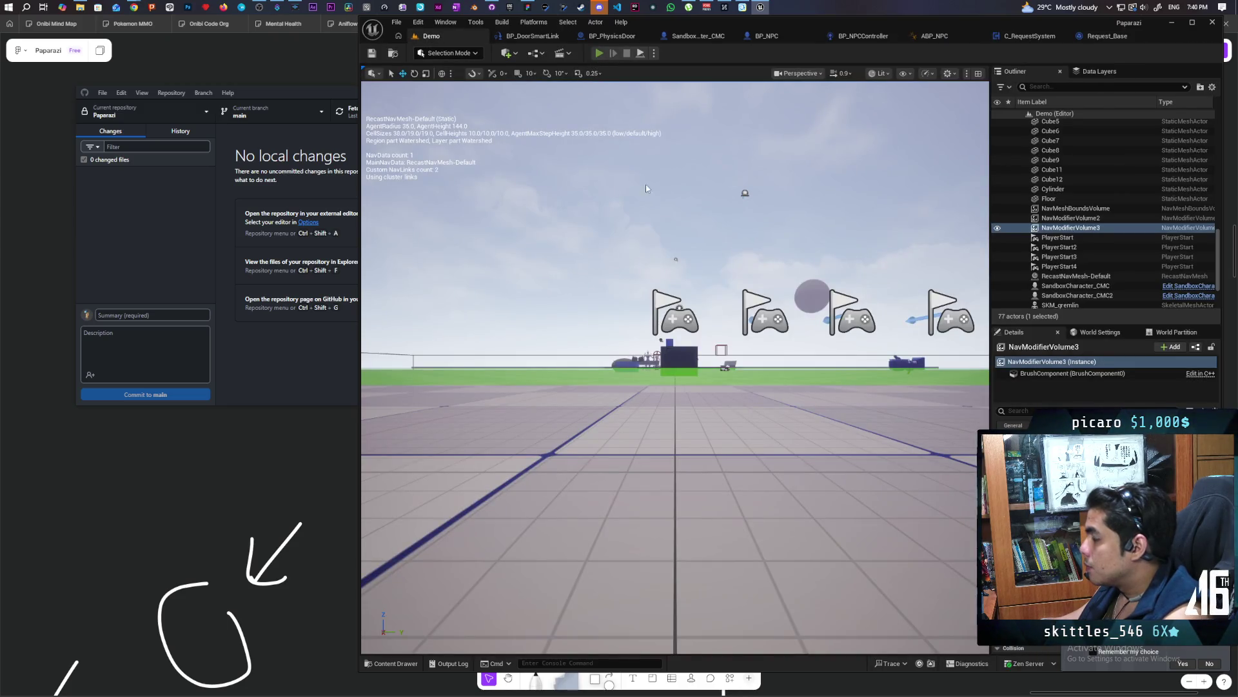
pyautogui.hotkey('alt', 'p')
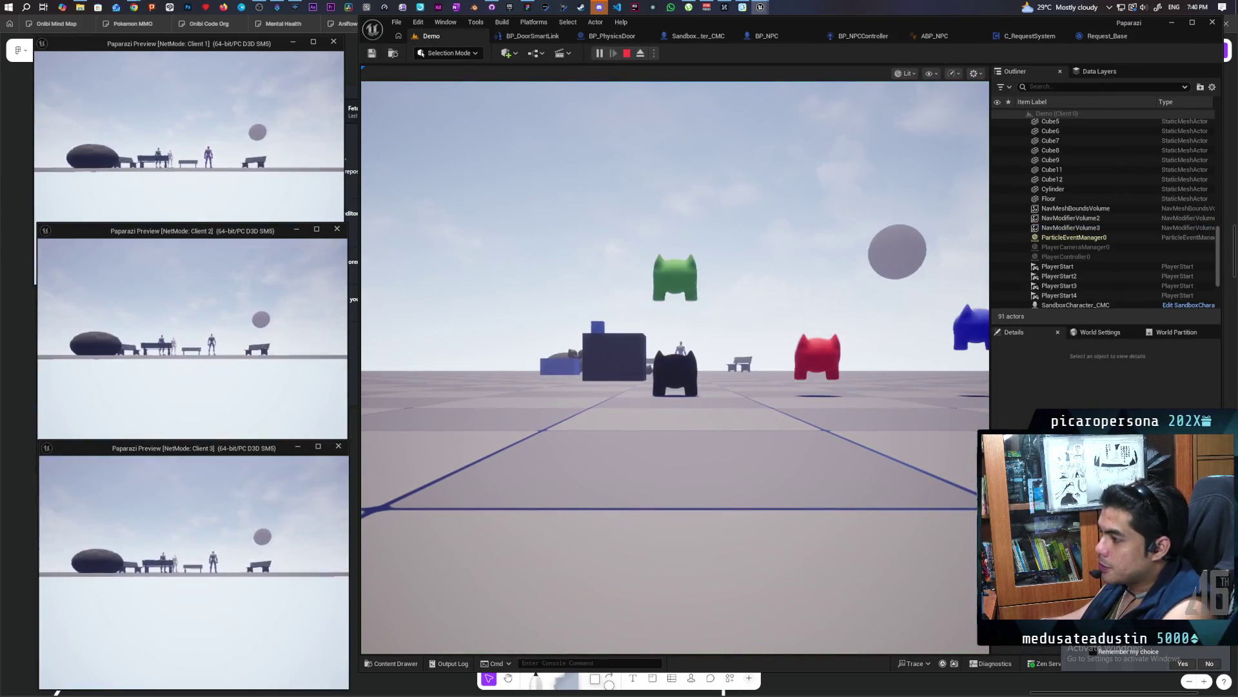
pyautogui.click(371, 459)
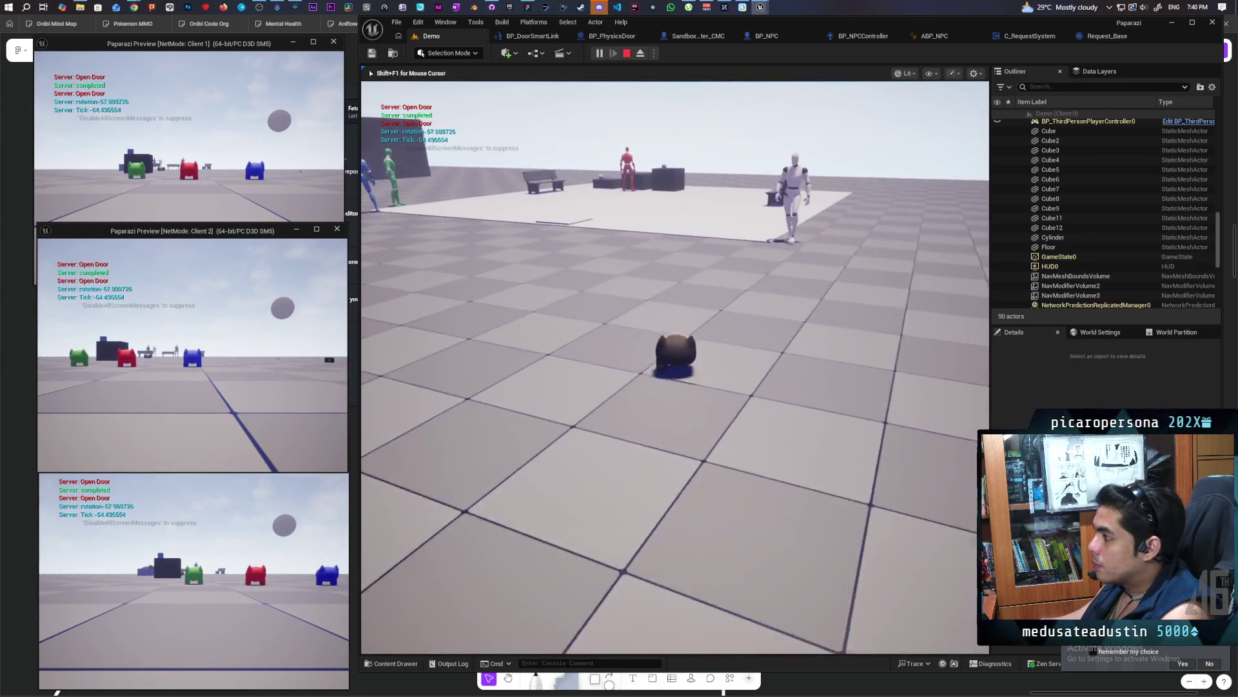
pyautogui.press('w')
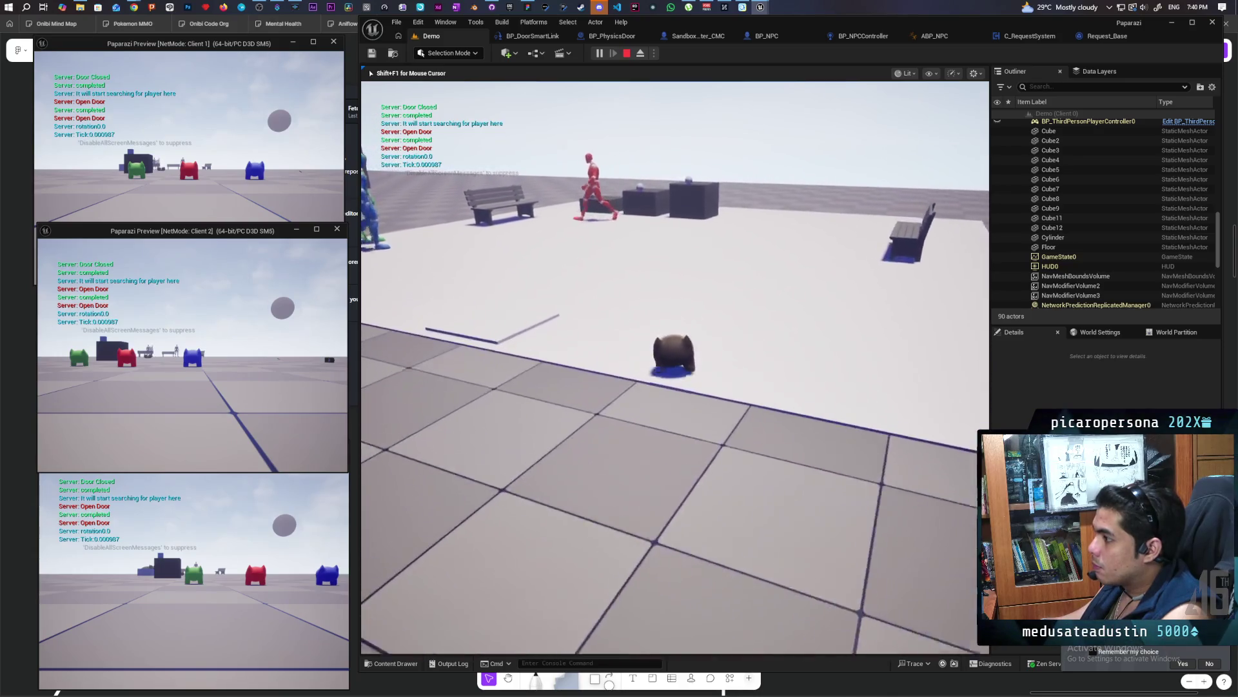
pyautogui.press('w')
pyautogui.press('w')
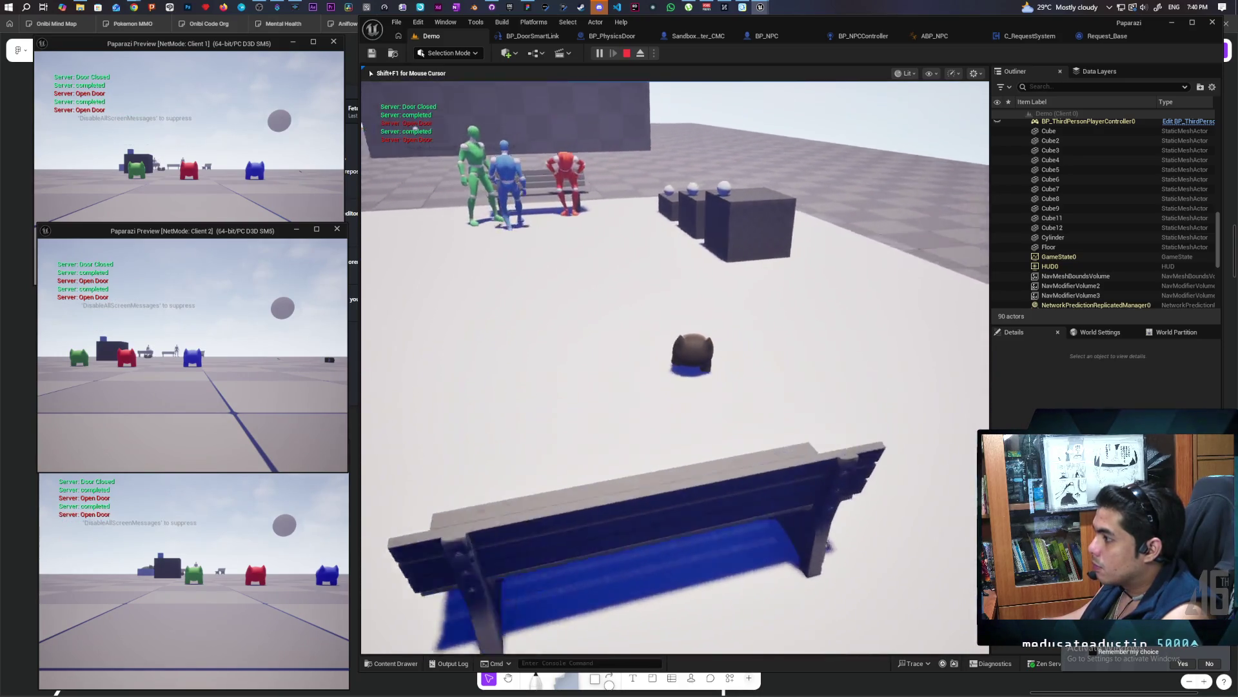
pyautogui.press('s')
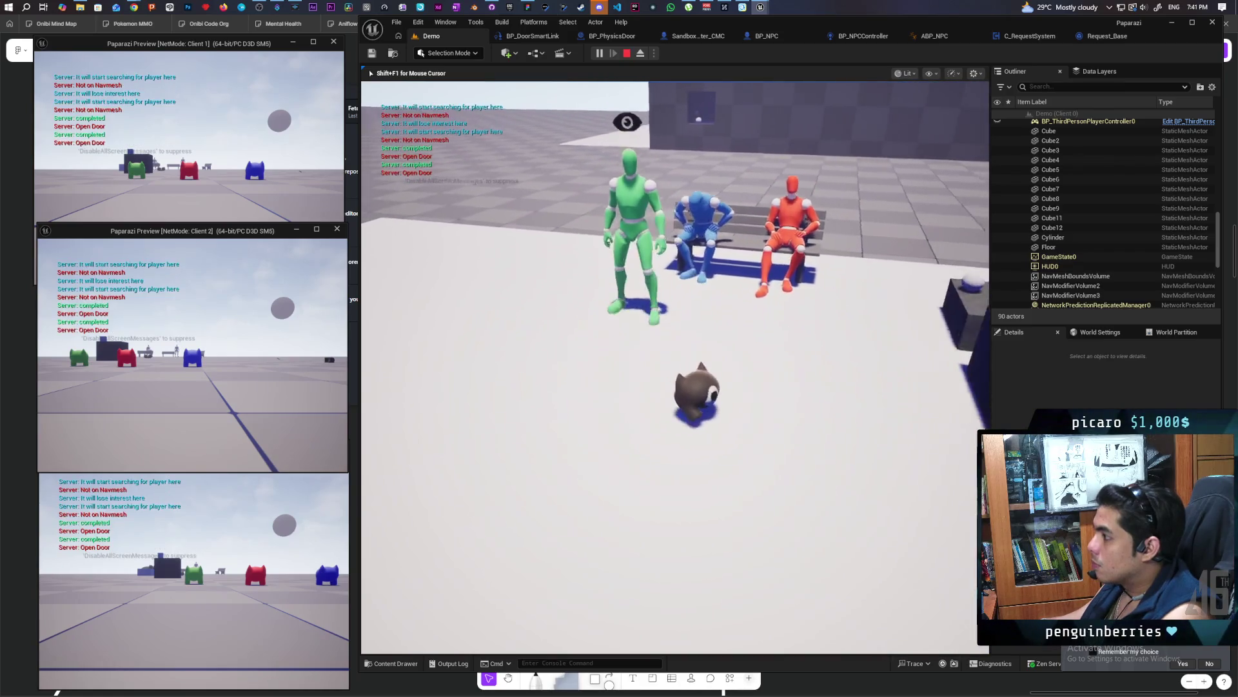
pyautogui.press('s')
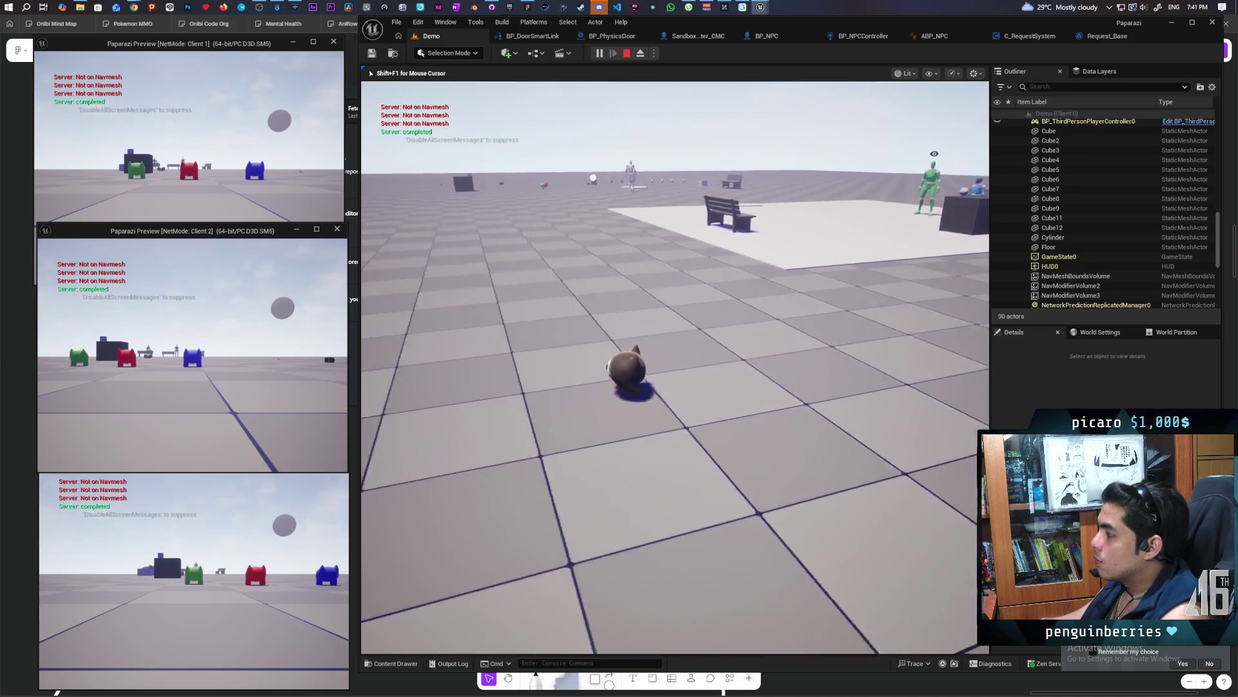
pyautogui.press('w')
pyautogui.press('w')
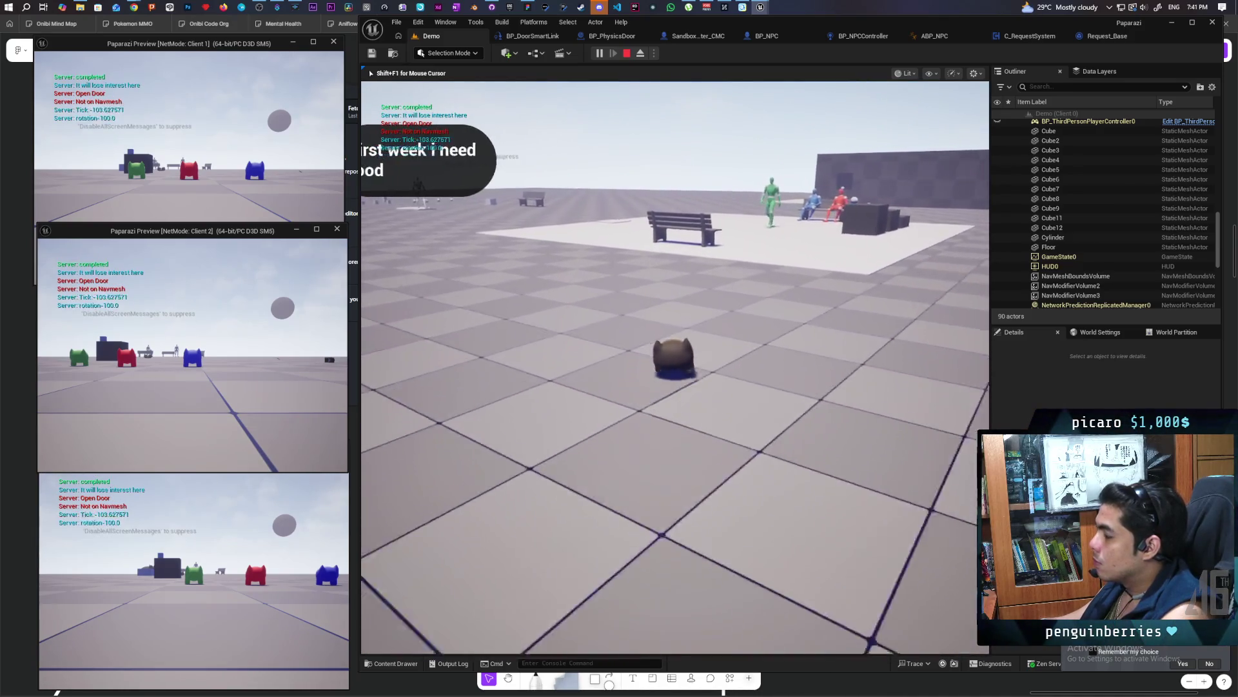
pyautogui.press('w')
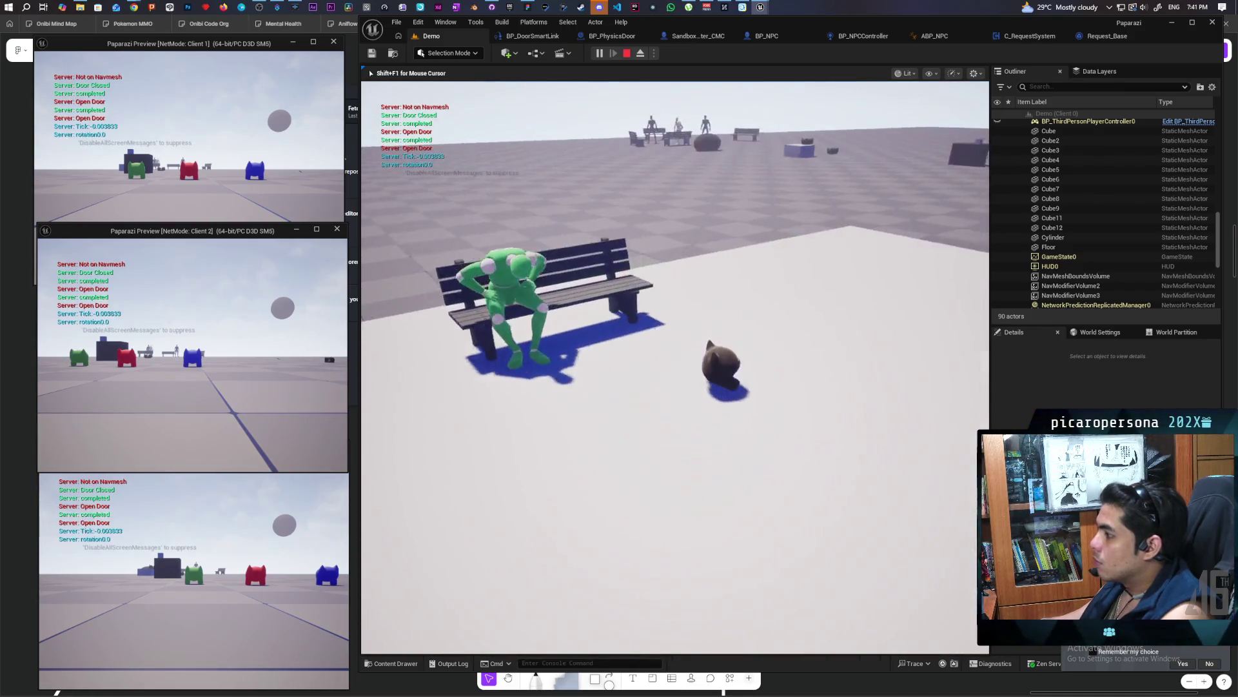
pyautogui.press('w')
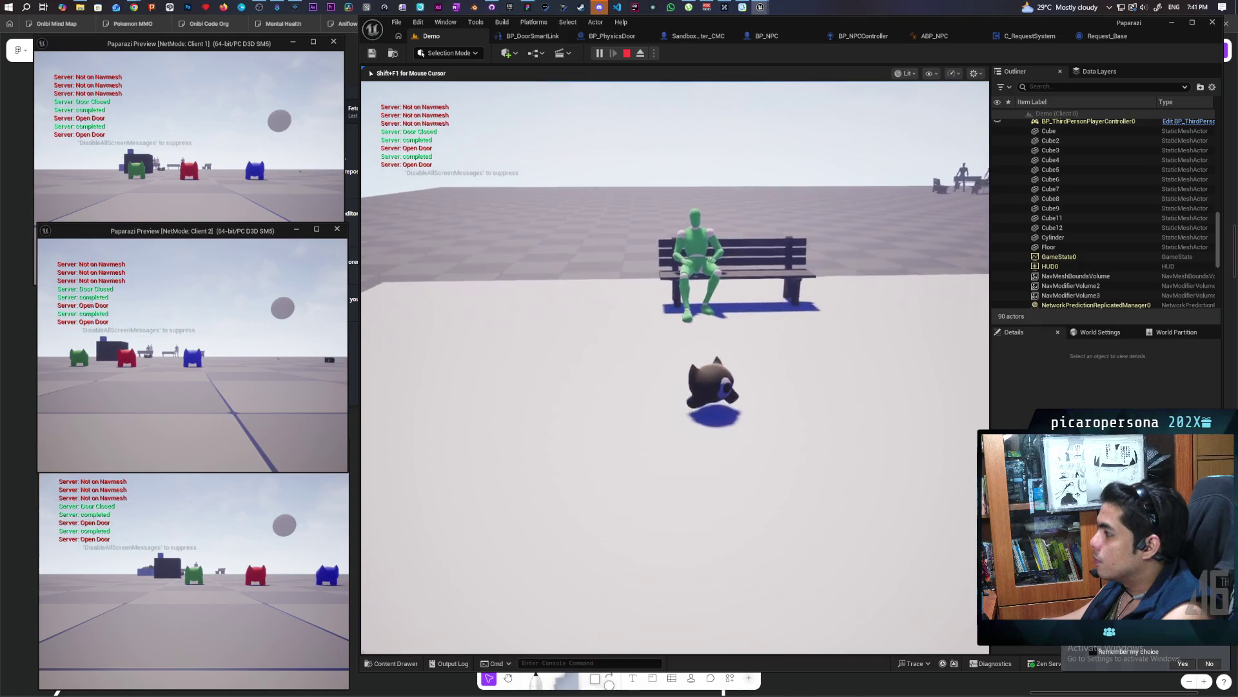
pyautogui.press('w')
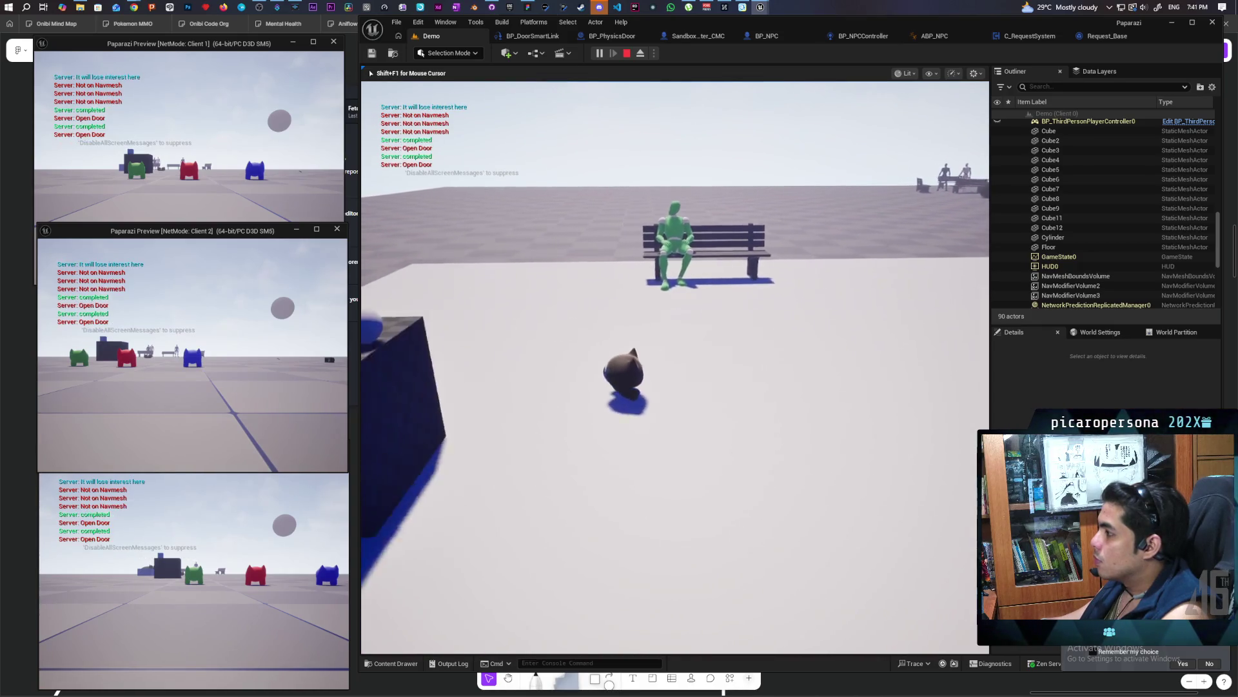
pyautogui.press('w')
pyautogui.press('w')
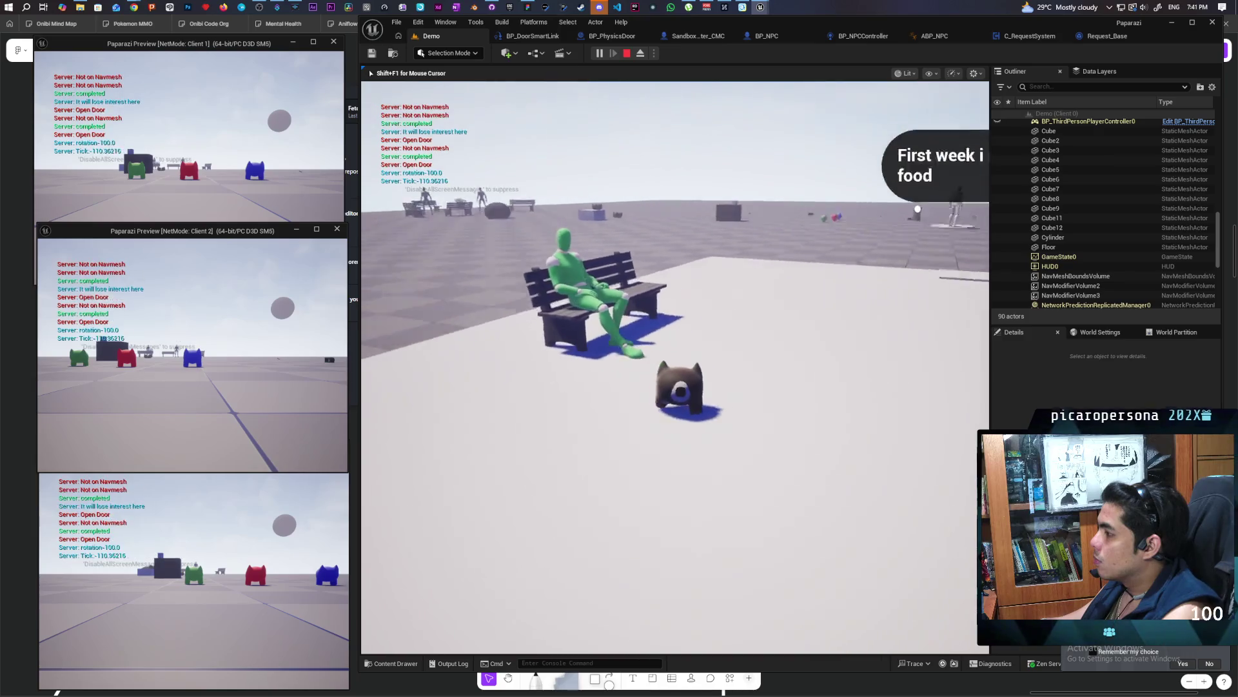
pyautogui.press('w')
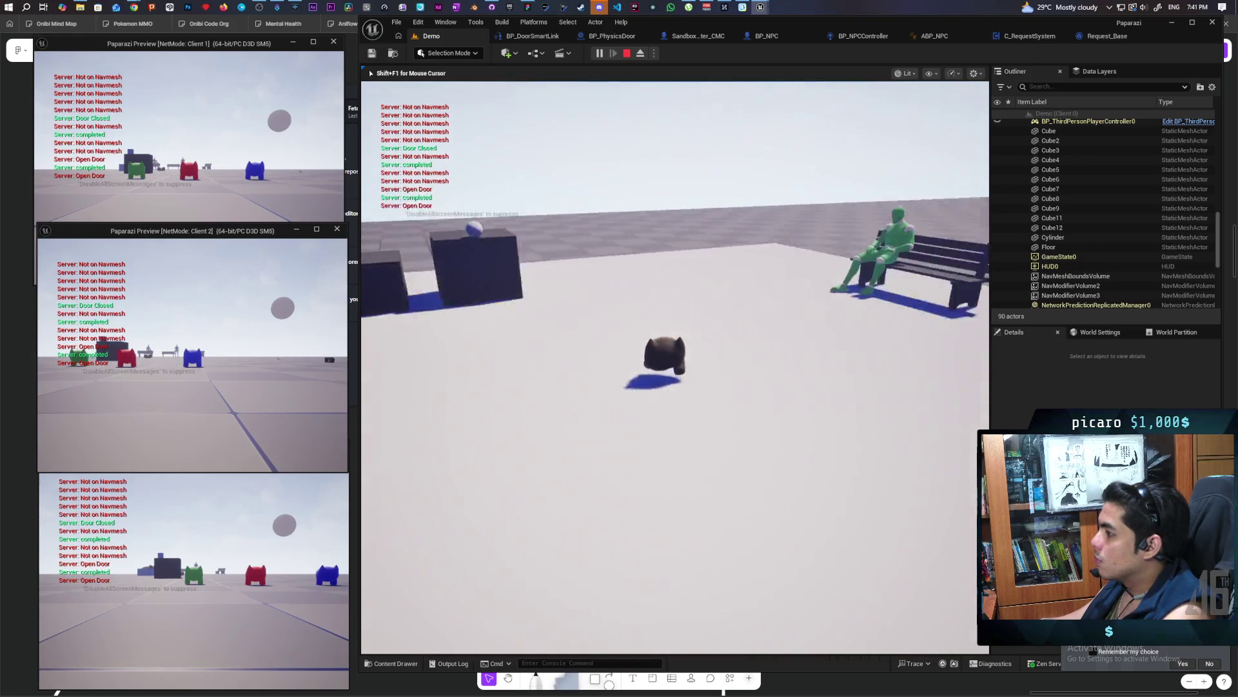
pyautogui.press('w')
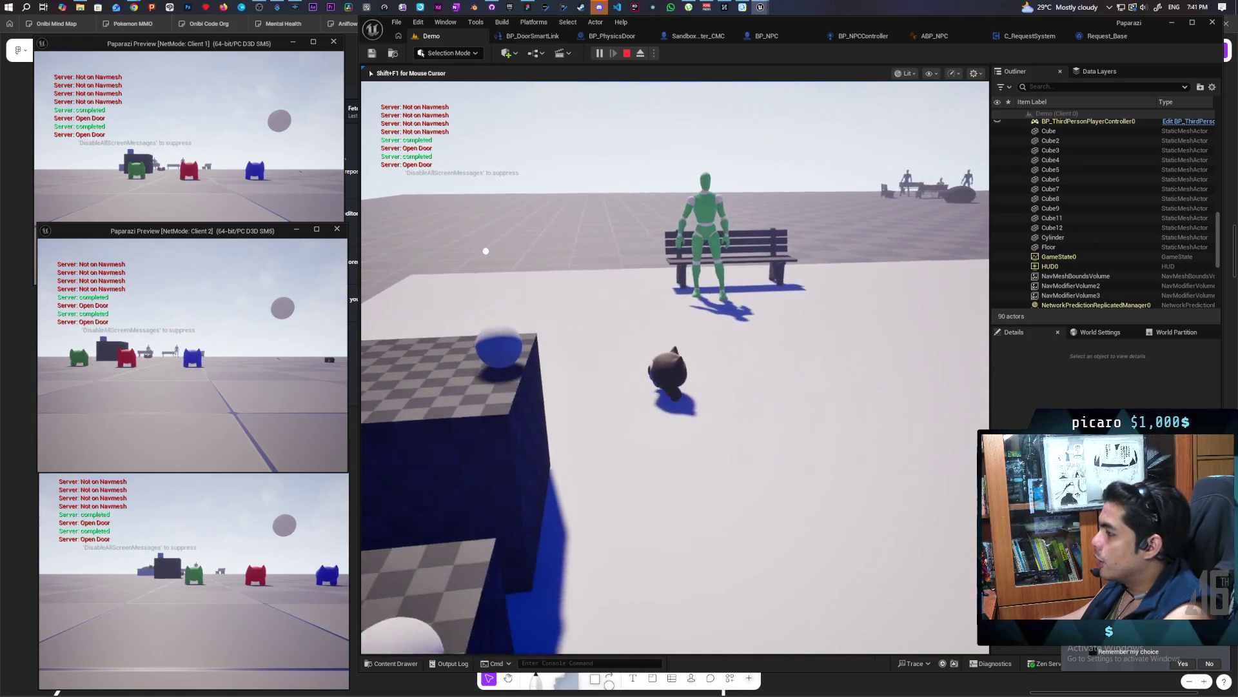
# Walk the cat around the white platform, boxes and seated bench NPCs in the play-test
pyautogui.press('w')
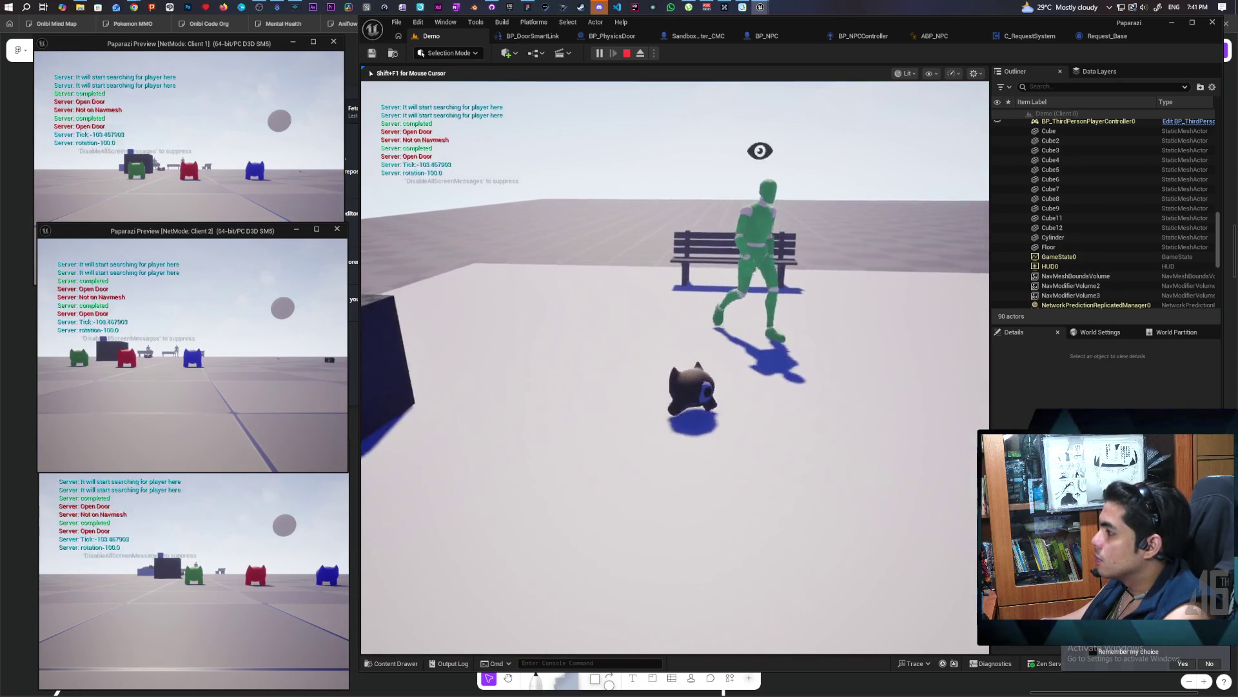
pyautogui.press('w')
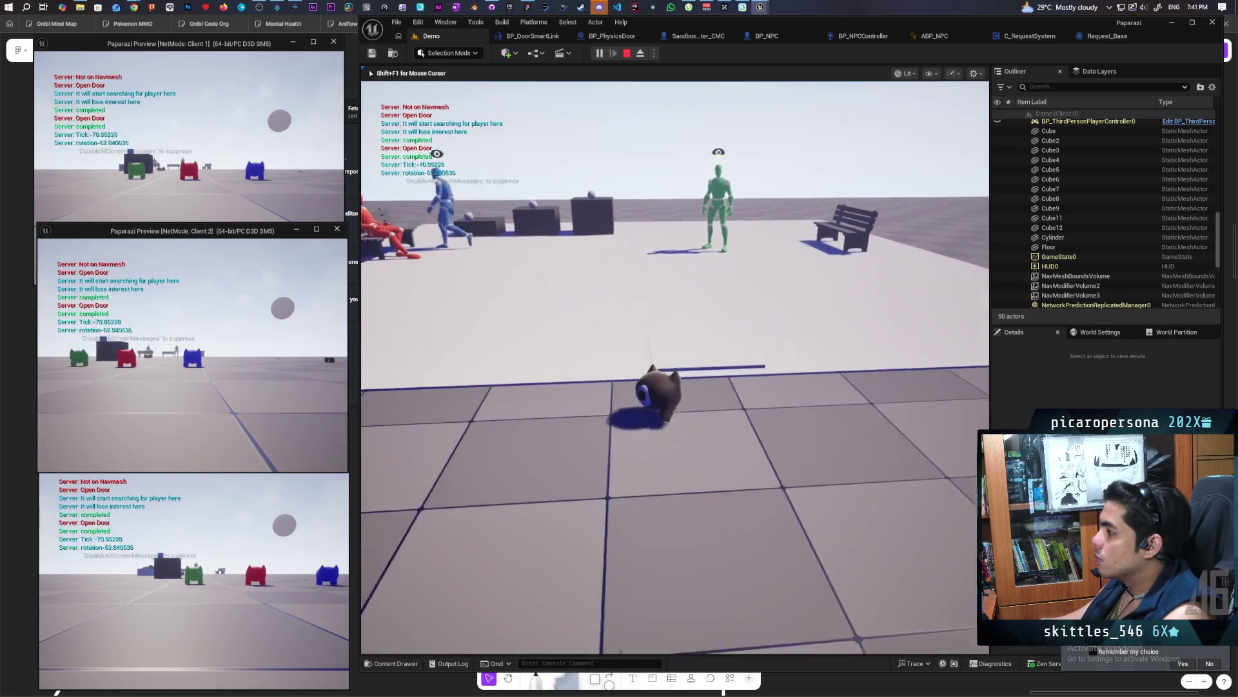
pyautogui.press('w')
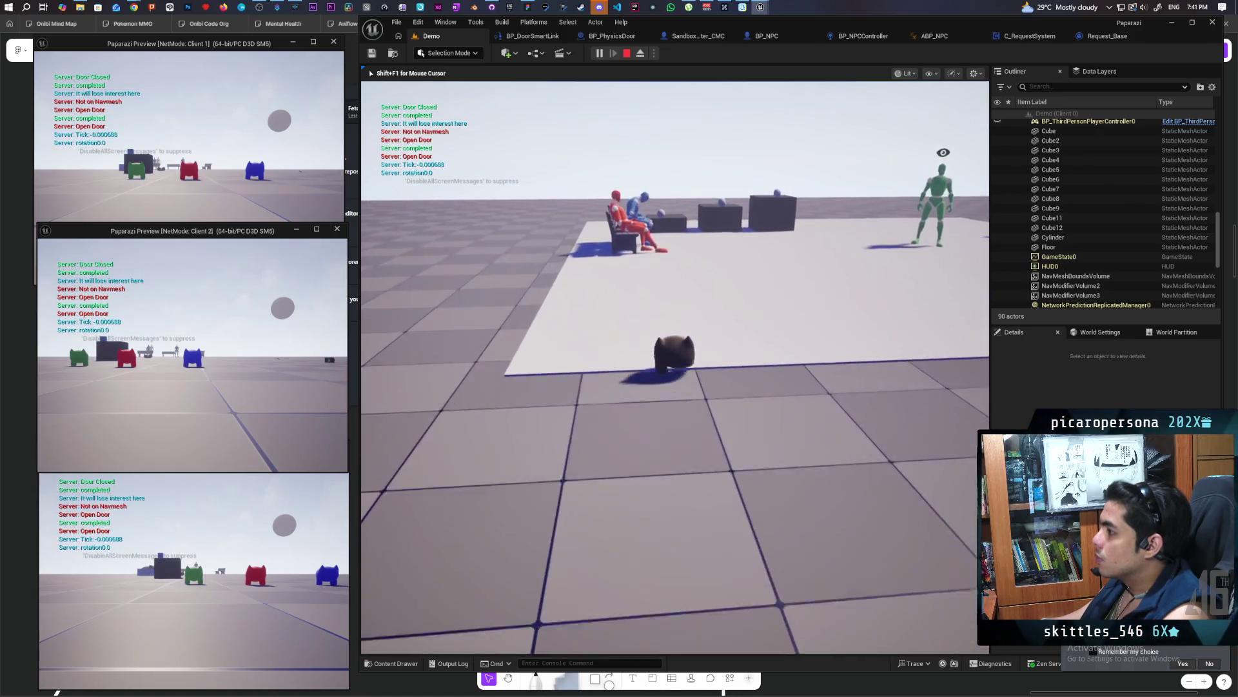
pyautogui.press('w')
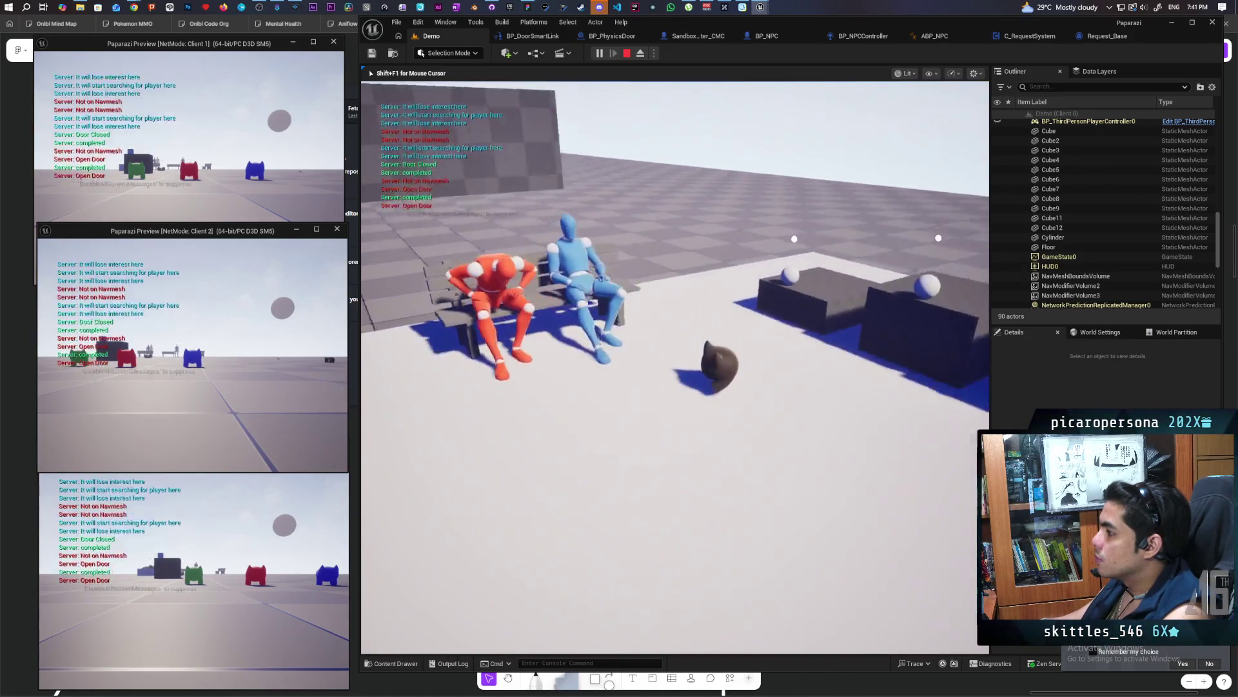
pyautogui.press('d')
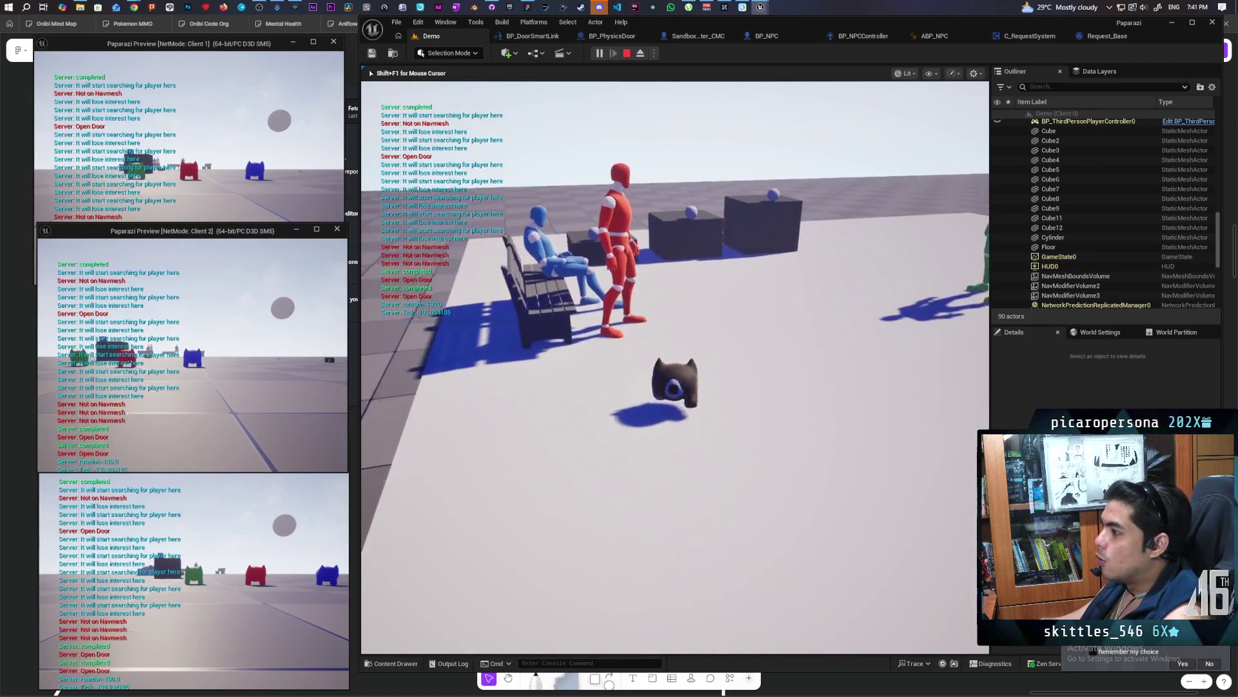
pyautogui.press('s')
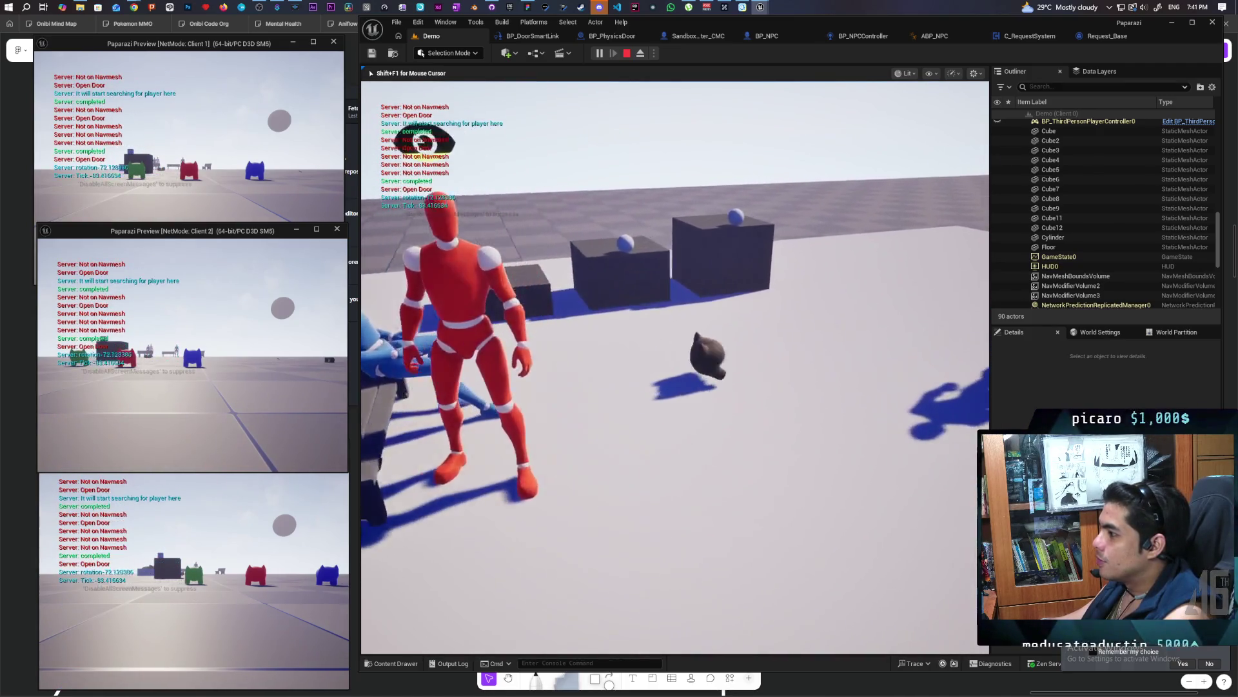
pyautogui.press('s')
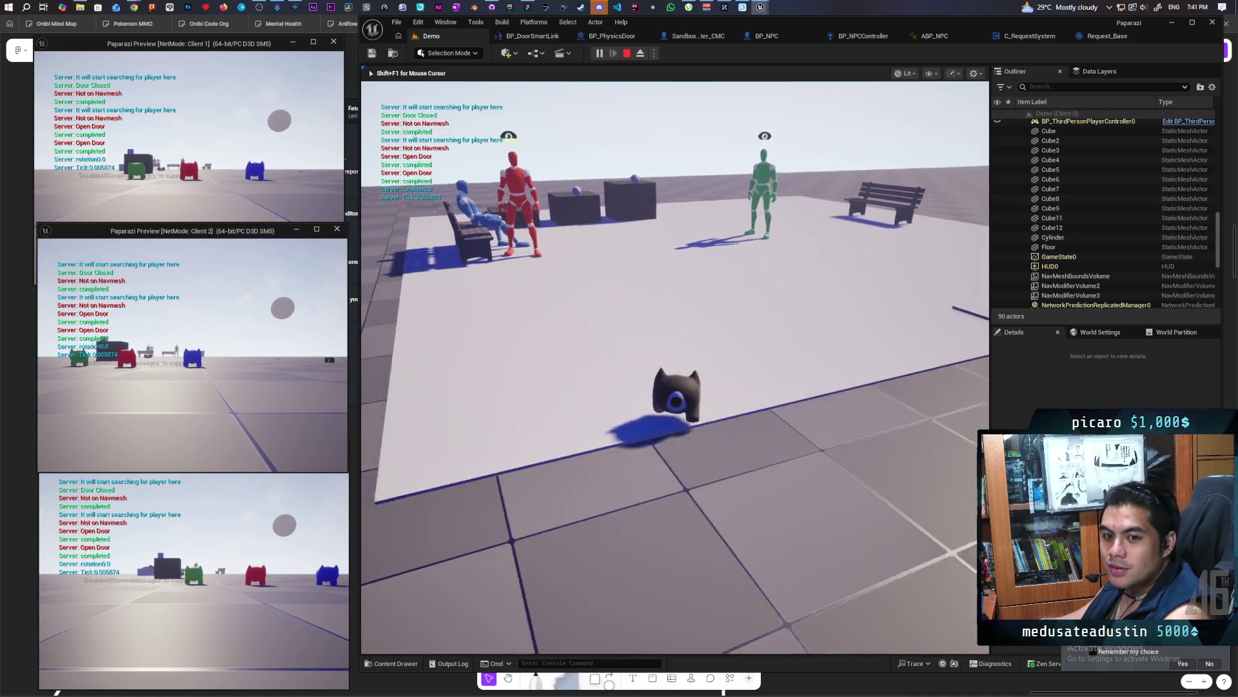
pyautogui.press('w')
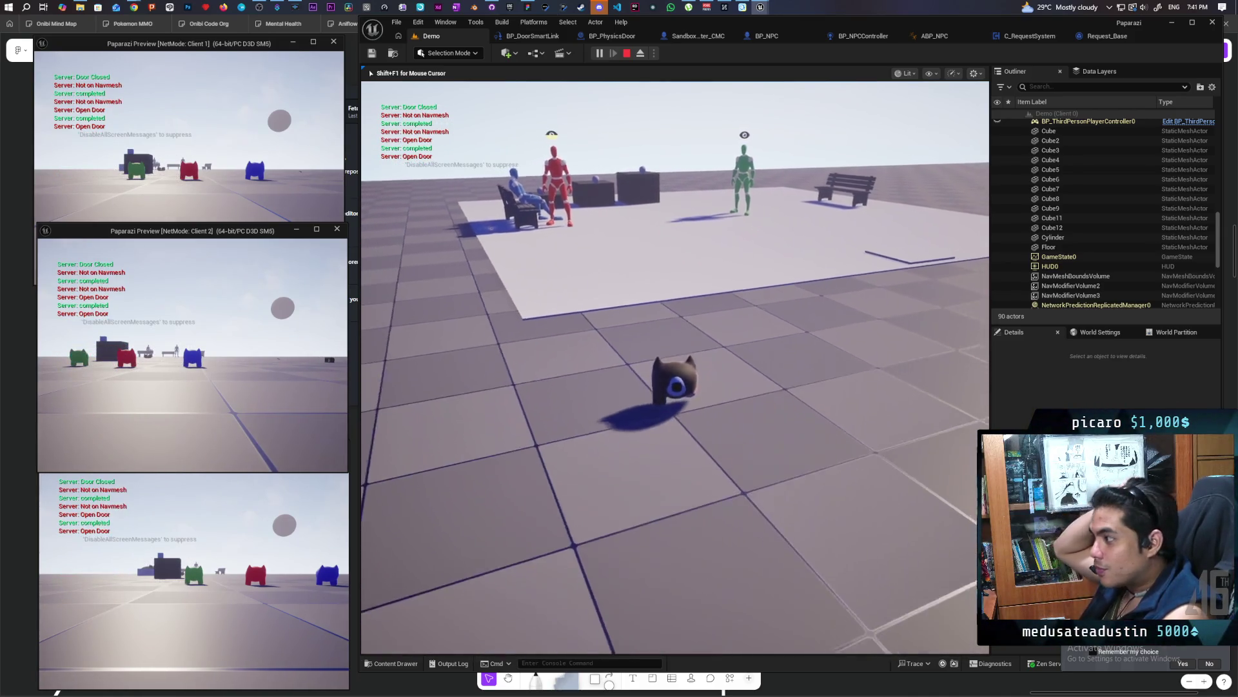
pyautogui.press('w')
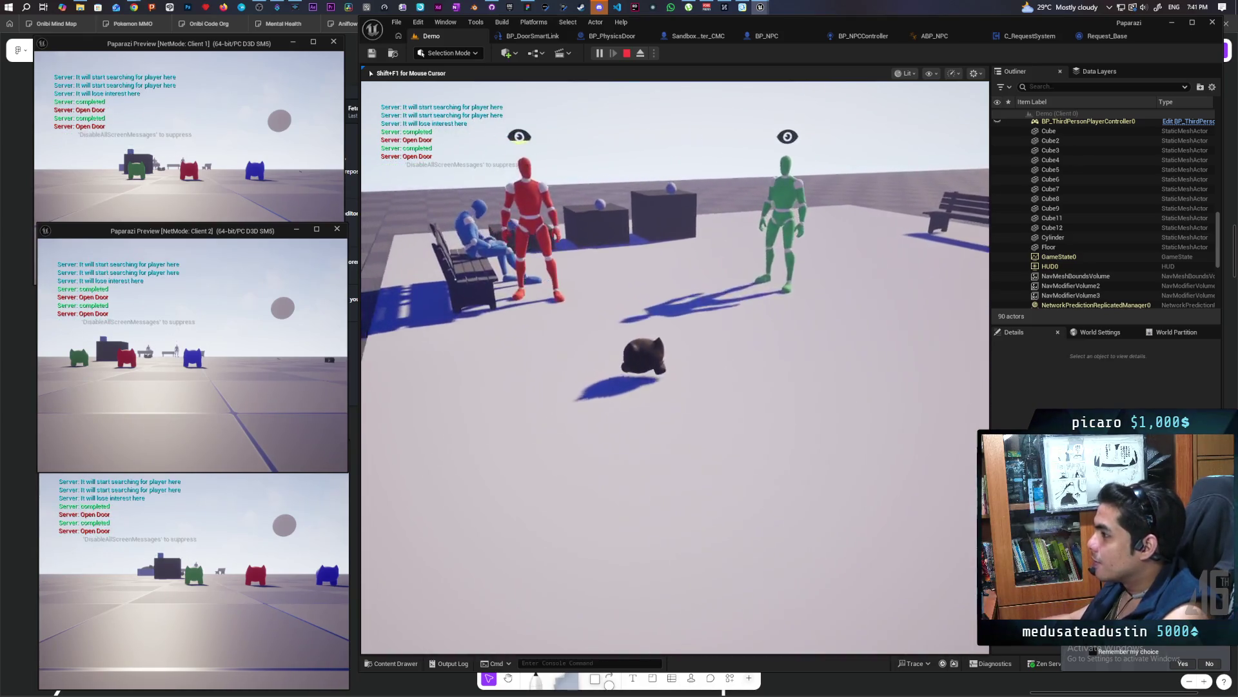
pyautogui.press('s')
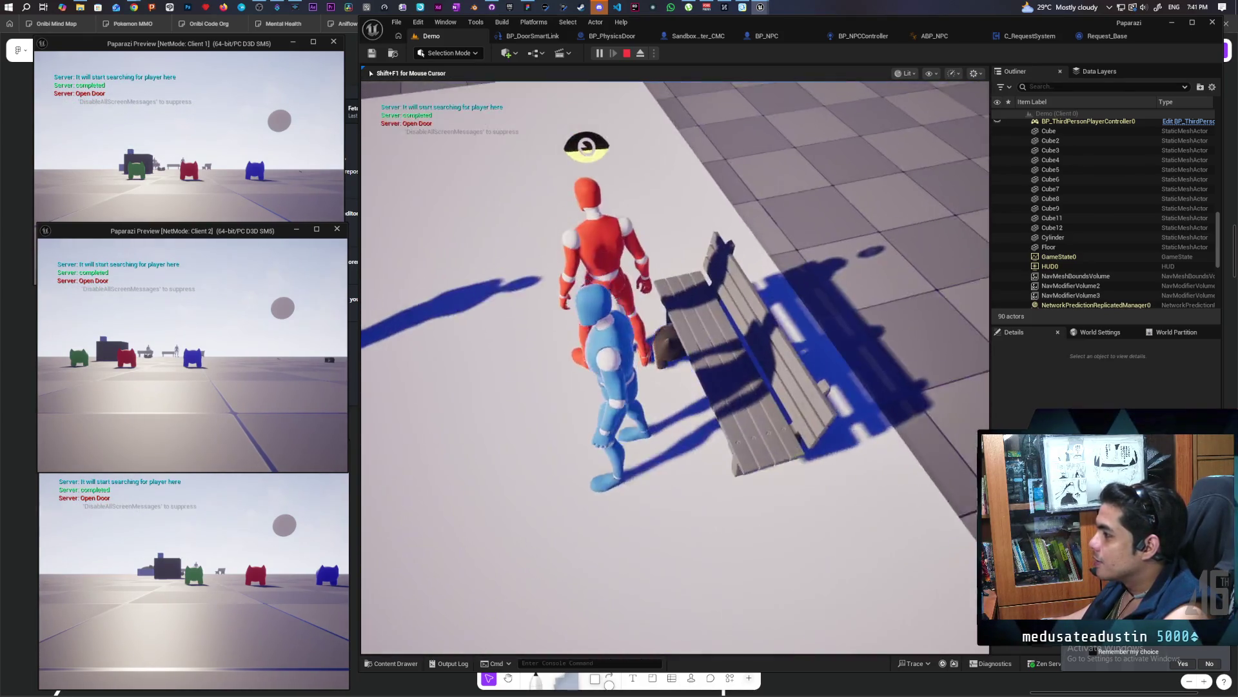
pyautogui.press('s')
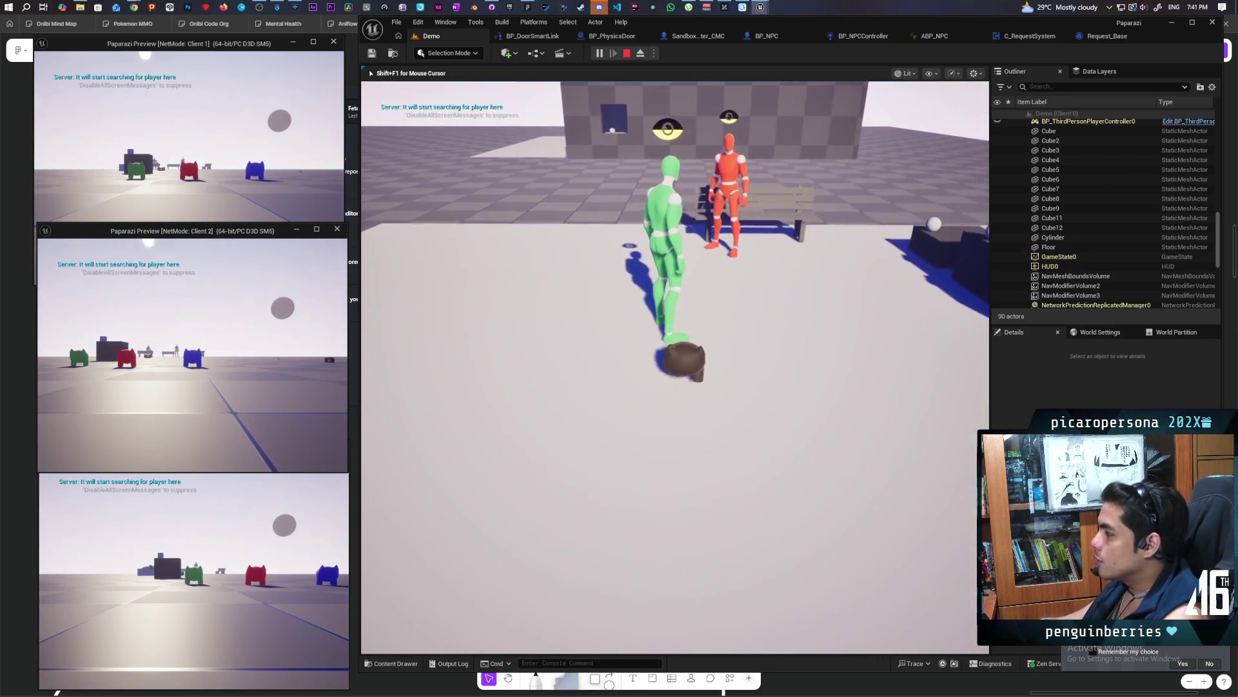
pyautogui.press('w')
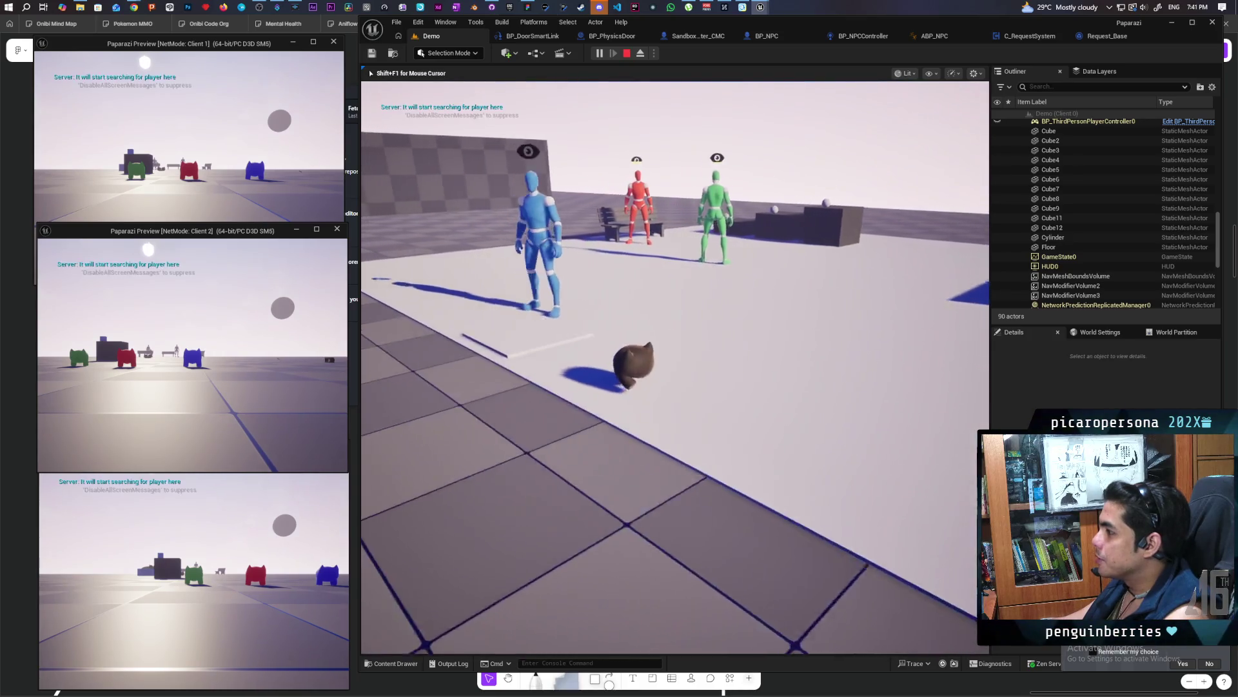
pyautogui.press('w')
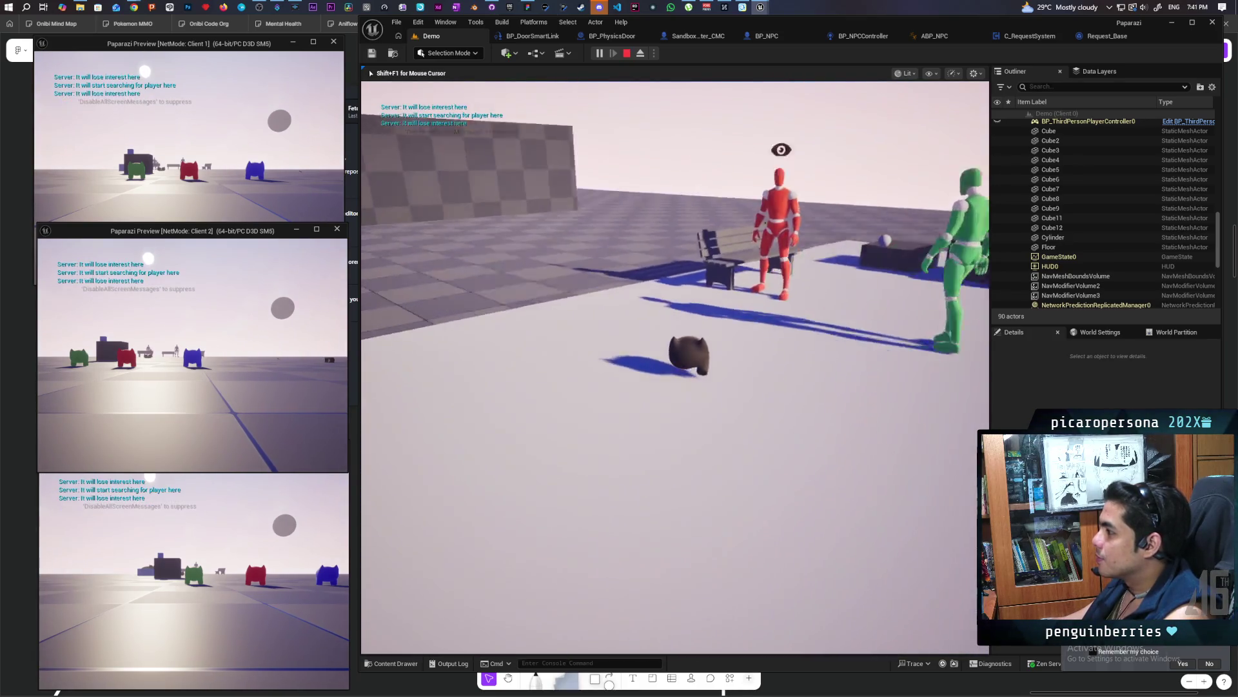
pyautogui.press('w')
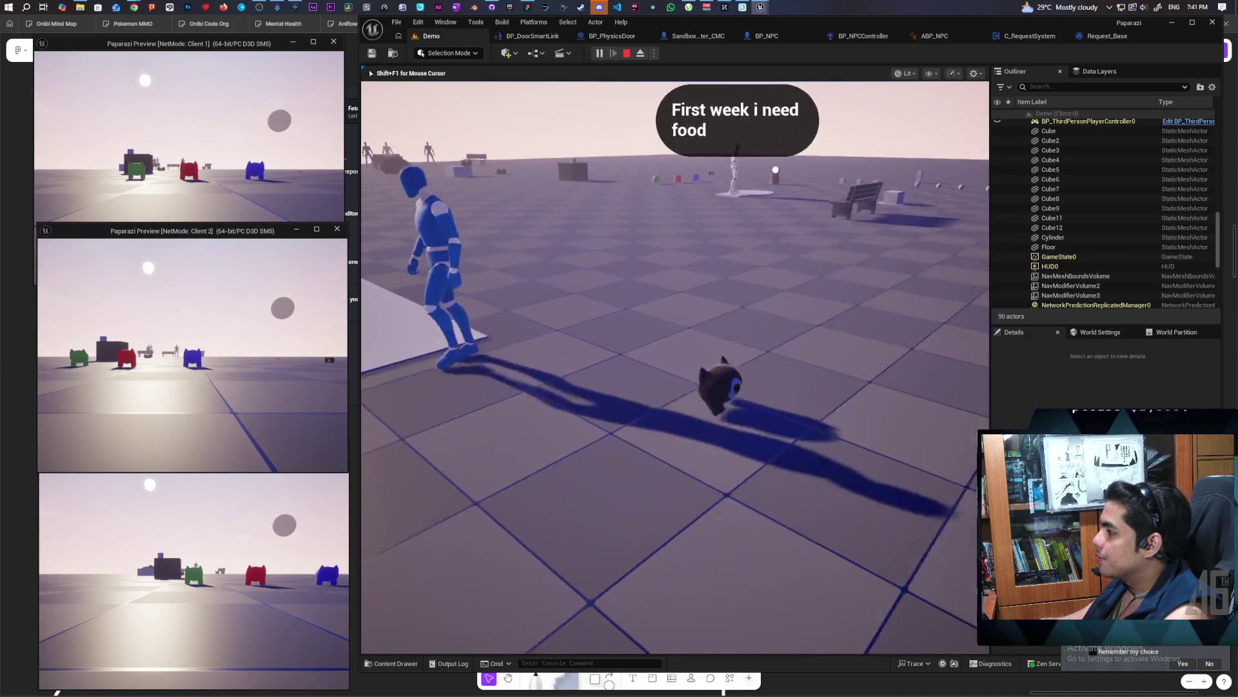
pyautogui.press('w')
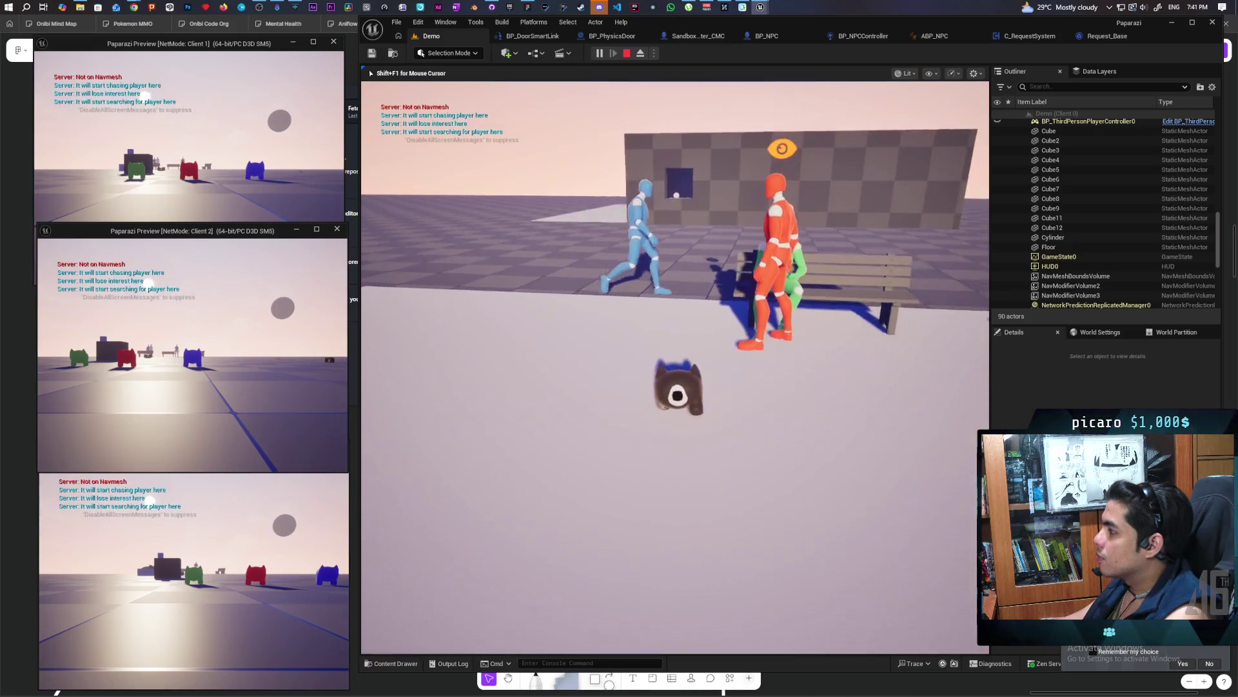
pyautogui.press('s')
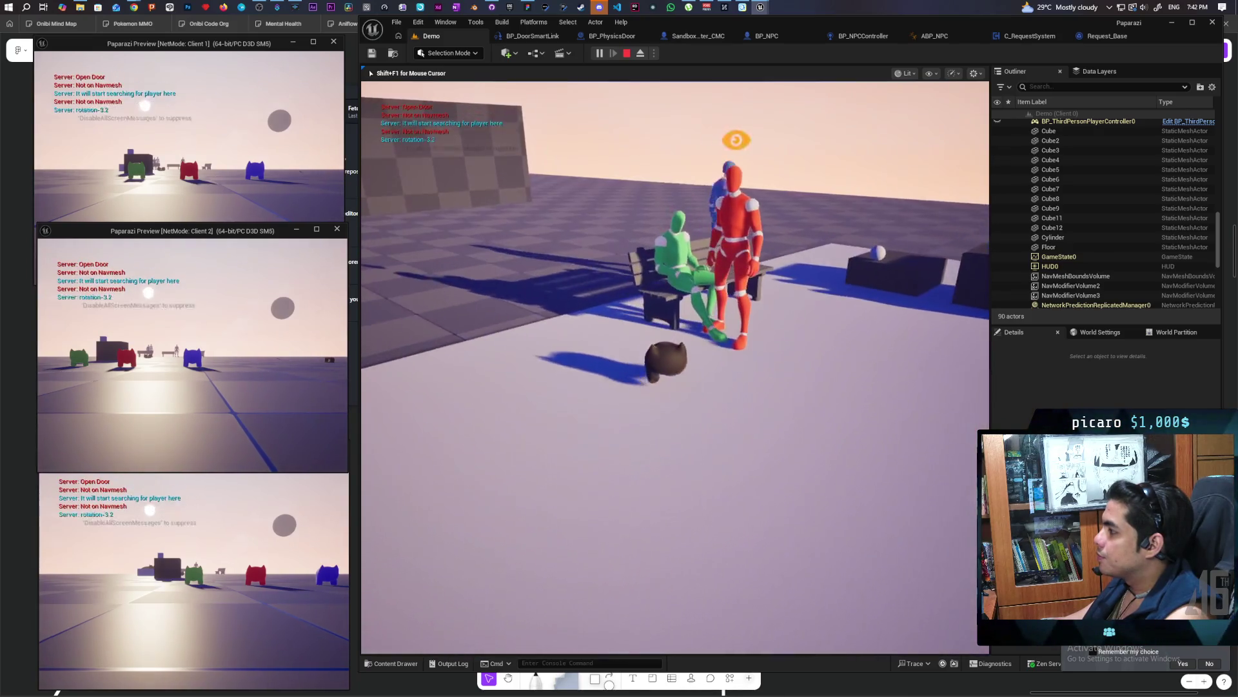
pyautogui.press('w')
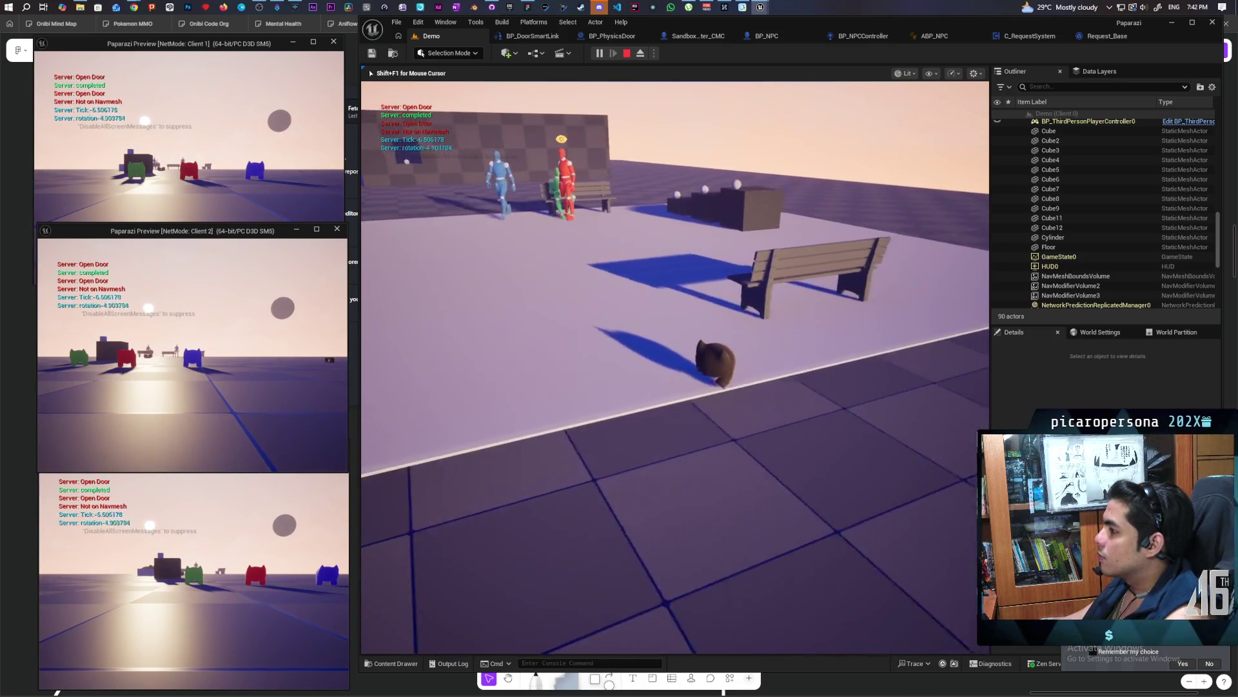
pyautogui.press('w')
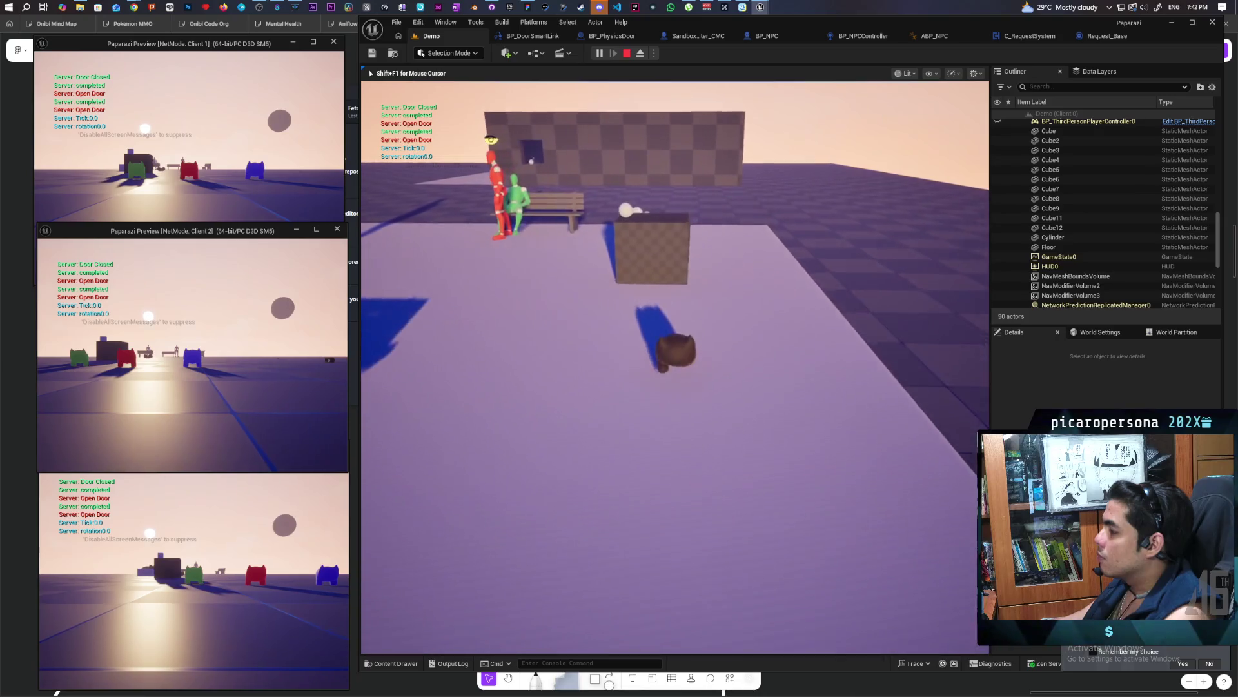
pyautogui.press('w')
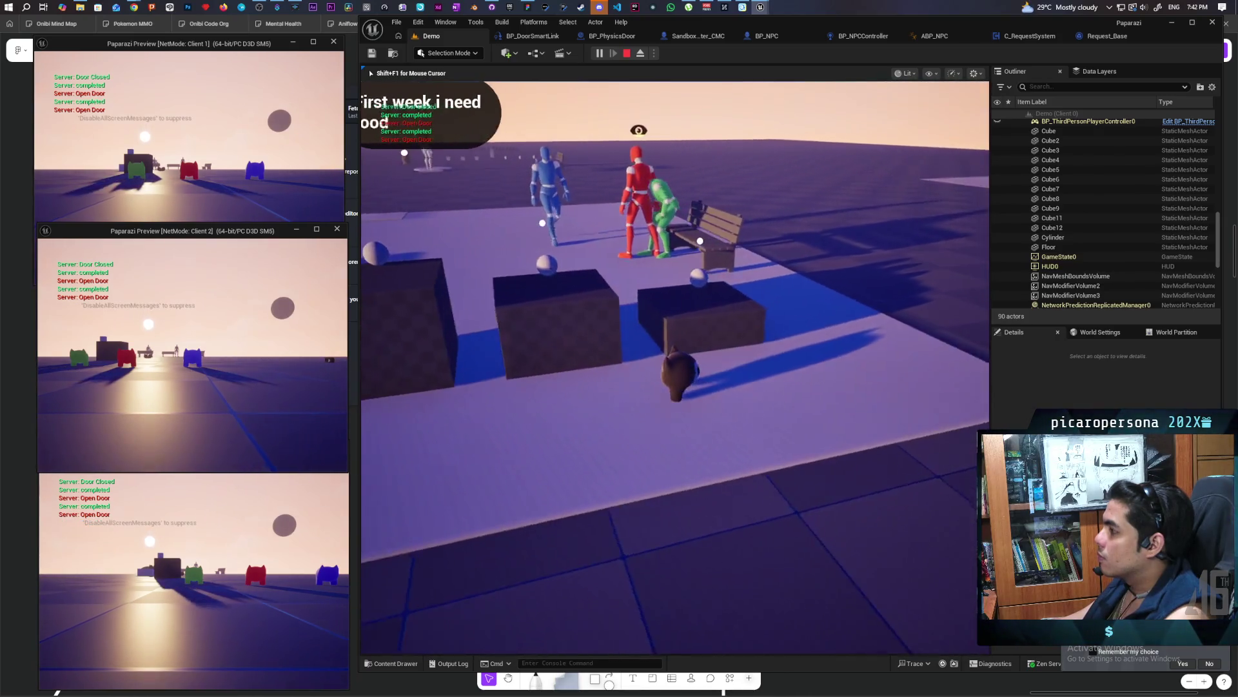
pyautogui.press('w')
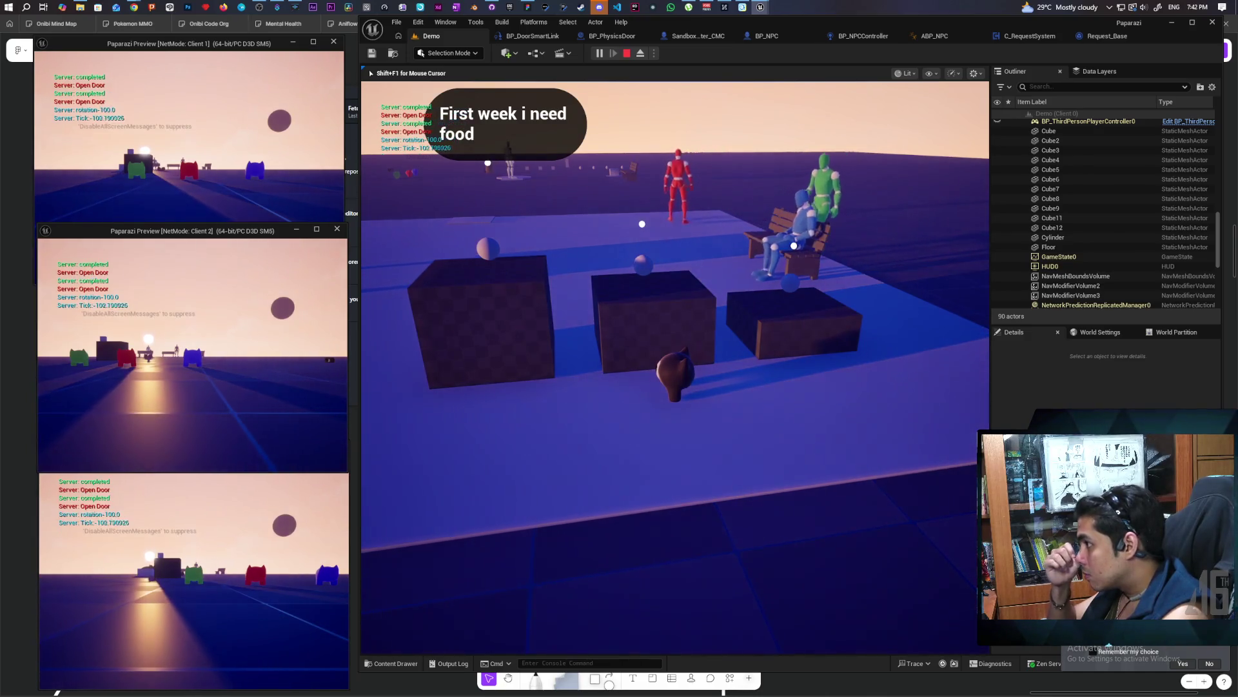
pyautogui.press('s')
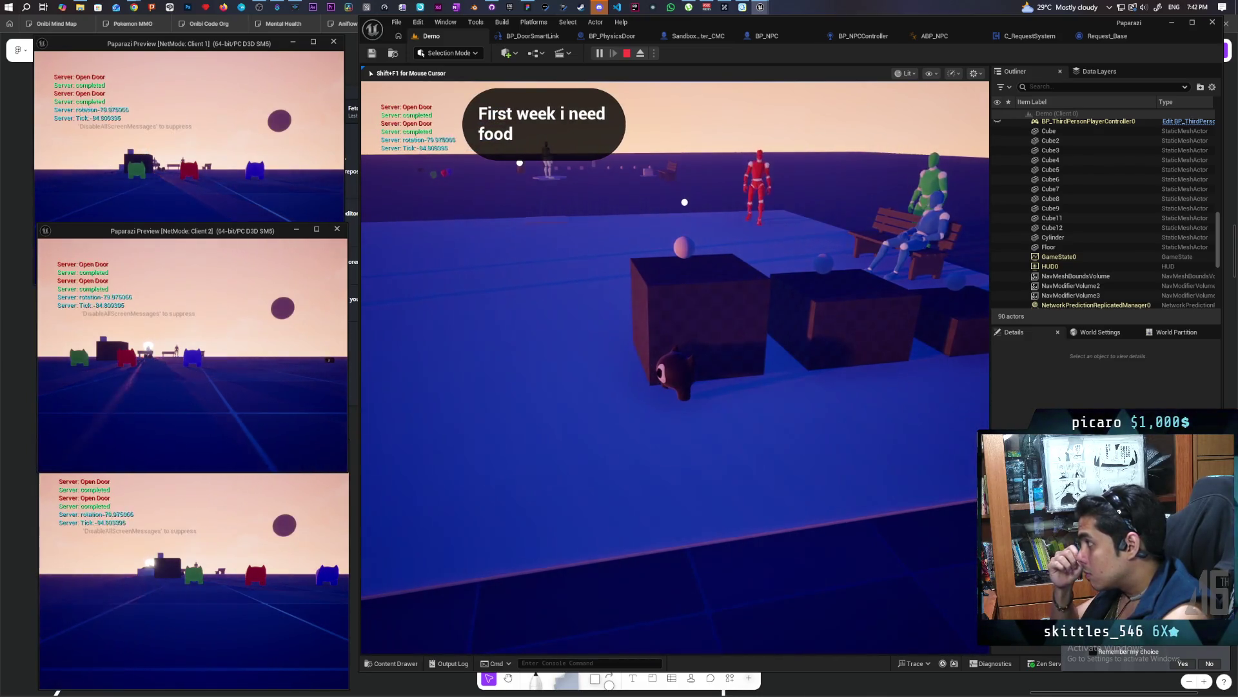
pyautogui.press('d')
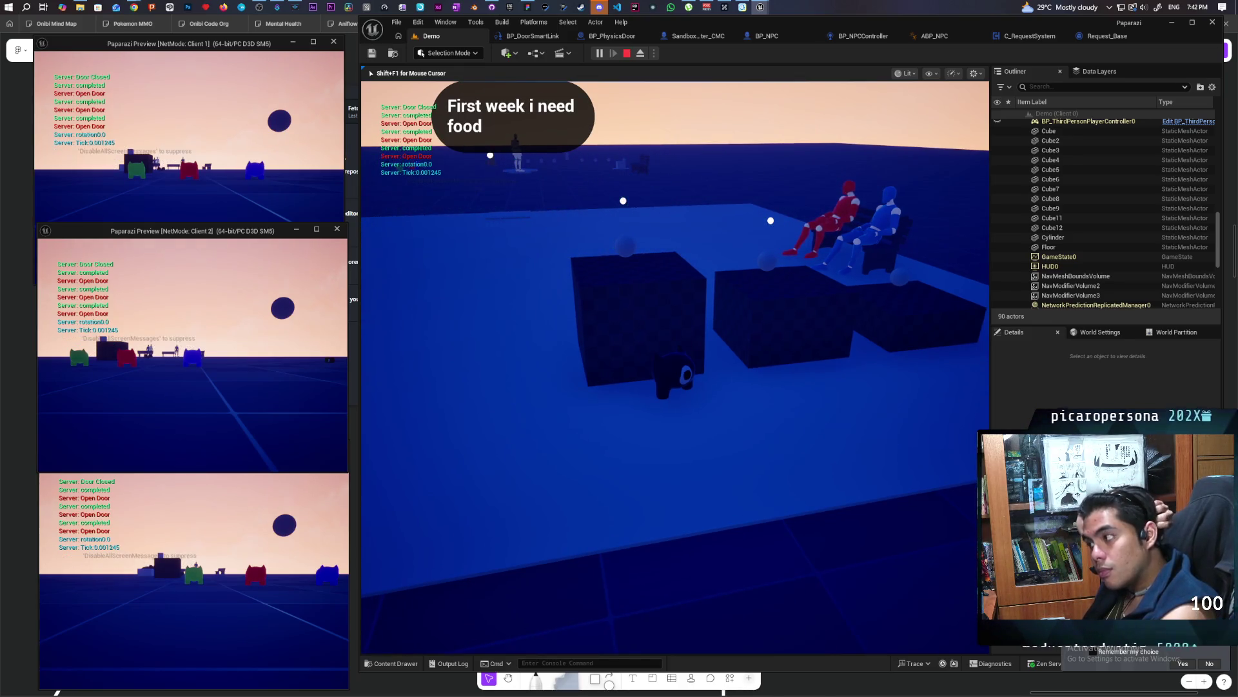
pyautogui.press('w')
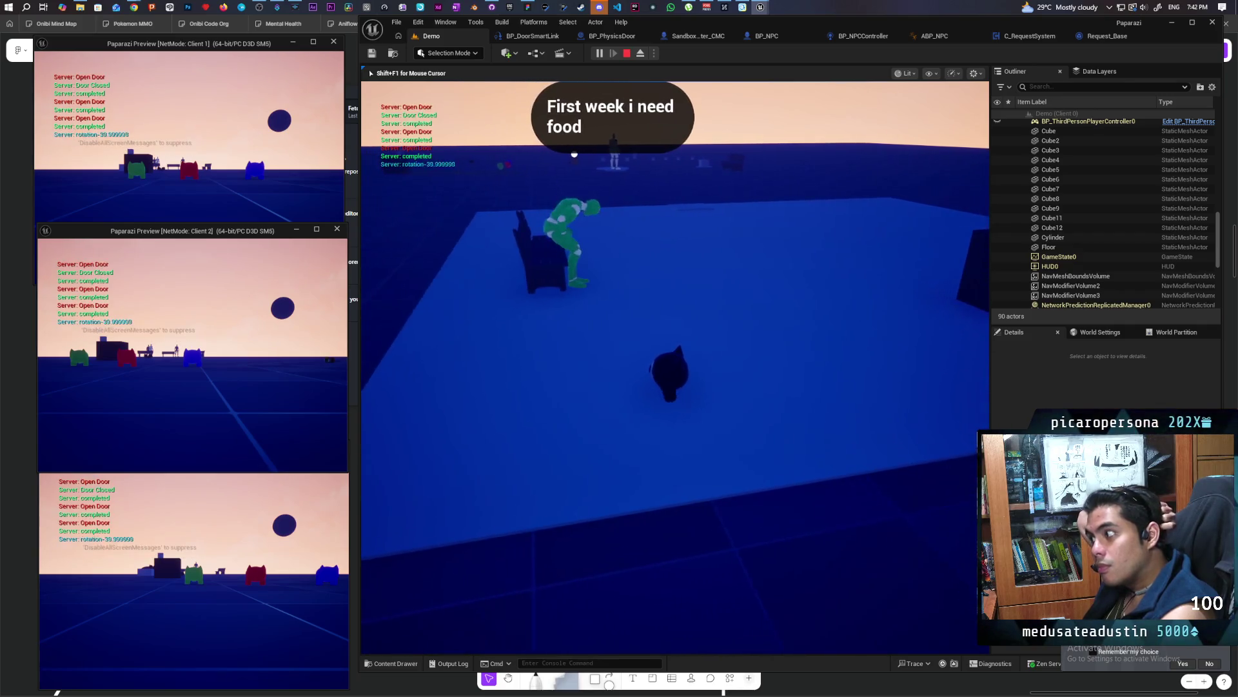
pyautogui.press('w')
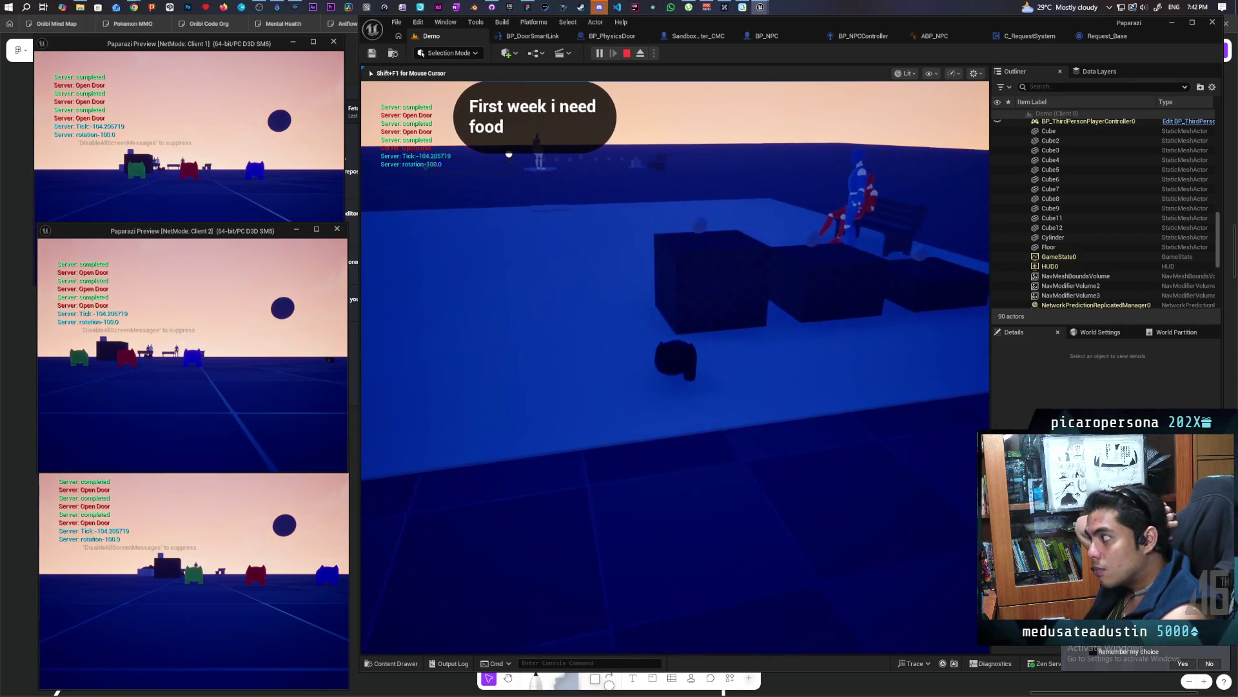
pyautogui.press('s')
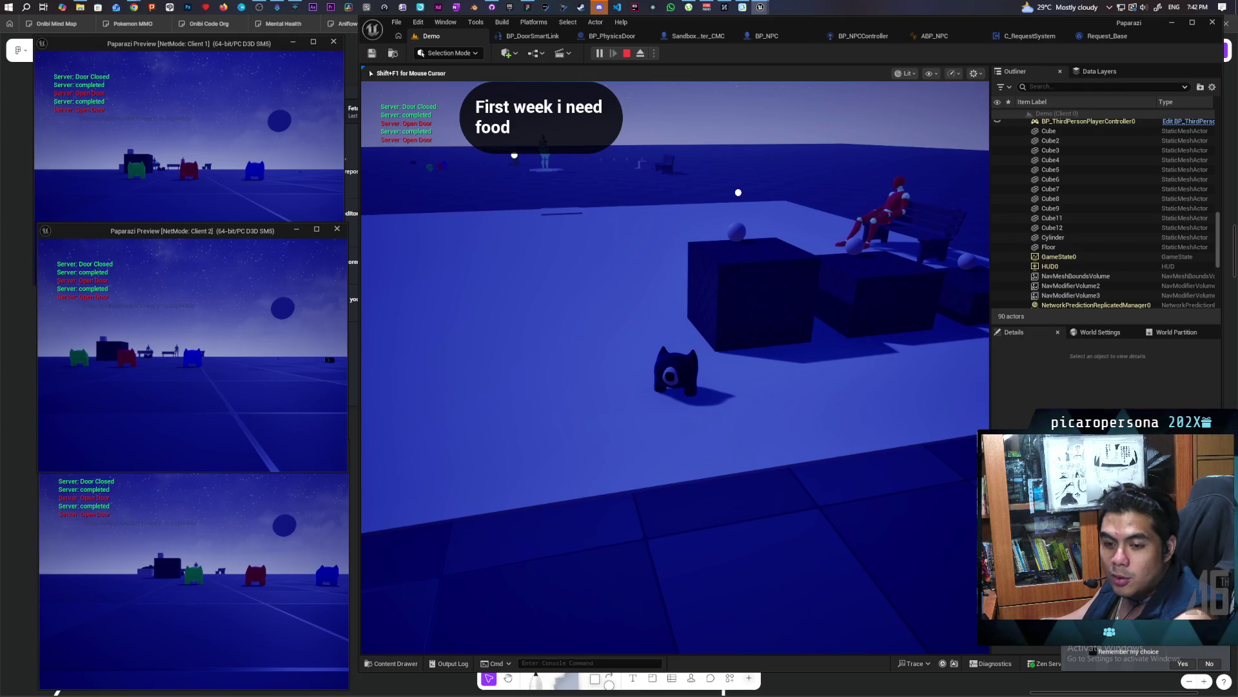
# Steer the cat toward the wall, turn the camera right, then stop Play In Editor
pyautogui.moveTo(818, 227)
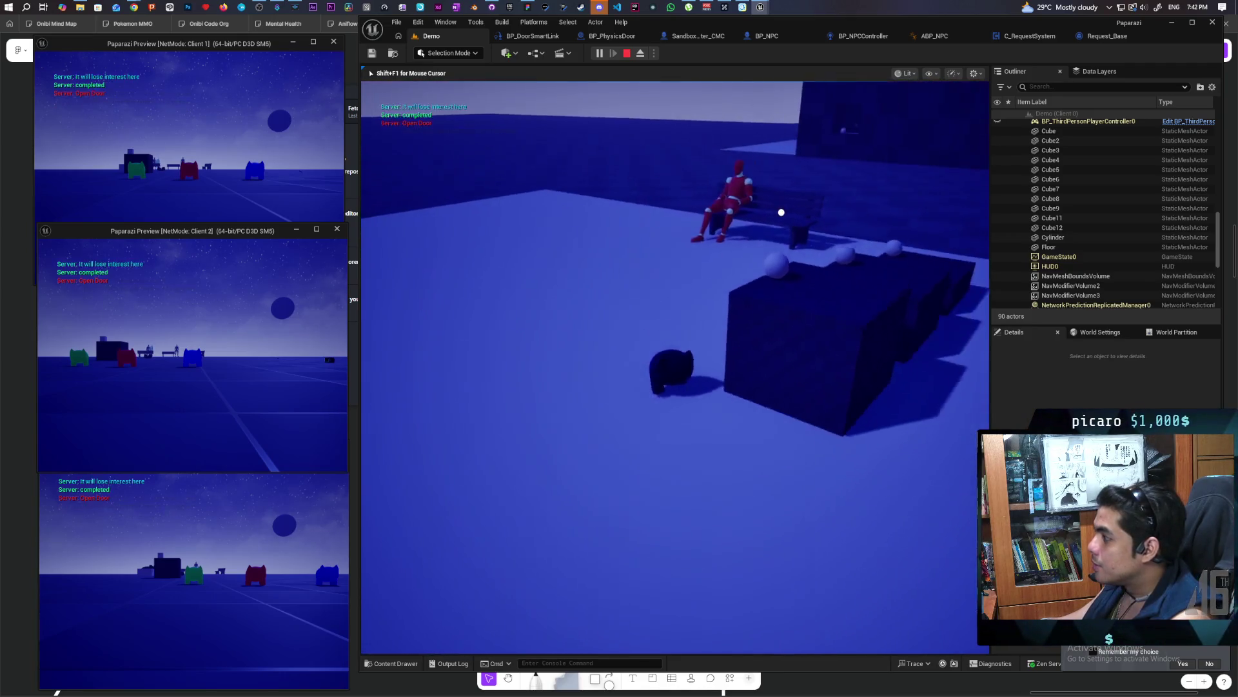
pyautogui.moveTo(856, 238)
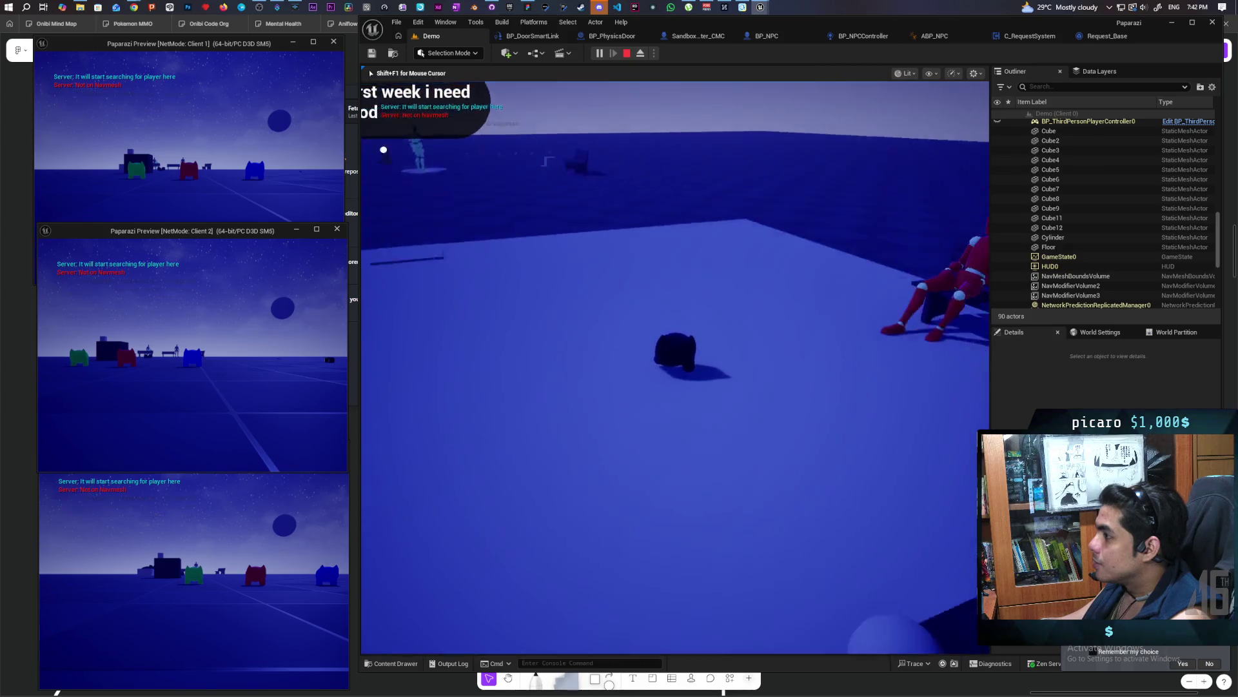
pyautogui.moveTo(676, 400)
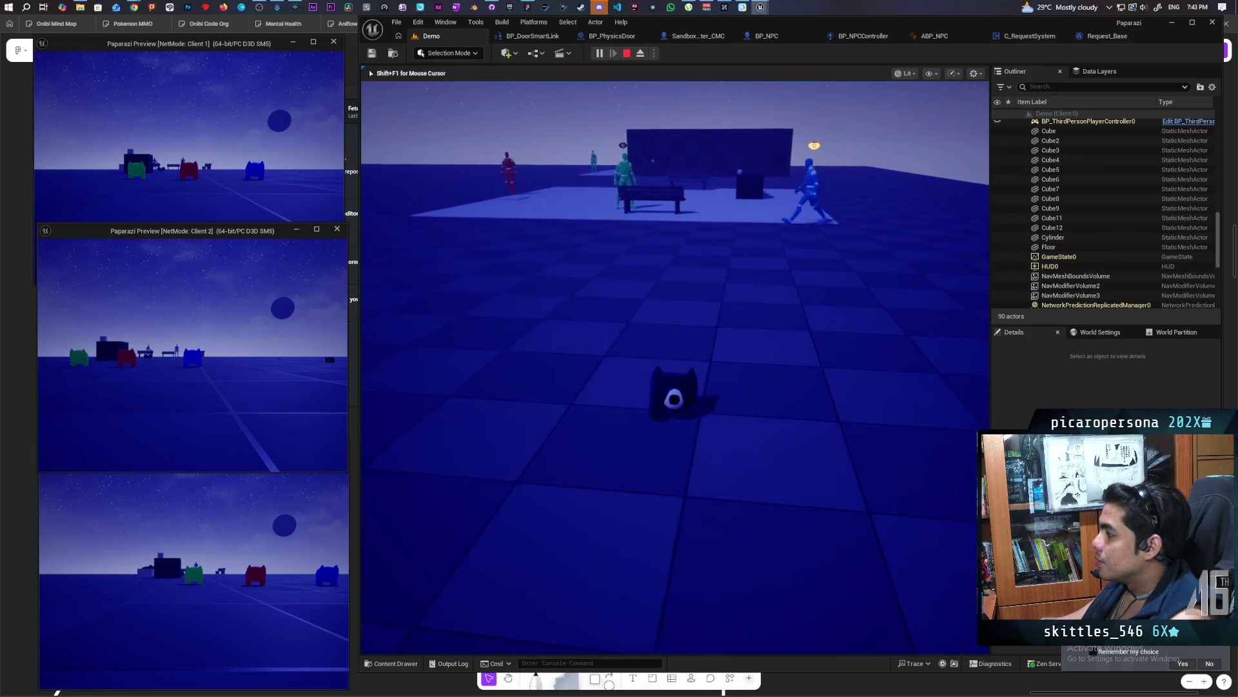
pyautogui.press('e')
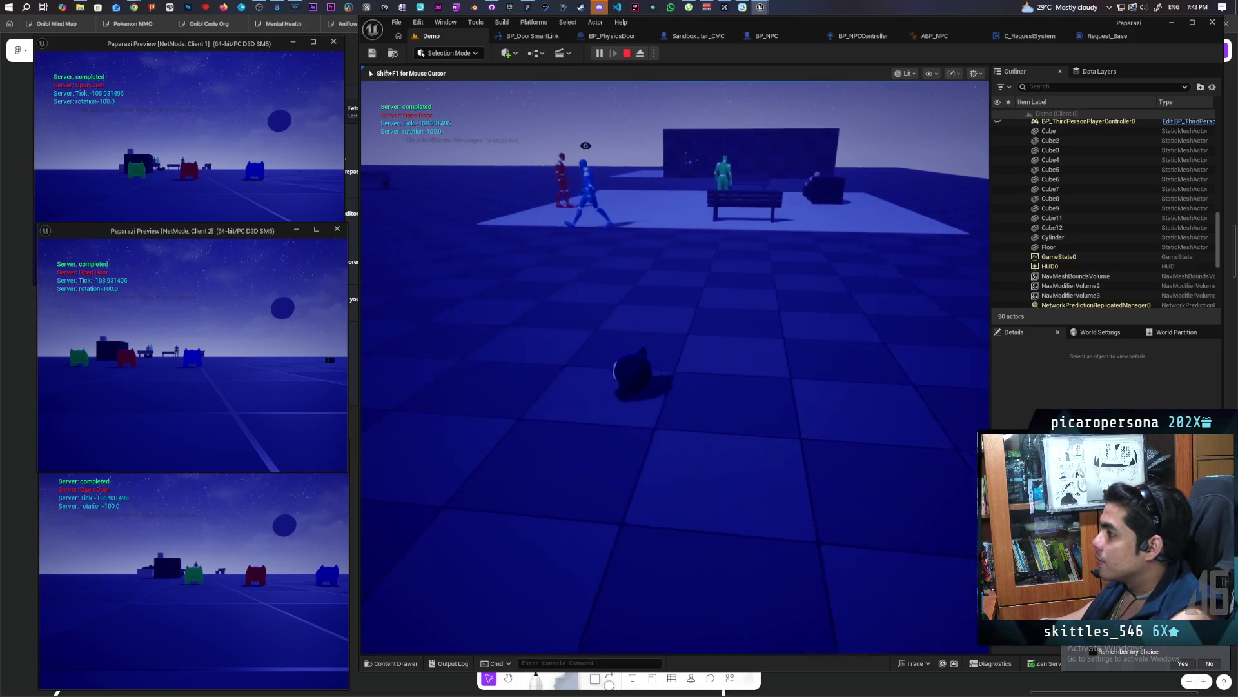
pyautogui.press('w')
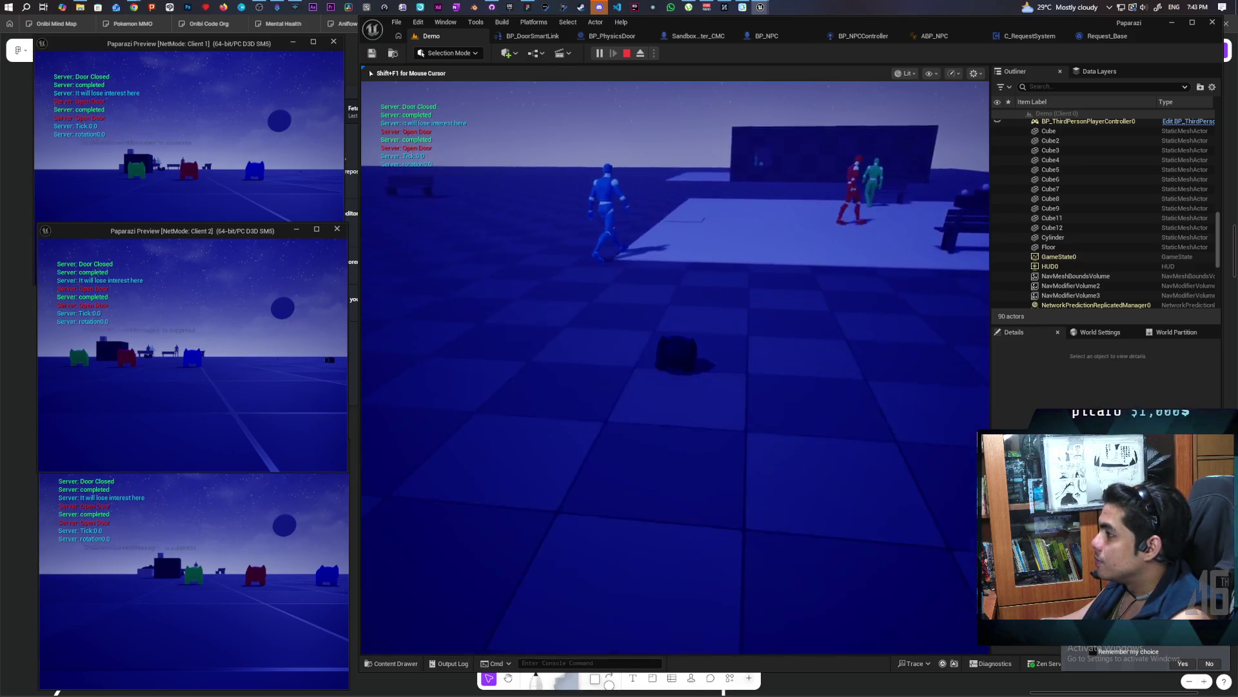
pyautogui.press('d')
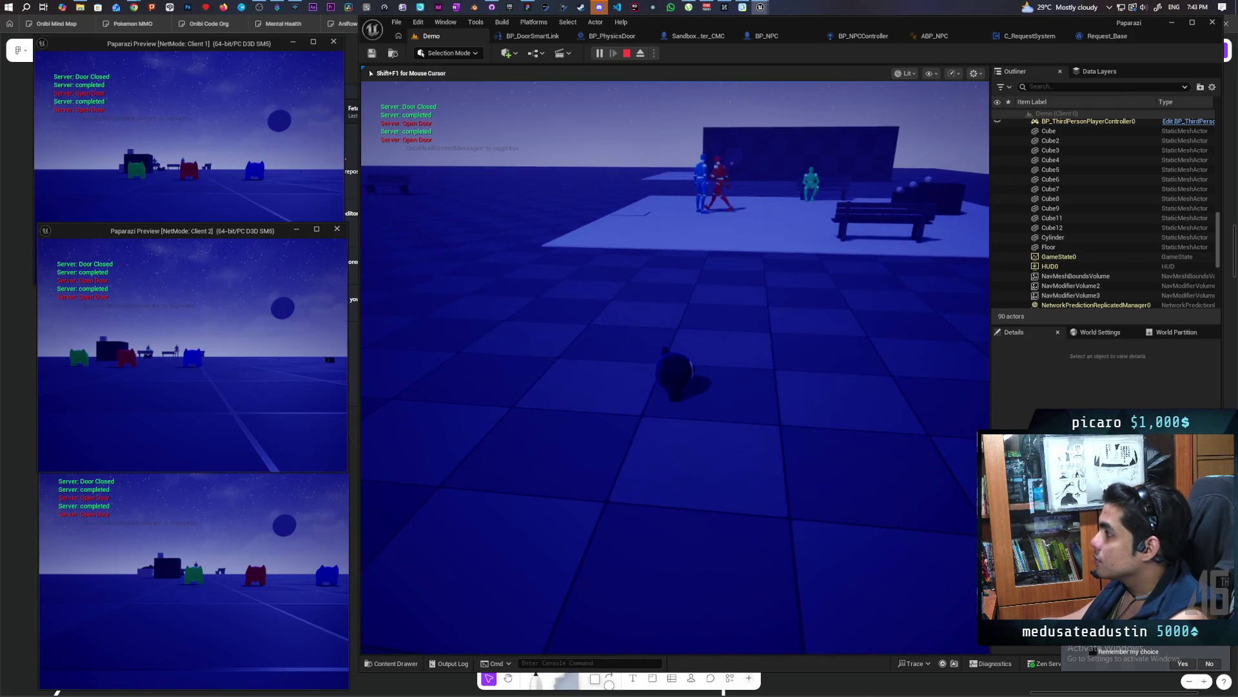
pyautogui.press('Escape')
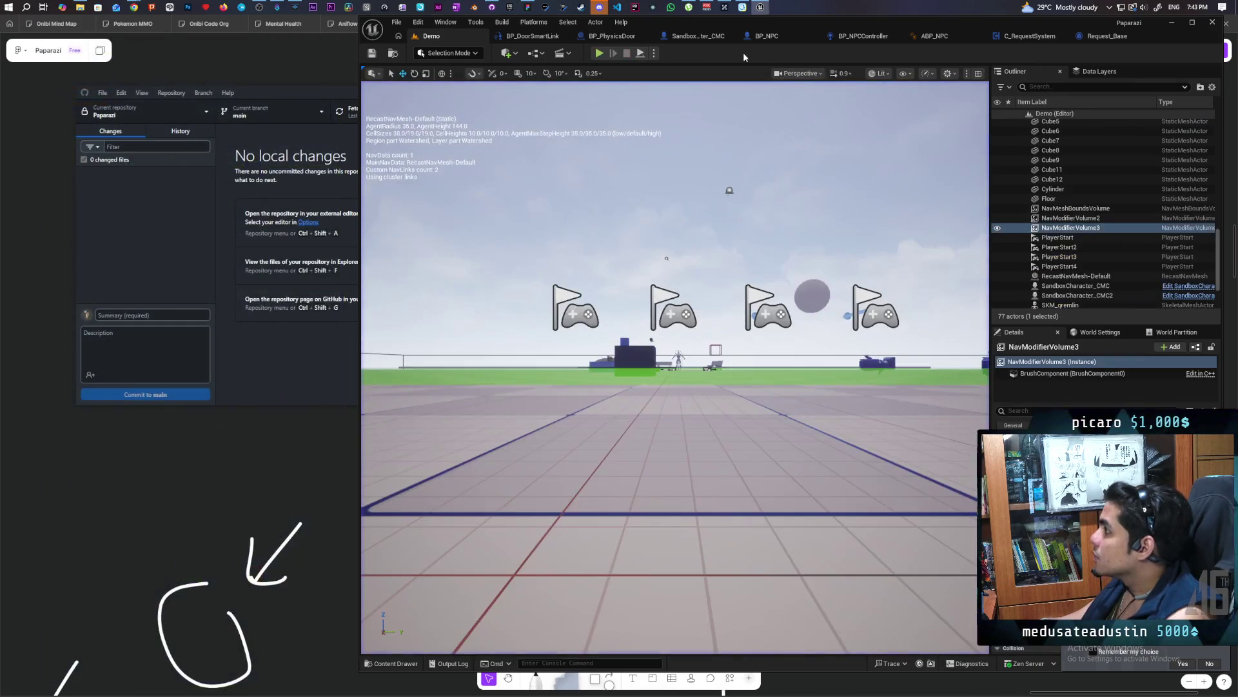
# Look around the BP_NPC blueprint's graph
pyautogui.click(763, 38)
pyautogui.scroll(-4, 744, 209)
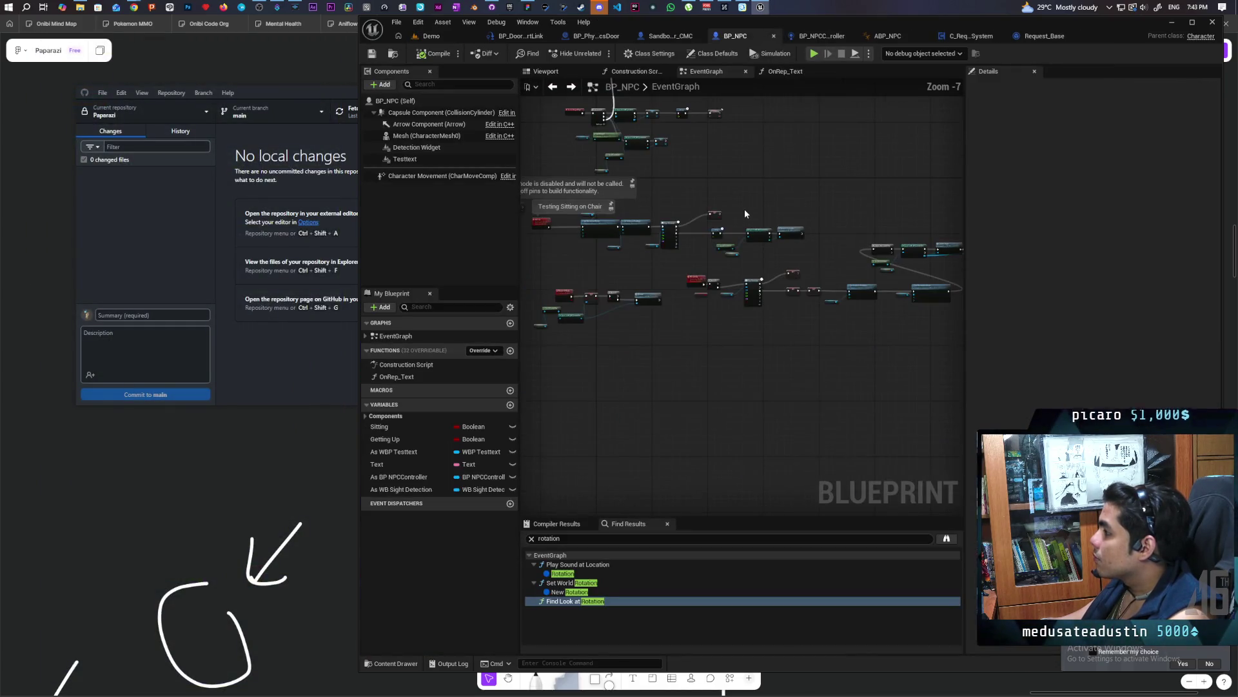
pyautogui.moveTo(692, 364)
pyautogui.mouseDown()
pyautogui.moveTo(777, 326)
pyautogui.moveTo(671, 312)
pyautogui.moveTo(658, 293)
pyautogui.moveTo(766, 441)
pyautogui.moveTo(773, 328)
pyautogui.mouseUp()
# Switch to BP_NPCController's EventGraph and pan to the 2.0-second Delay and Decide nodes
pyautogui.click(817, 37)
pyautogui.scroll(-5, 617, 227)
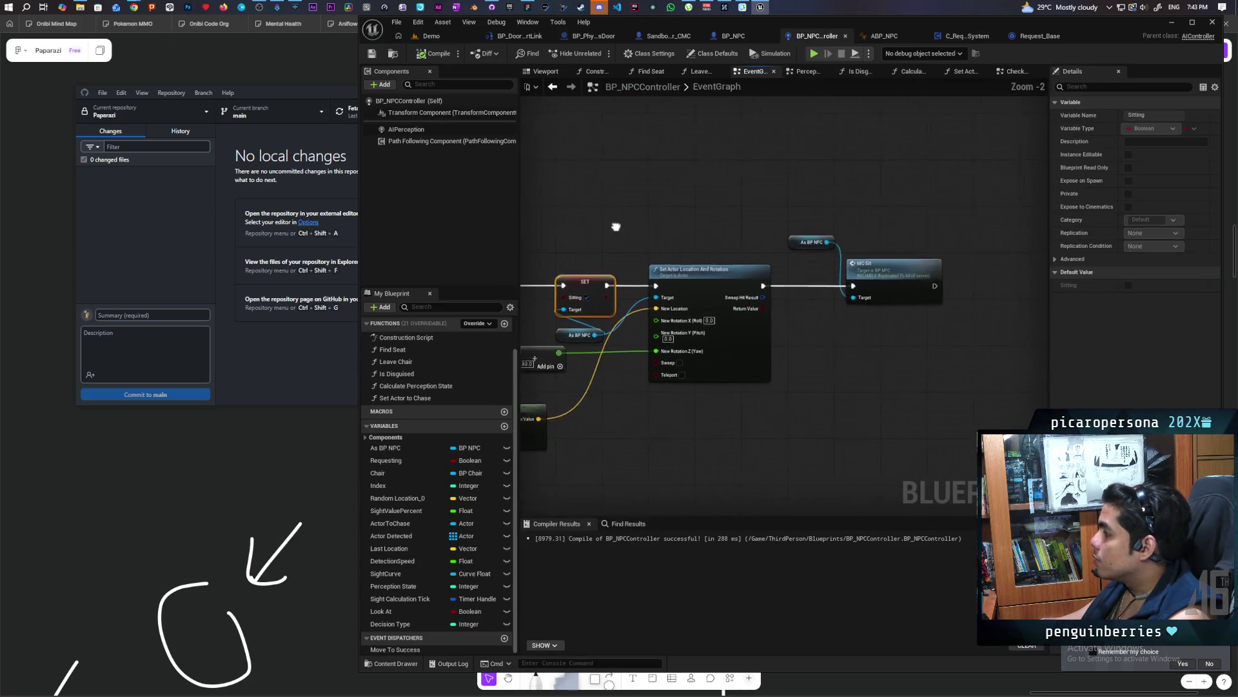
pyautogui.scroll(4, 768, 322)
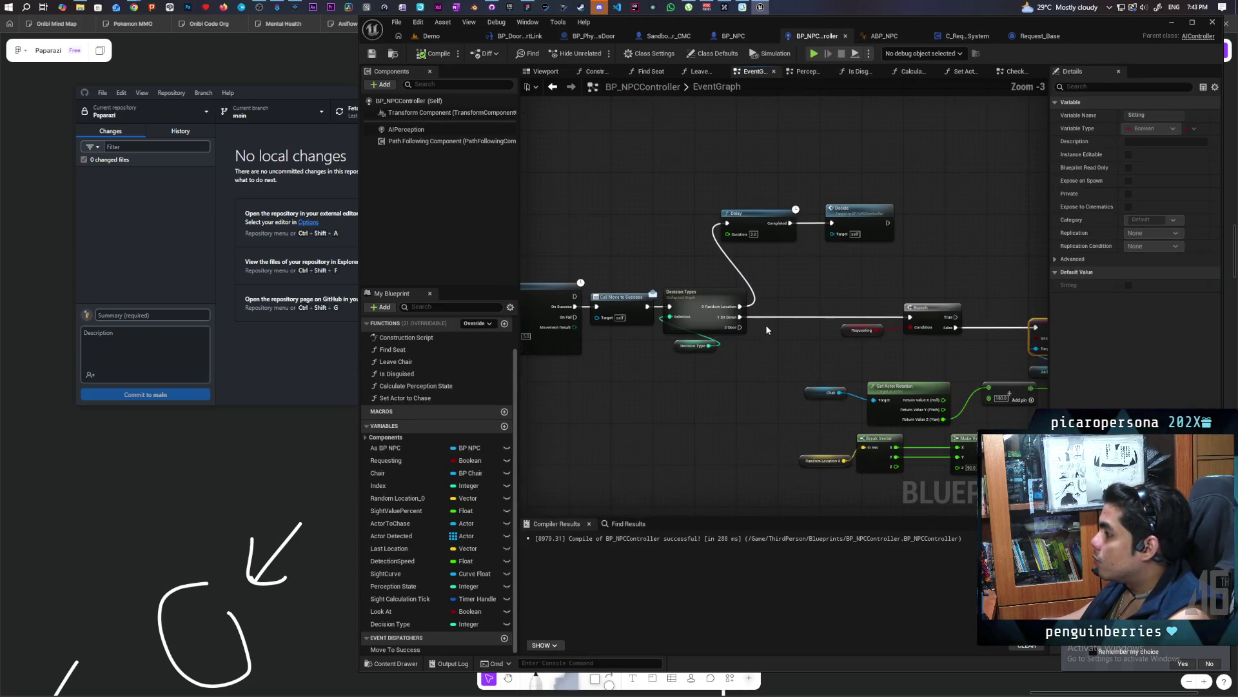
pyautogui.click(875, 249)
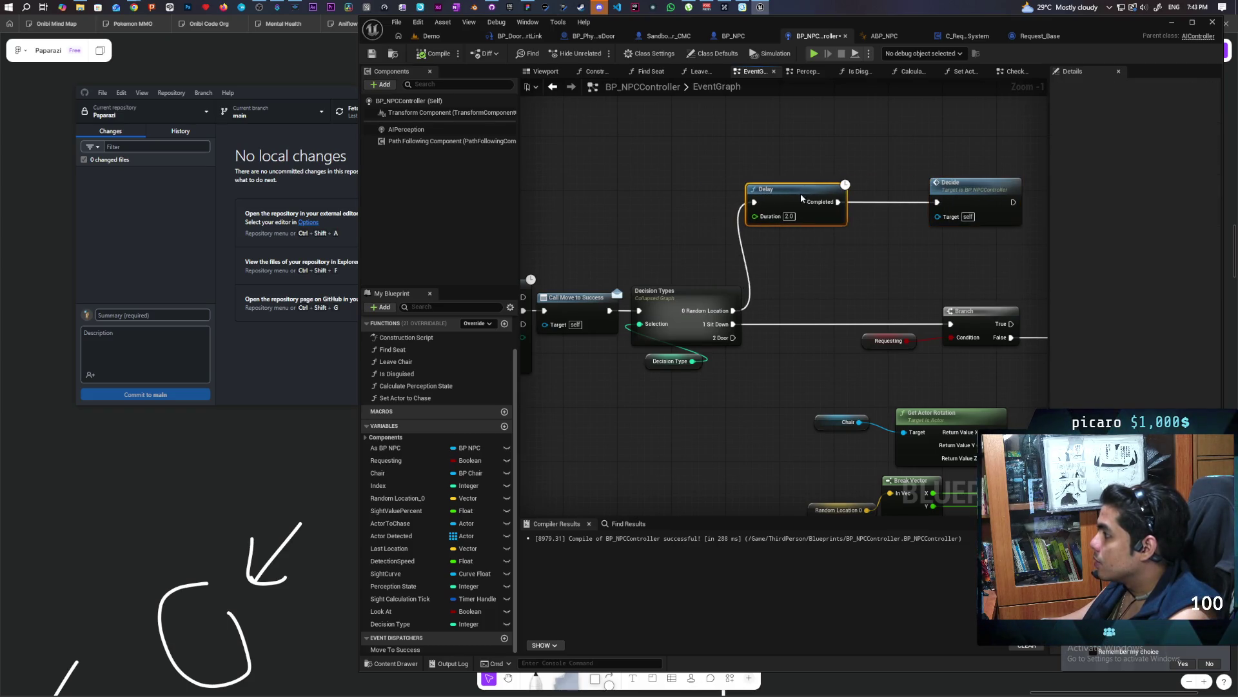
pyautogui.moveTo(800, 268)
pyautogui.mouseDown()
pyautogui.moveTo(966, 265)
pyautogui.moveTo(672, 251)
pyautogui.moveTo(835, 243)
pyautogui.moveTo(572, 254)
pyautogui.moveTo(695, 254)
pyautogui.mouseUp()
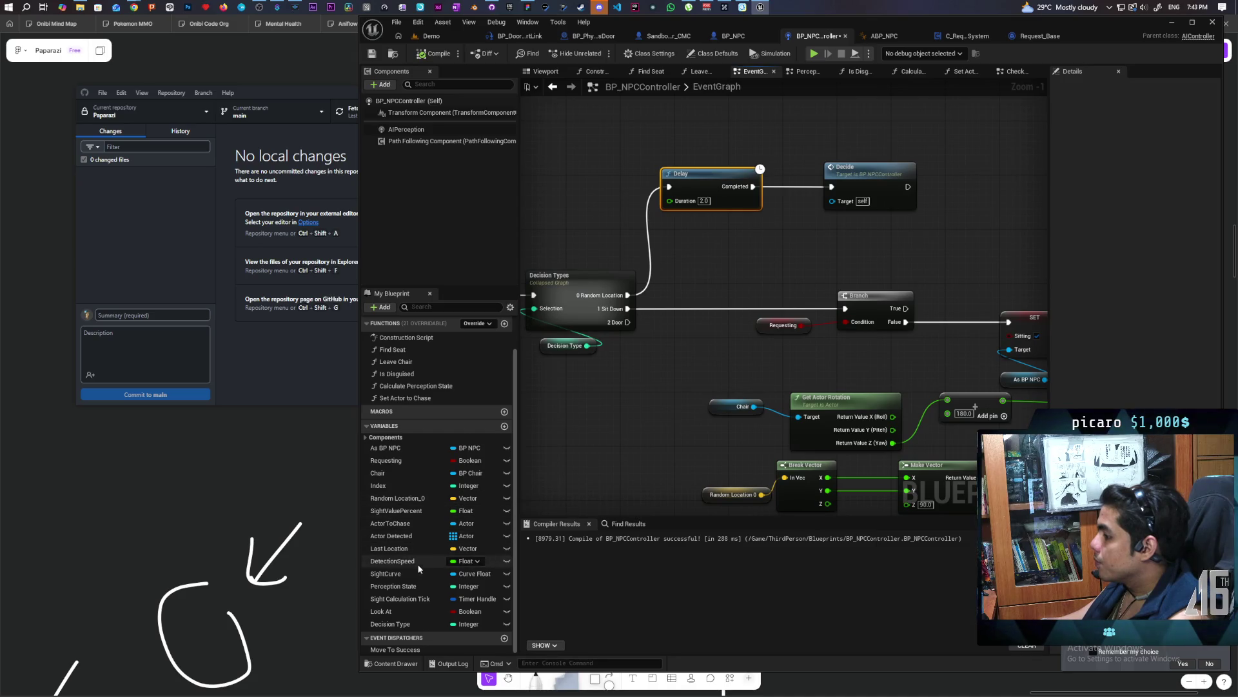
pyautogui.moveTo(817, 235)
pyautogui.mouseDown()
pyautogui.moveTo(729, 298)
pyautogui.moveTo(645, 270)
pyautogui.moveTo(774, 239)
pyautogui.moveTo(912, 251)
pyautogui.moveTo(551, 280)
pyautogui.moveTo(922, 258)
pyautogui.moveTo(757, 268)
pyautogui.moveTo(920, 258)
pyautogui.moveTo(696, 289)
pyautogui.mouseUp()
pyautogui.moveTo(701, 338); pyautogui.dragTo(626, 341)
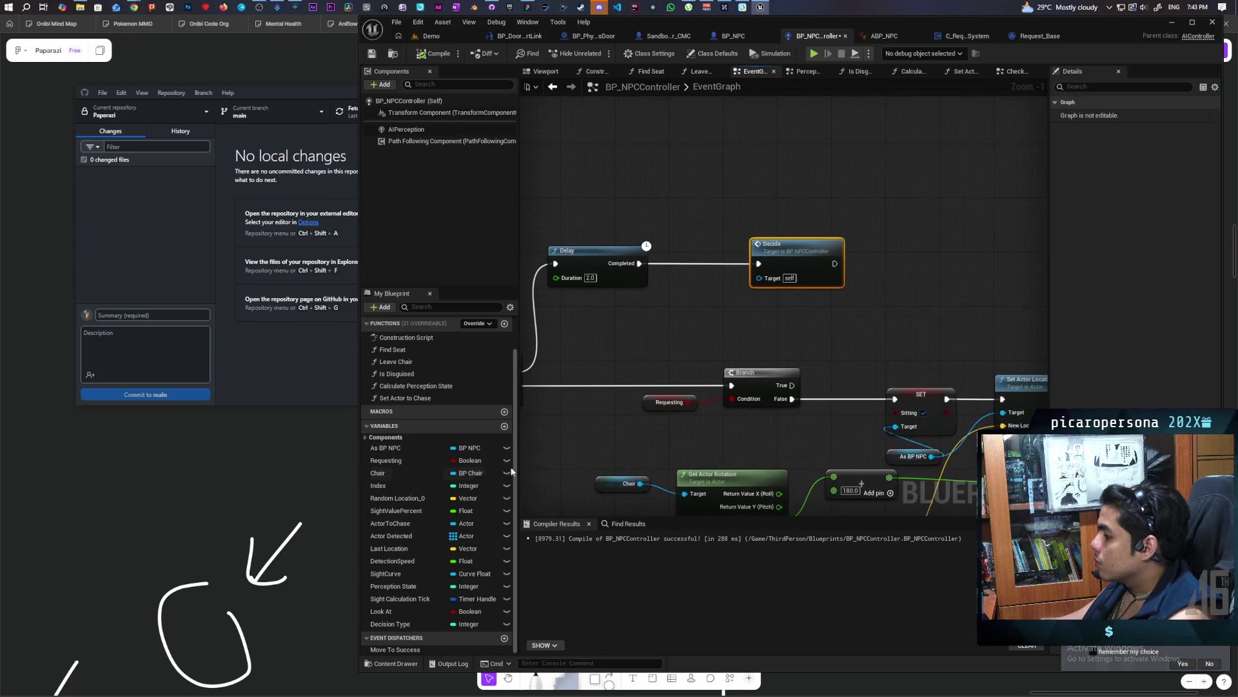
# Add a Look At getter and a Branch between Delay and Decide, then compile and save
pyautogui.moveTo(387, 611)
pyautogui.mouseDown()
pyautogui.moveTo(652, 300)
pyautogui.moveTo(604, 308)
pyautogui.mouseUp()
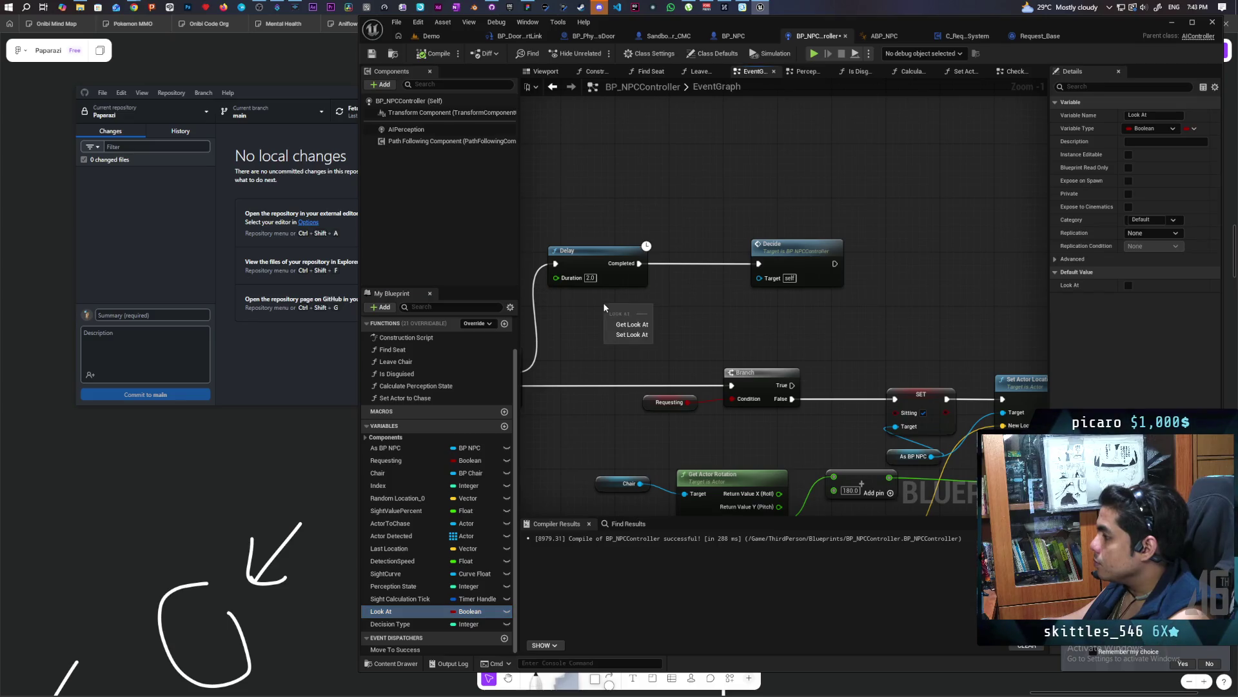
pyautogui.click(632, 326)
pyautogui.click(694, 293)
pyautogui.moveTo(726, 308)
pyautogui.mouseDown()
pyautogui.moveTo(692, 261)
pyautogui.moveTo(724, 276)
pyautogui.moveTo(793, 276)
pyautogui.mouseUp()
pyautogui.moveTo(703, 262); pyautogui.dragTo(710, 261)
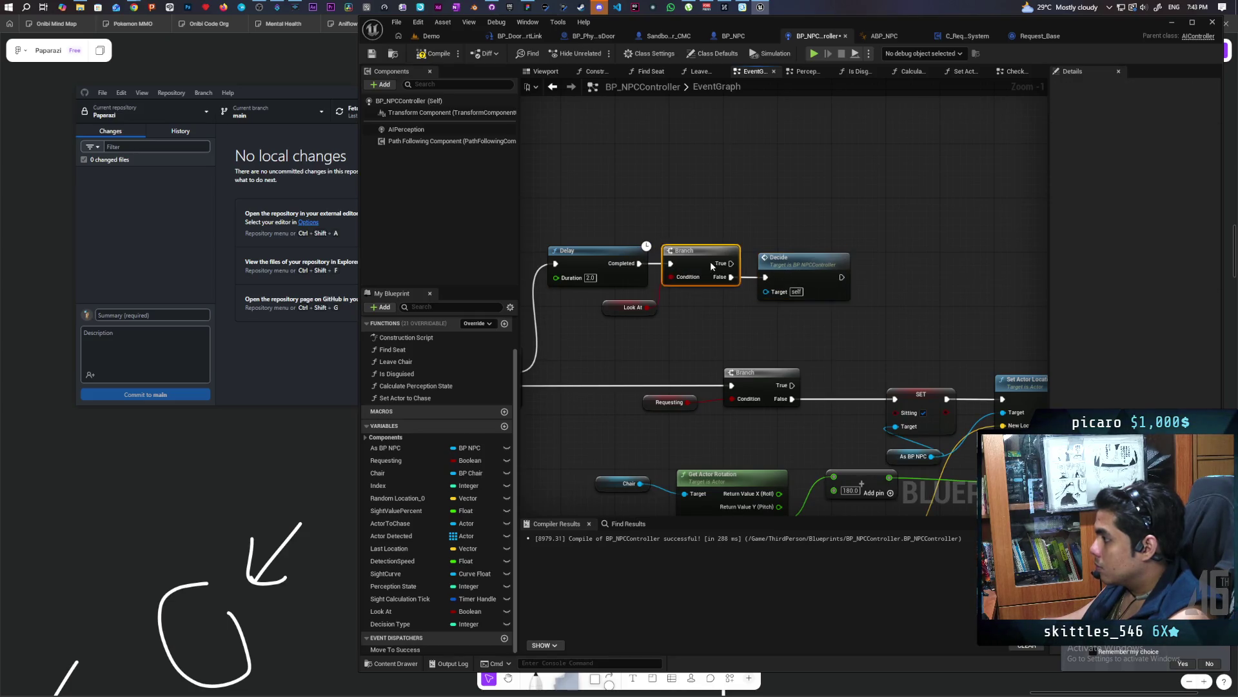
pyautogui.hotkey('ctrl', 's')
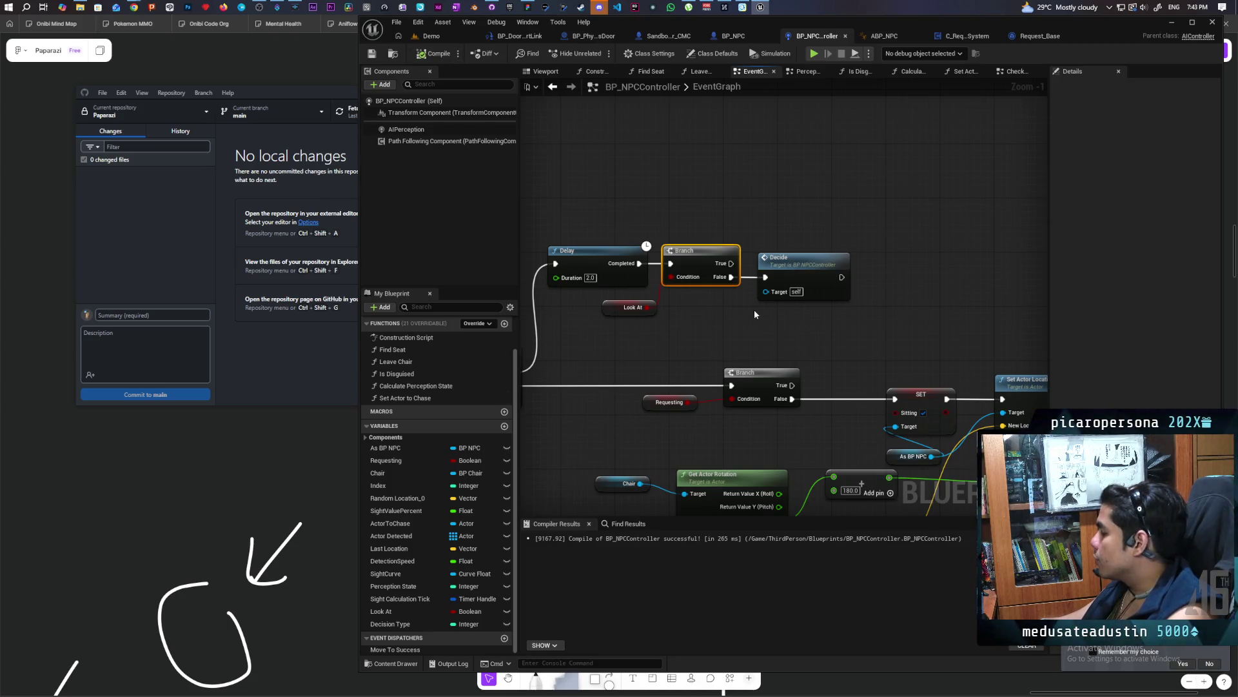
pyautogui.scroll(-3, 755, 312)
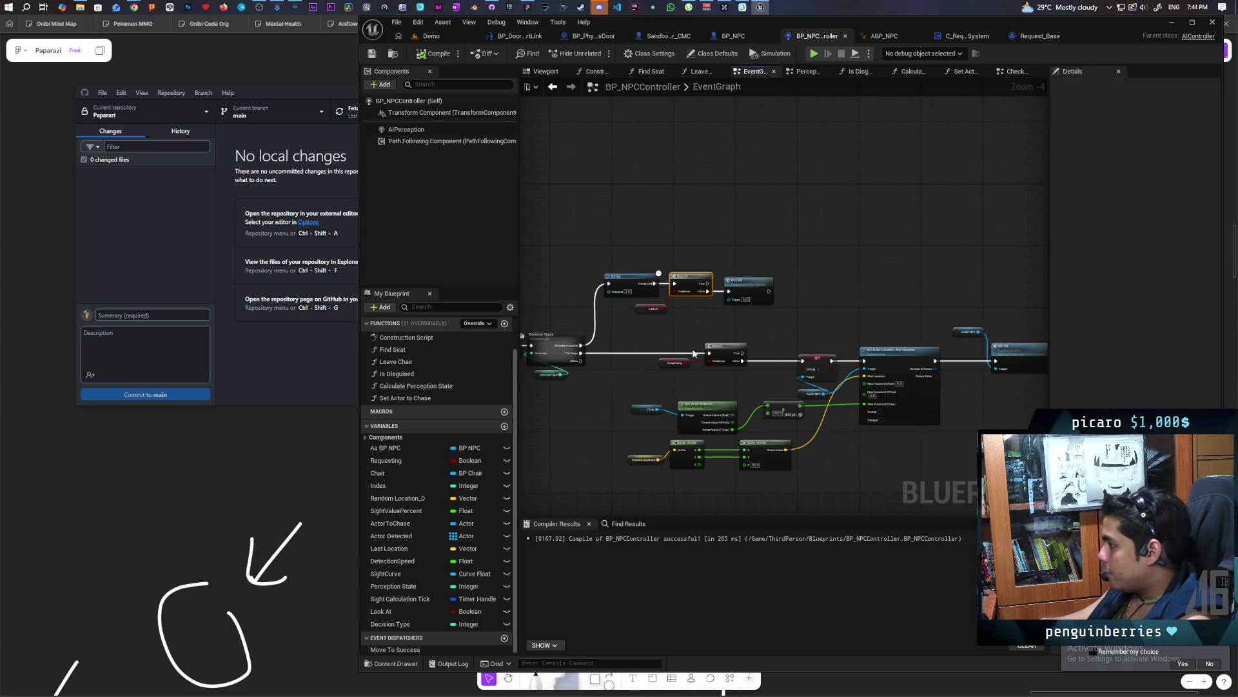
pyautogui.scroll(2, 658, 326)
pyautogui.scroll(3, 666, 327)
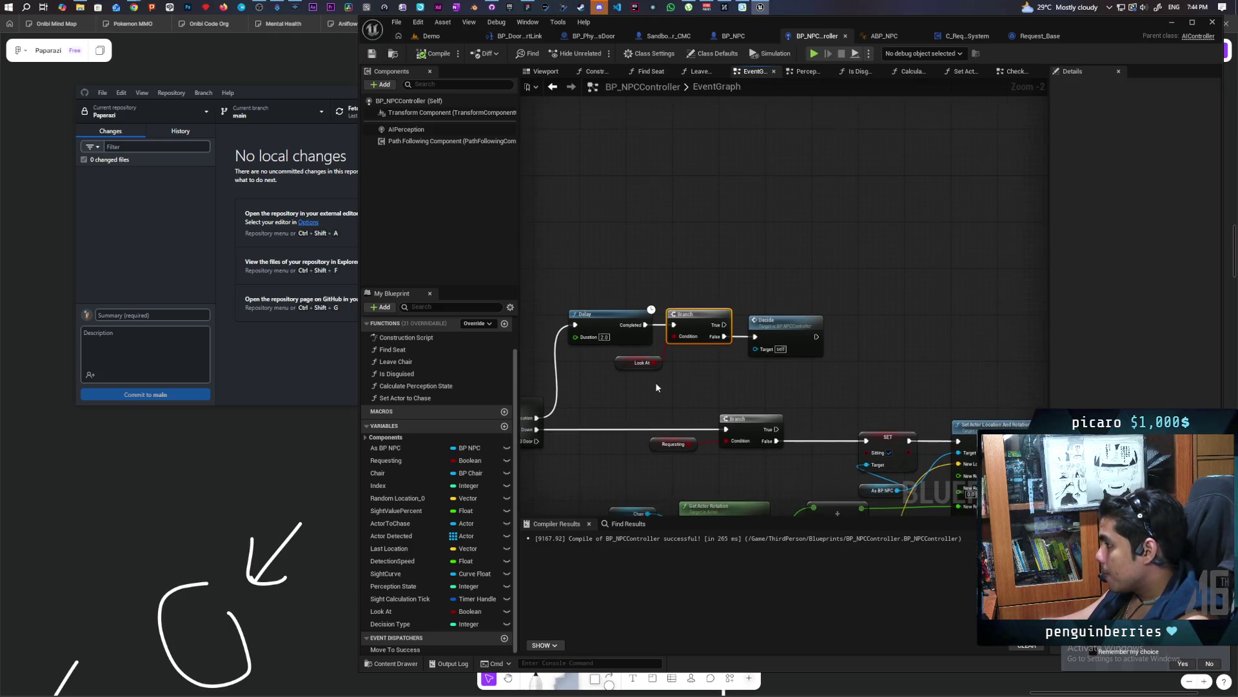
pyautogui.moveTo(748, 329)
pyautogui.mouseDown()
pyautogui.moveTo(702, 337)
pyautogui.moveTo(841, 384)
pyautogui.moveTo(741, 361)
pyautogui.moveTo(681, 372)
pyautogui.moveTo(645, 361)
pyautogui.mouseUp()
pyautogui.click(942, 426)
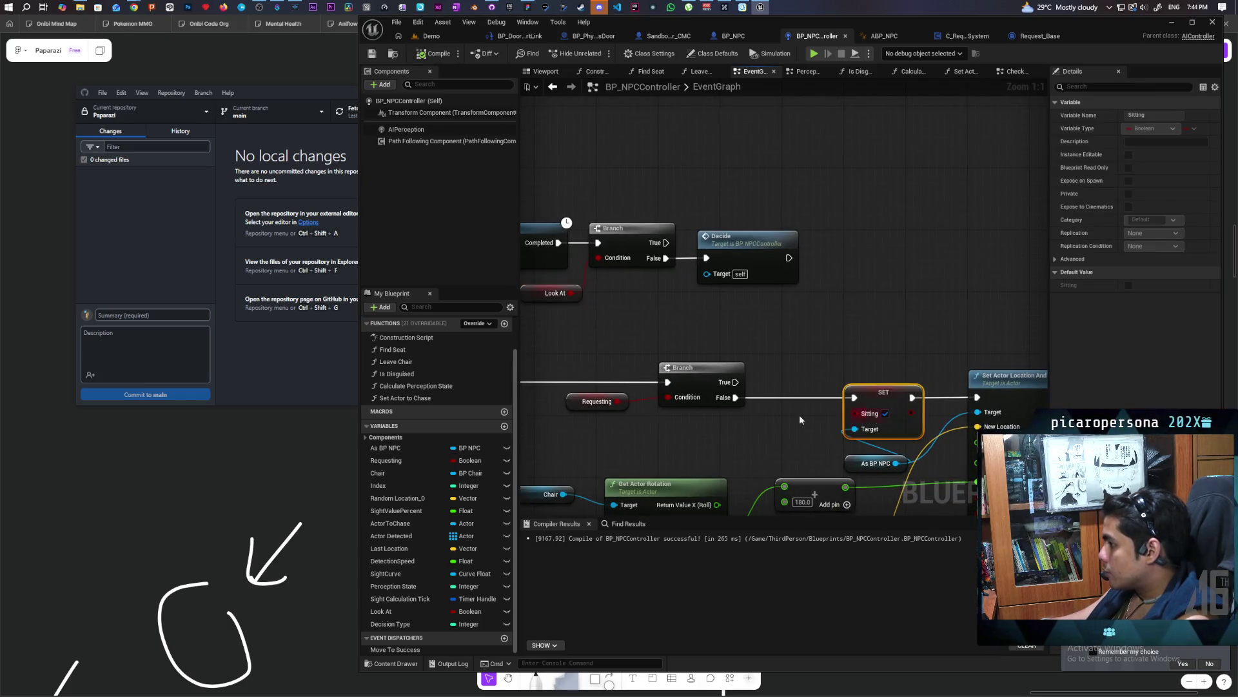
pyautogui.moveTo(667, 432); pyautogui.dragTo(797, 445)
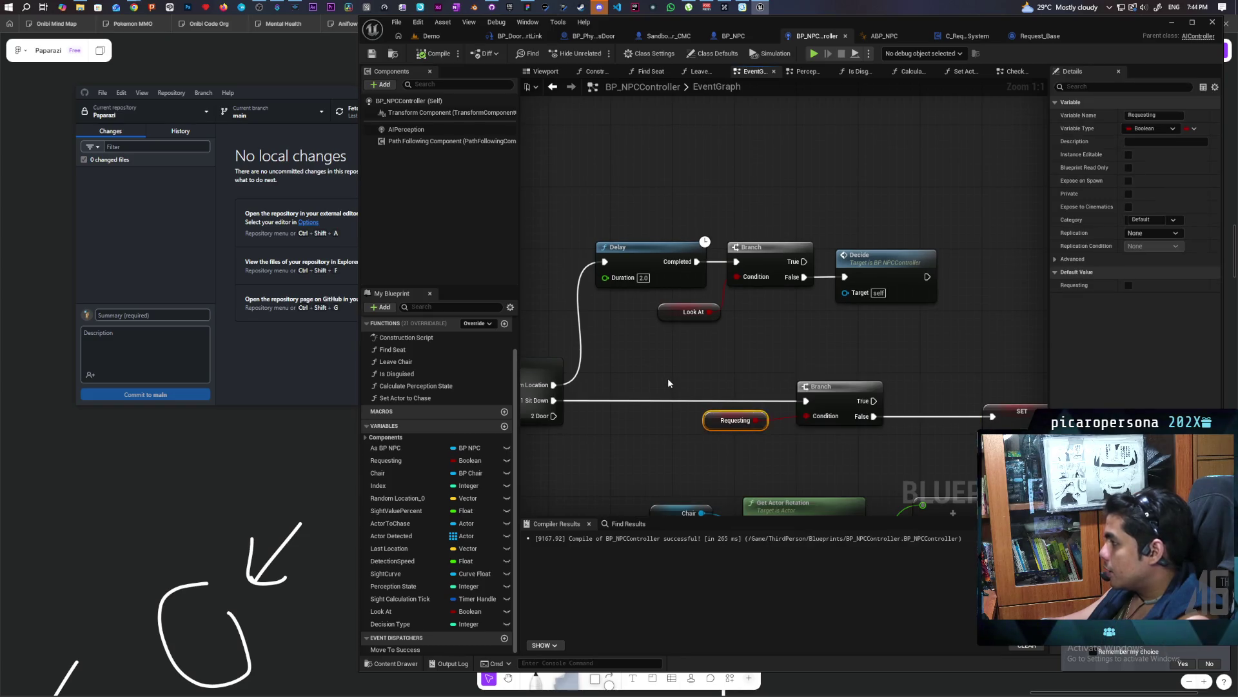
pyautogui.click(709, 334)
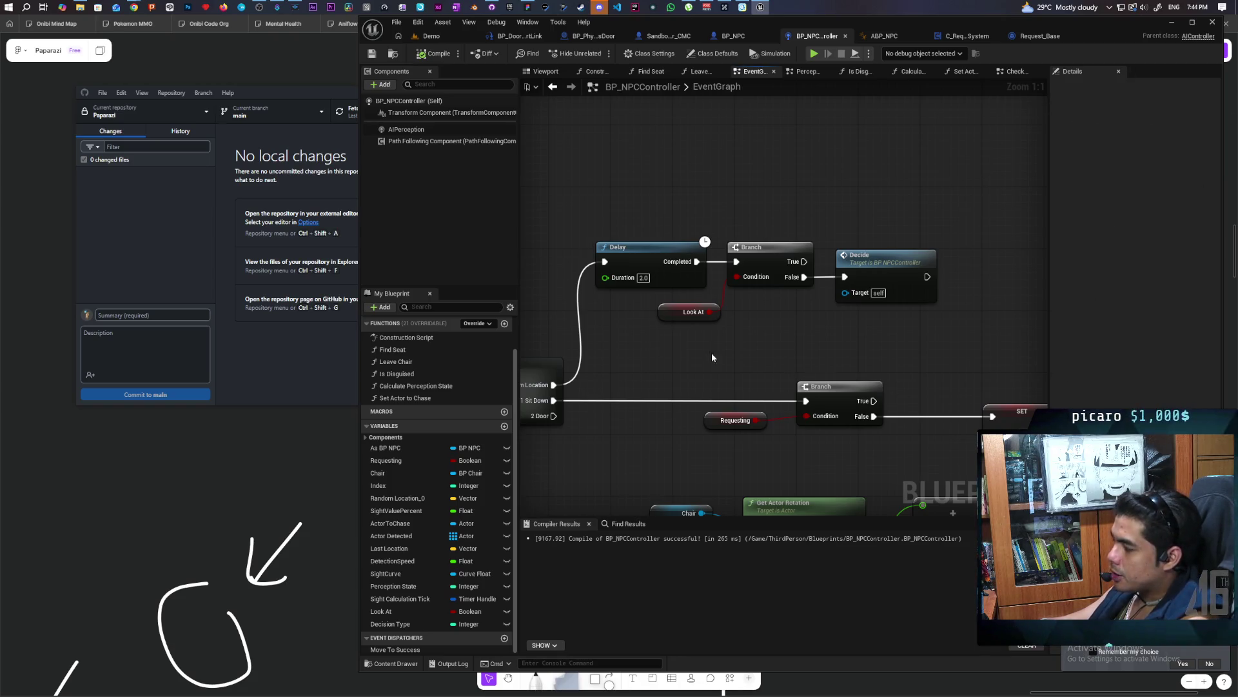
pyautogui.moveTo(695, 441)
pyautogui.mouseDown()
pyautogui.moveTo(753, 378)
pyautogui.moveTo(756, 327)
pyautogui.mouseUp()
pyautogui.click(756, 330)
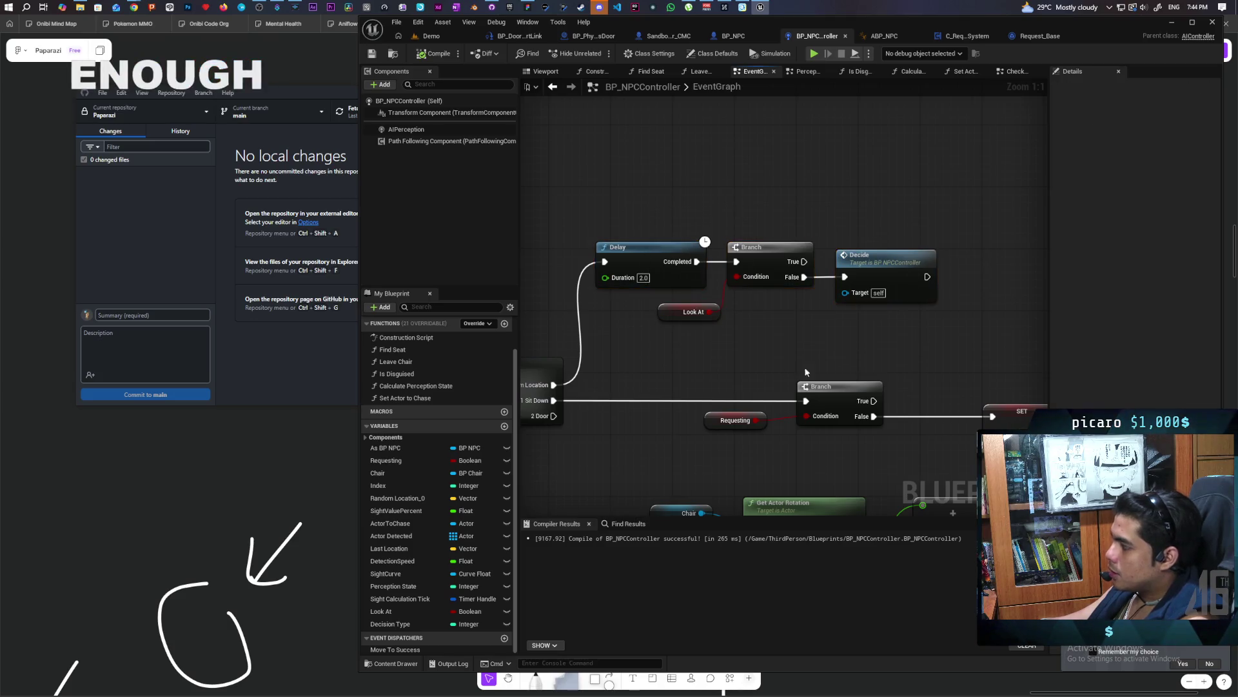
pyautogui.scroll(-4, 787, 415)
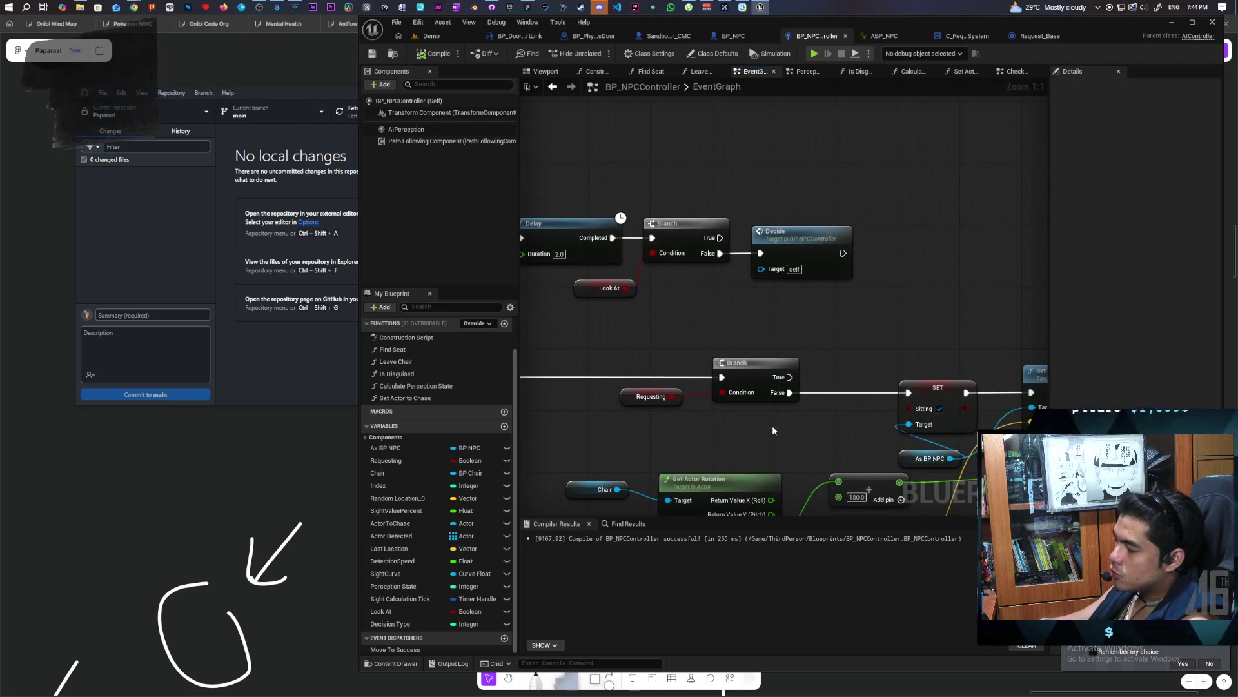
pyautogui.scroll(-2, 783, 351)
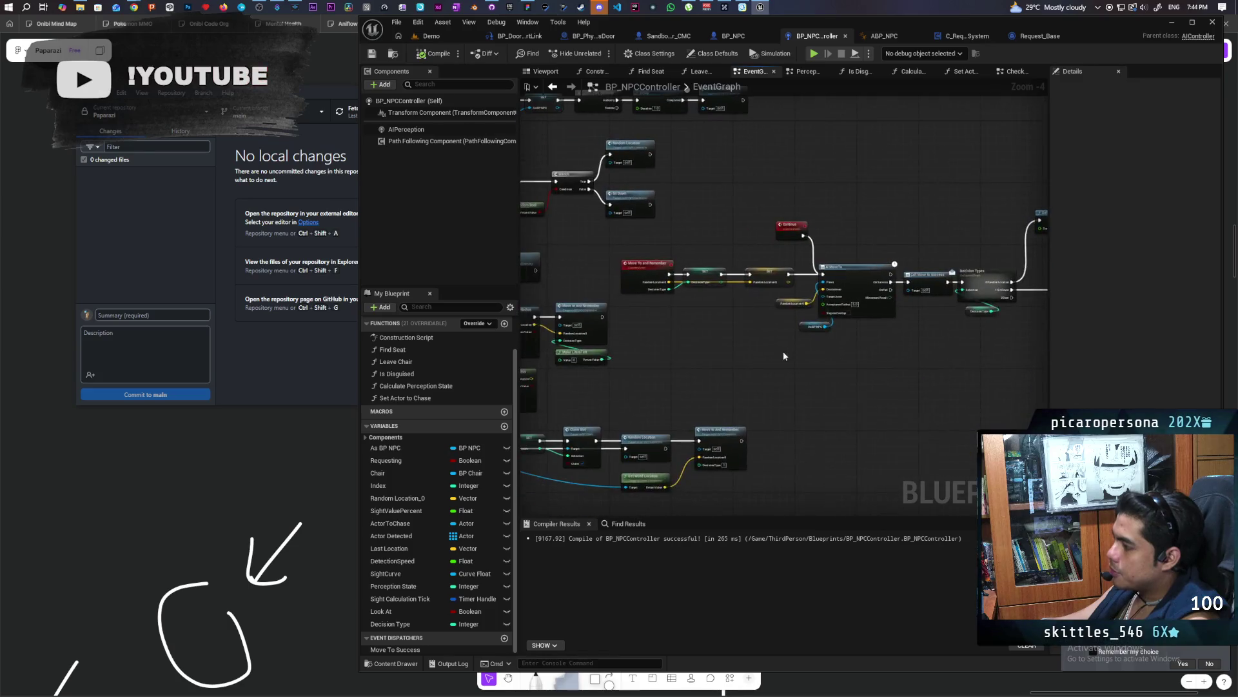
pyautogui.scroll(5, 918, 399)
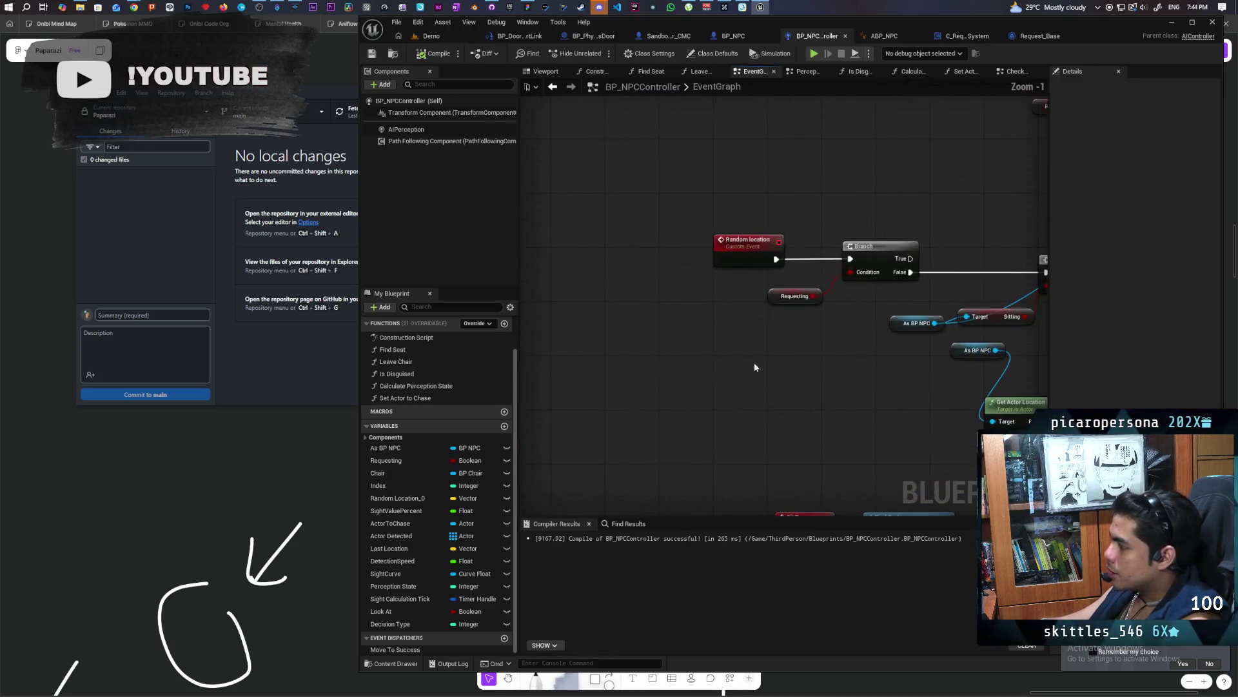
pyautogui.scroll(-3, 589, 346)
pyautogui.scroll(2, 718, 355)
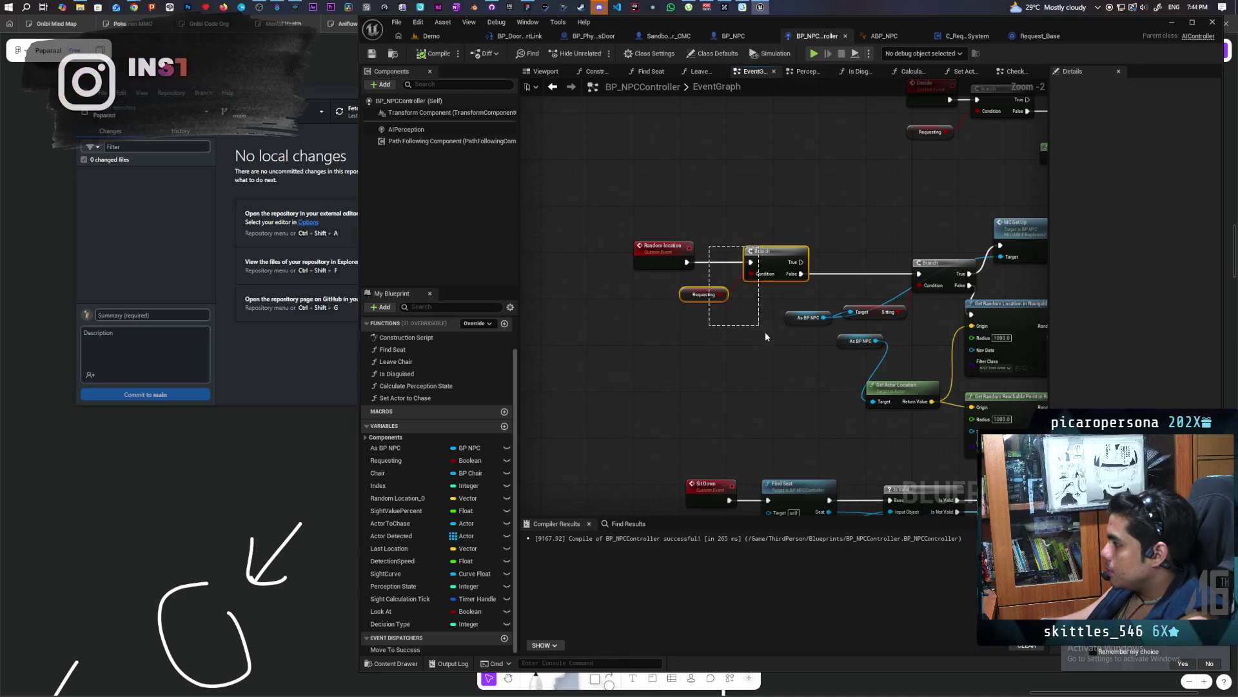
pyautogui.scroll(-3, 739, 388)
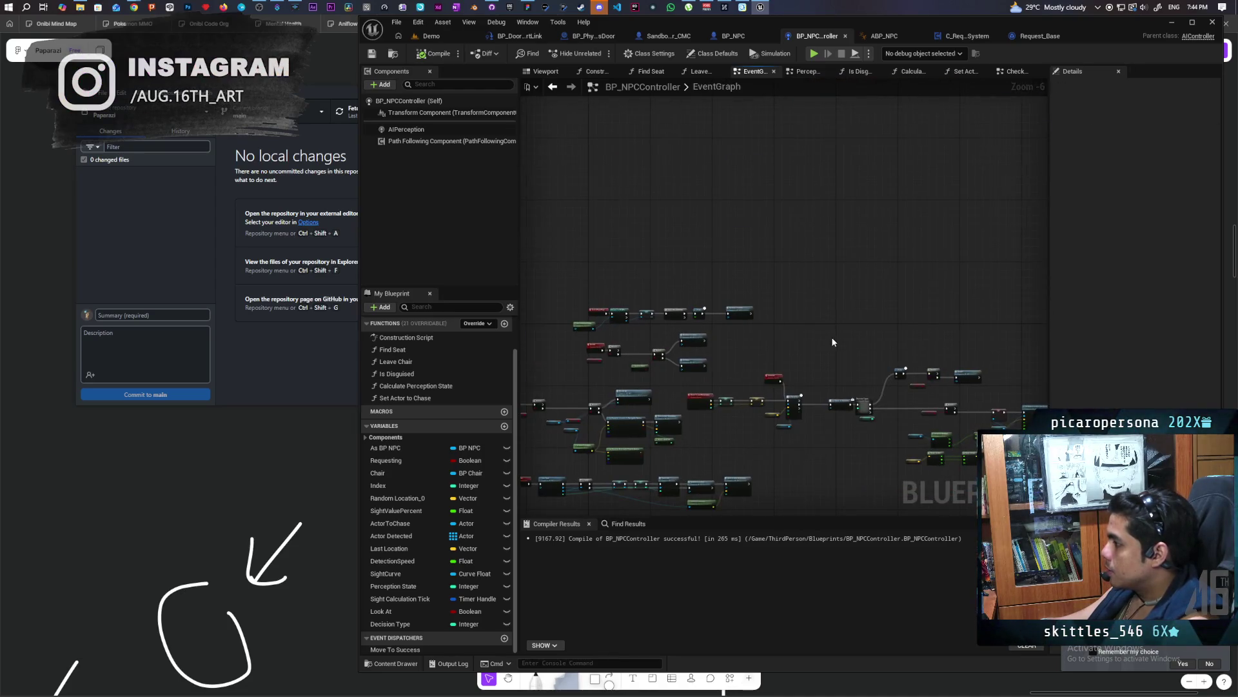
pyautogui.scroll(2, 617, 324)
pyautogui.scroll(1, 652, 338)
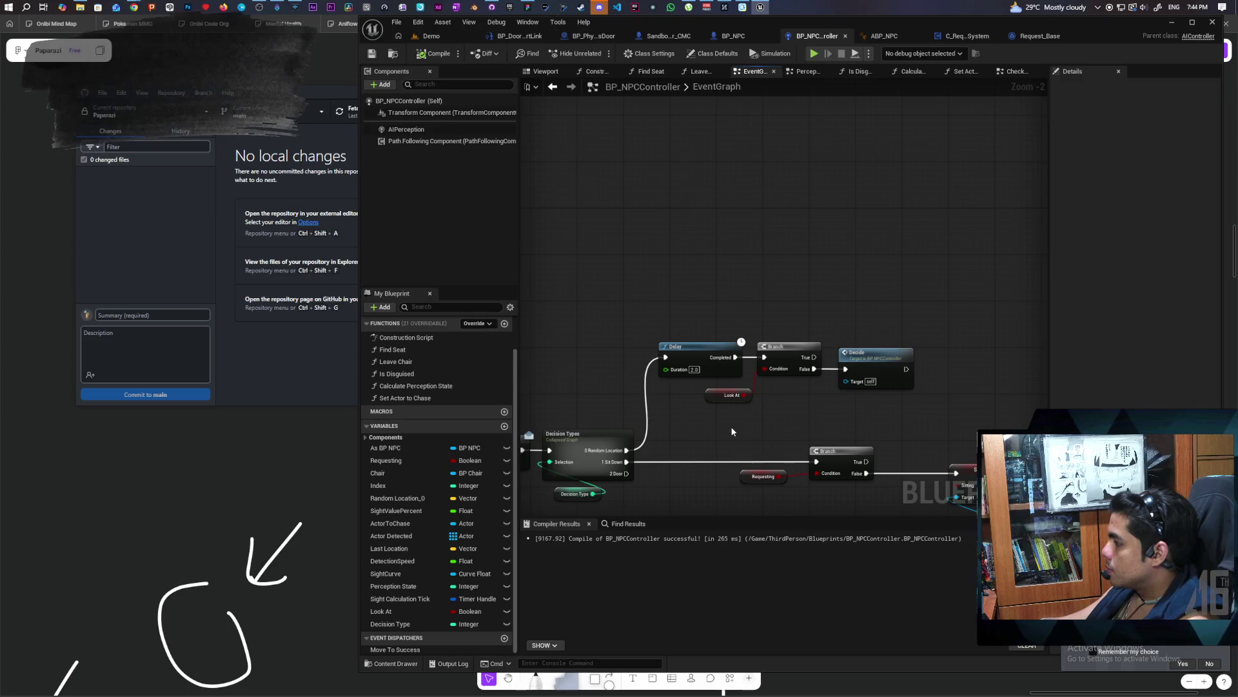
pyautogui.scroll(1, 776, 413)
pyautogui.moveTo(776, 413)
pyautogui.mouseDown()
pyautogui.moveTo(845, 357)
pyautogui.moveTo(740, 307)
pyautogui.moveTo(909, 296)
pyautogui.mouseUp()
pyautogui.moveTo(755, 304); pyautogui.dragTo(939, 417)
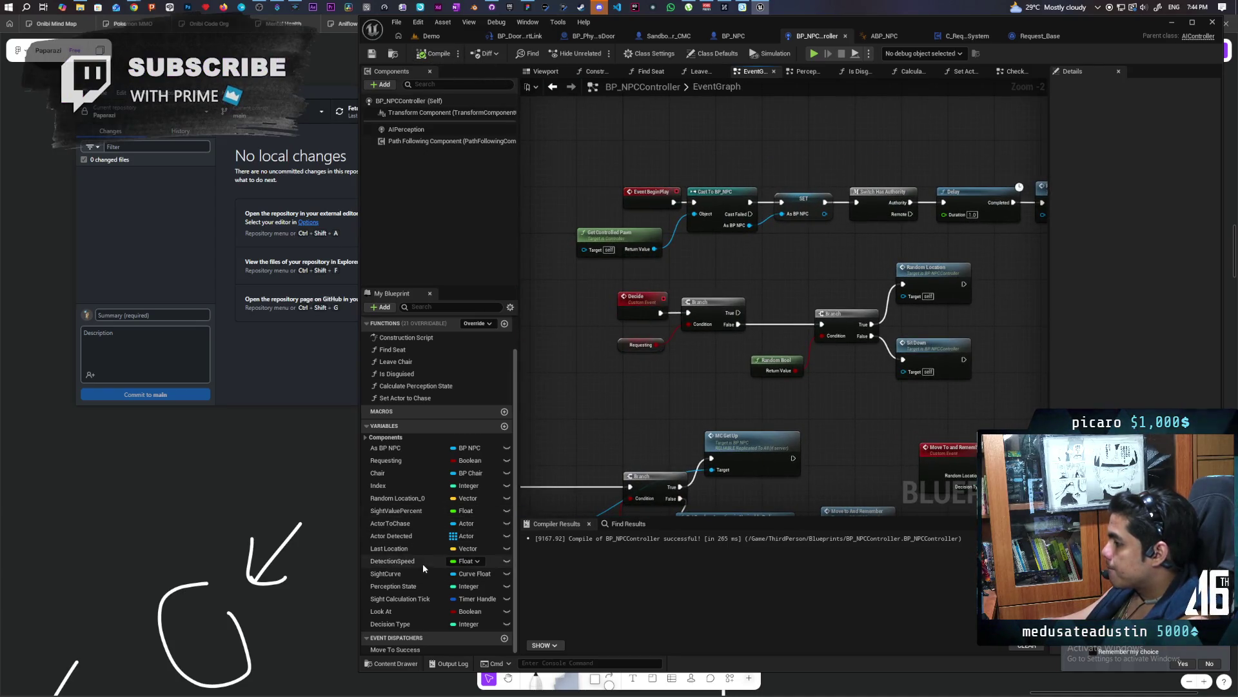
# Add a new variable named Gameplay Tags and change its type from Integer to Gameplay Tag
pyautogui.click(504, 427)
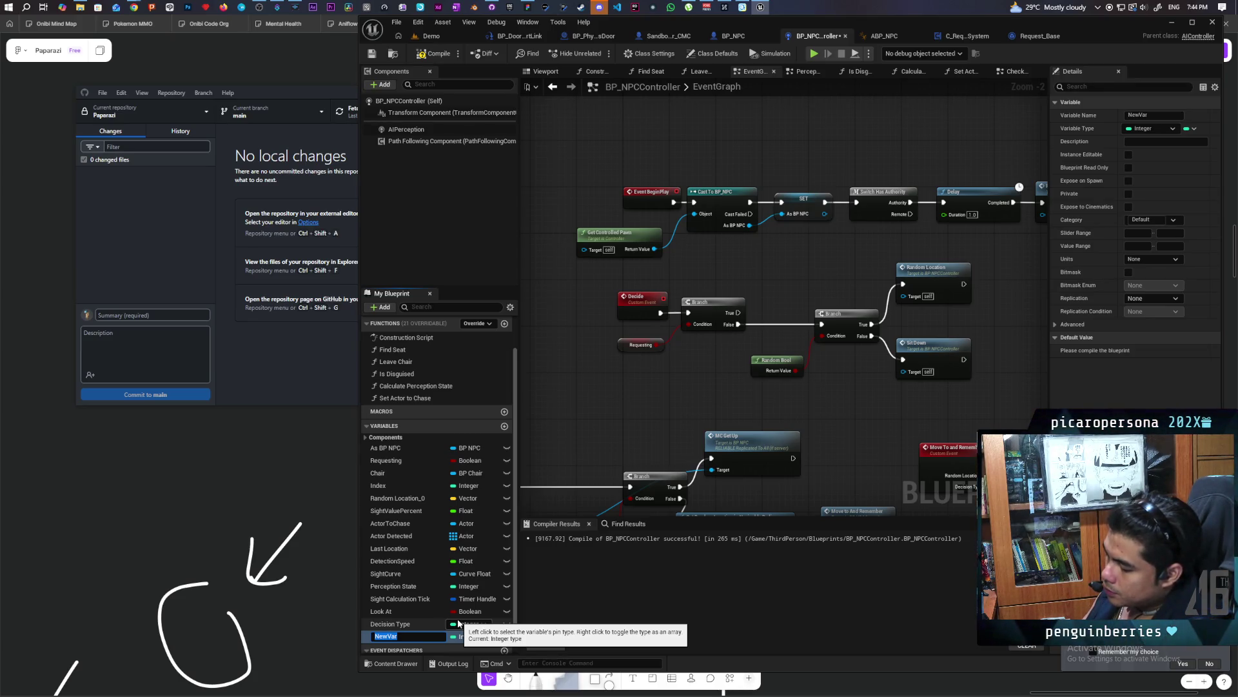
pyautogui.write('Gameplay Tags')
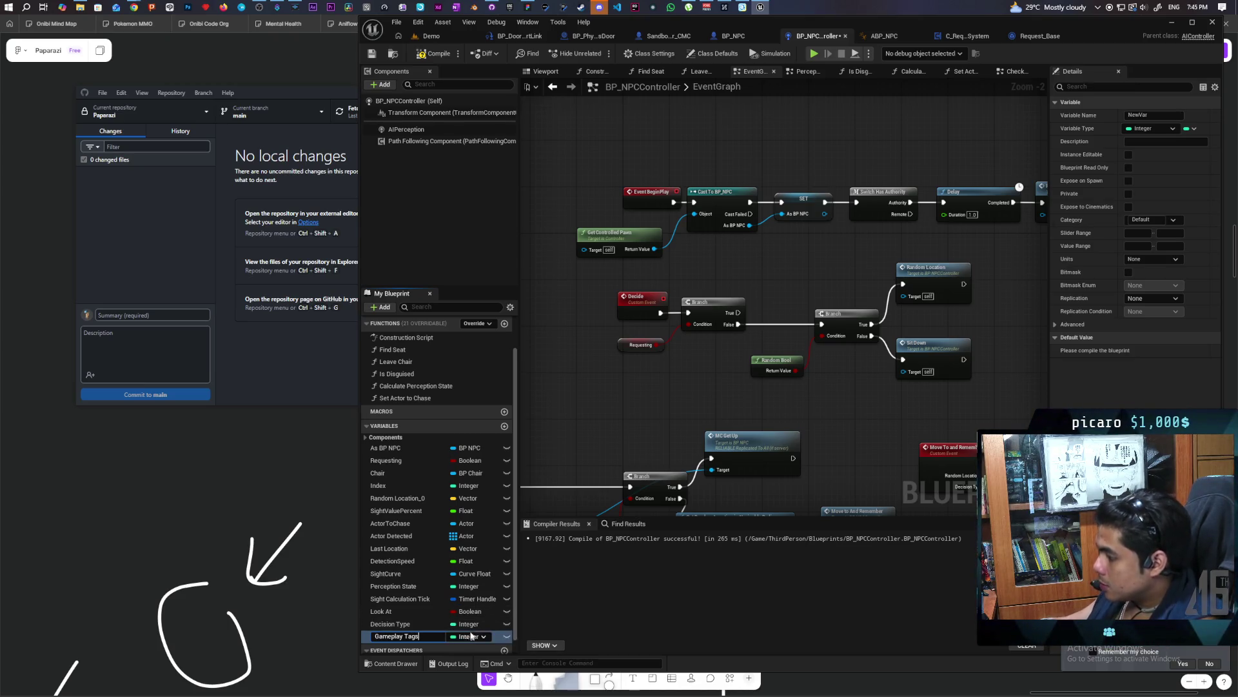
pyautogui.press('Return')
pyautogui.click(480, 637)
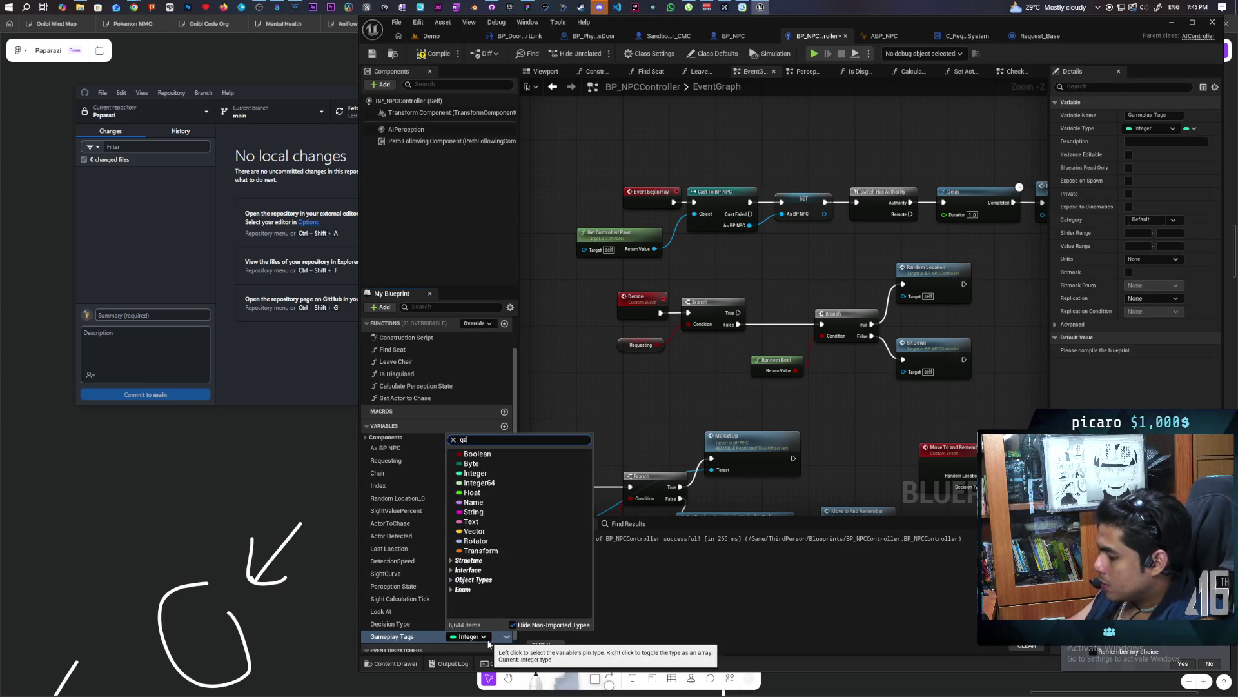
pyautogui.write('meplay tag')
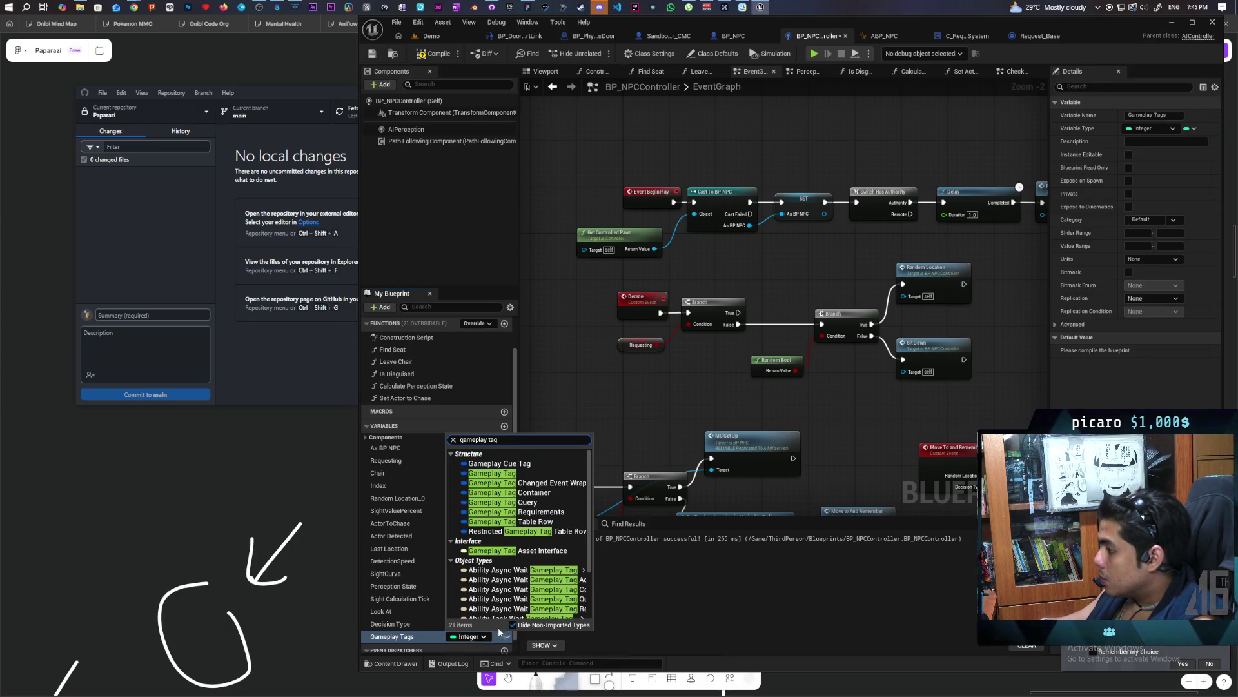
pyautogui.moveTo(500, 618)
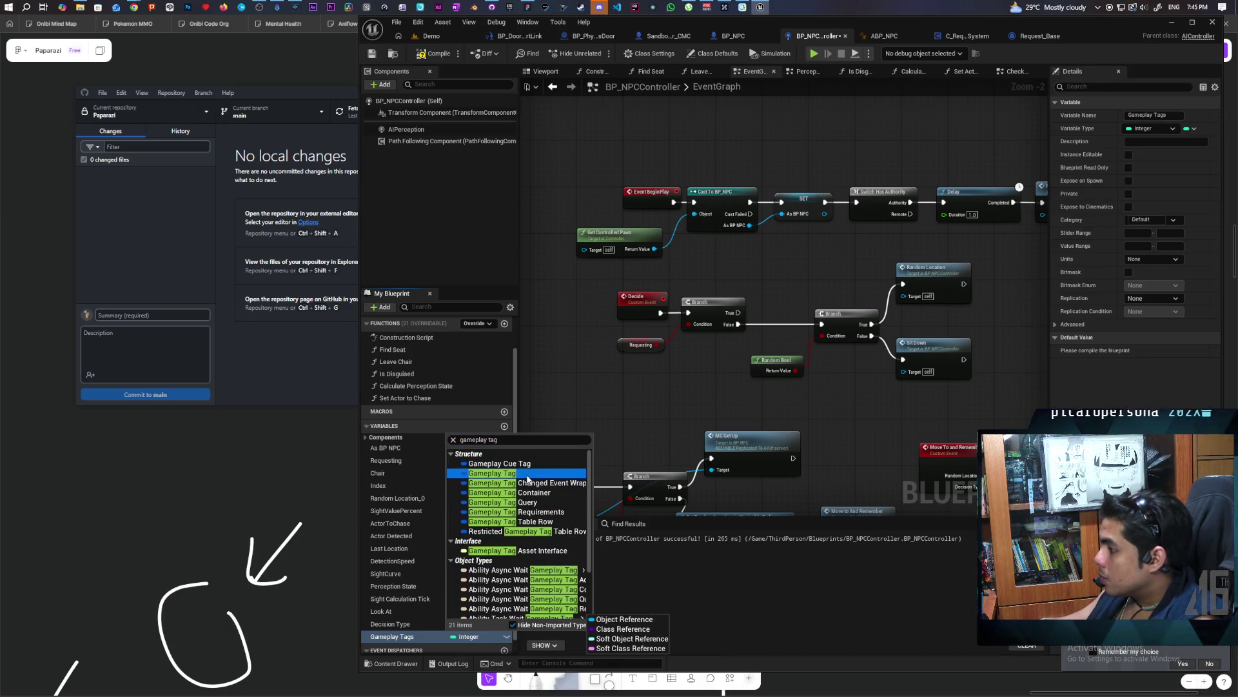
pyautogui.click(492, 473)
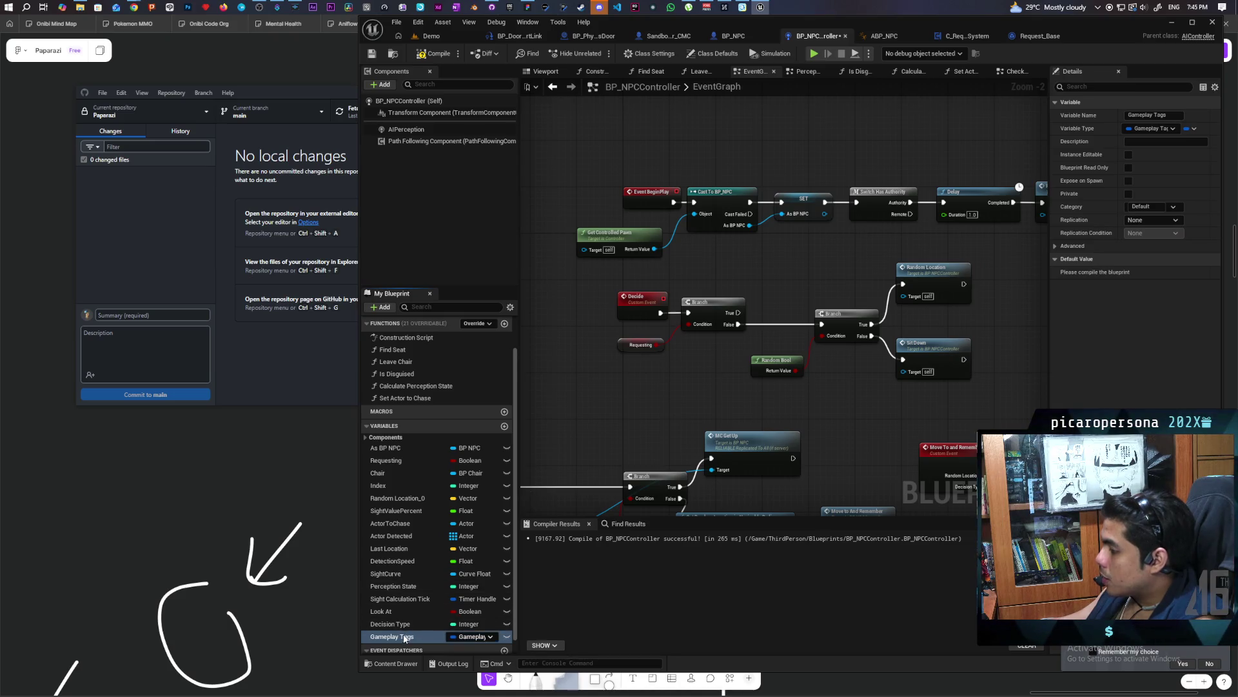
# Place a Gameplay Tags getter in the EventGraph, then add and remove a trial Has Tag node
pyautogui.moveTo(405, 637)
pyautogui.mouseDown()
pyautogui.moveTo(618, 384)
pyautogui.moveTo(686, 389)
pyautogui.moveTo(687, 401)
pyautogui.mouseUp()
pyautogui.scroll(2, 660, 387)
pyautogui.write('contain')
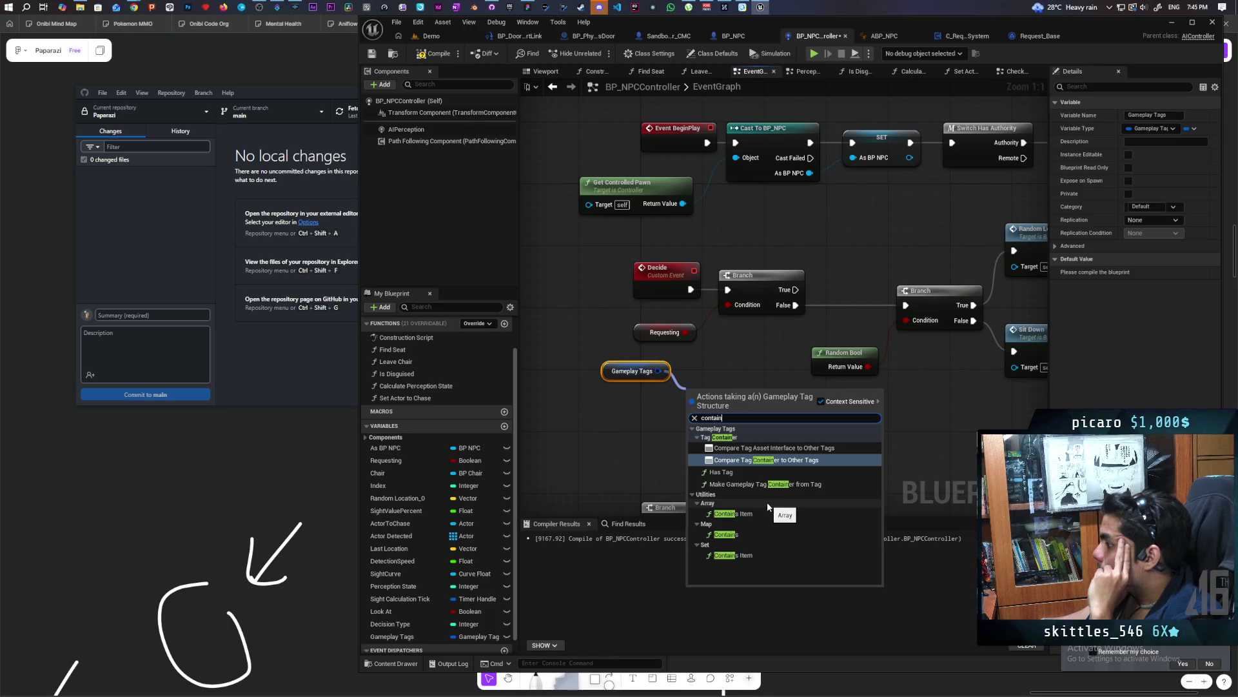
pyautogui.click(721, 472)
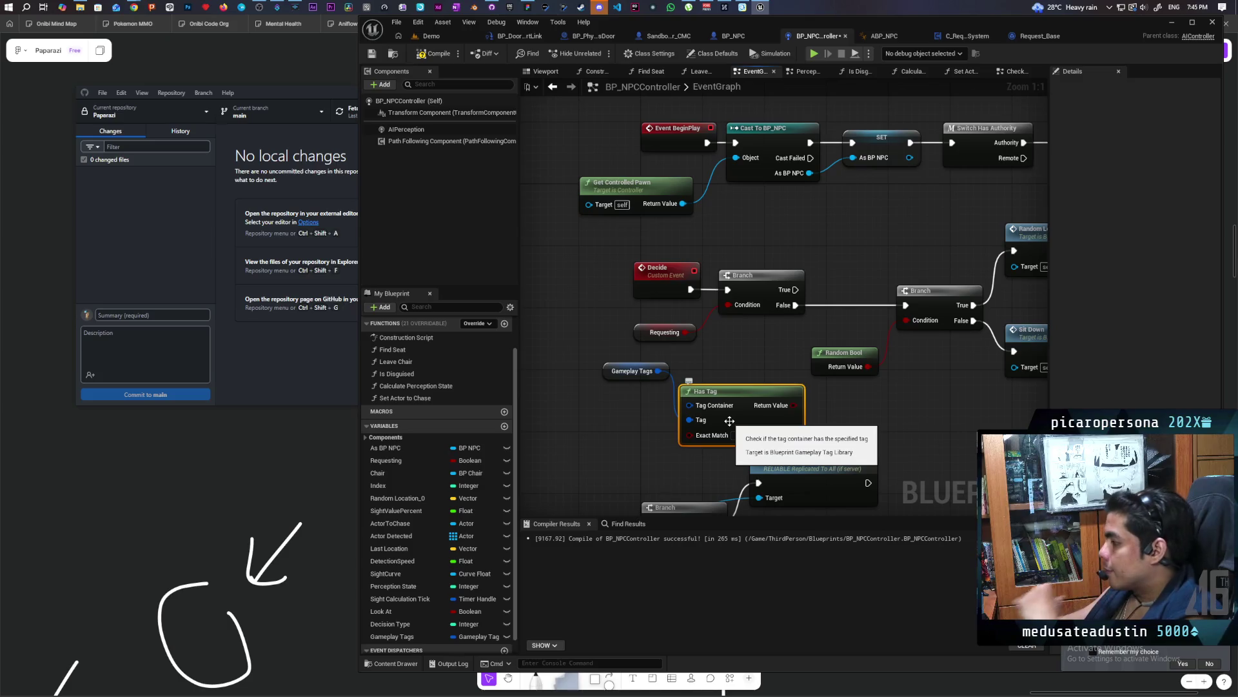
pyautogui.press('Delete')
# Add a Compare Tag Asset Interface to Other Tags node from Gameplay Tags, then delete it
pyautogui.moveTo(658, 371); pyautogui.dragTo(683, 394)
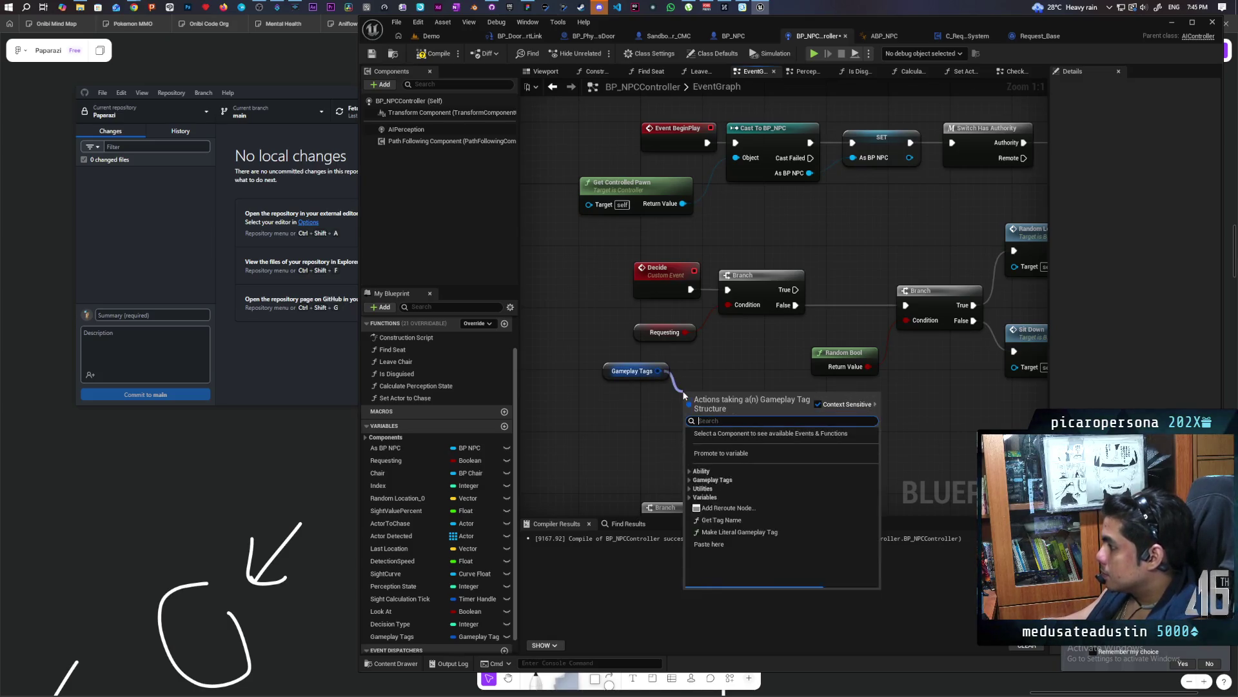
pyautogui.write('contain')
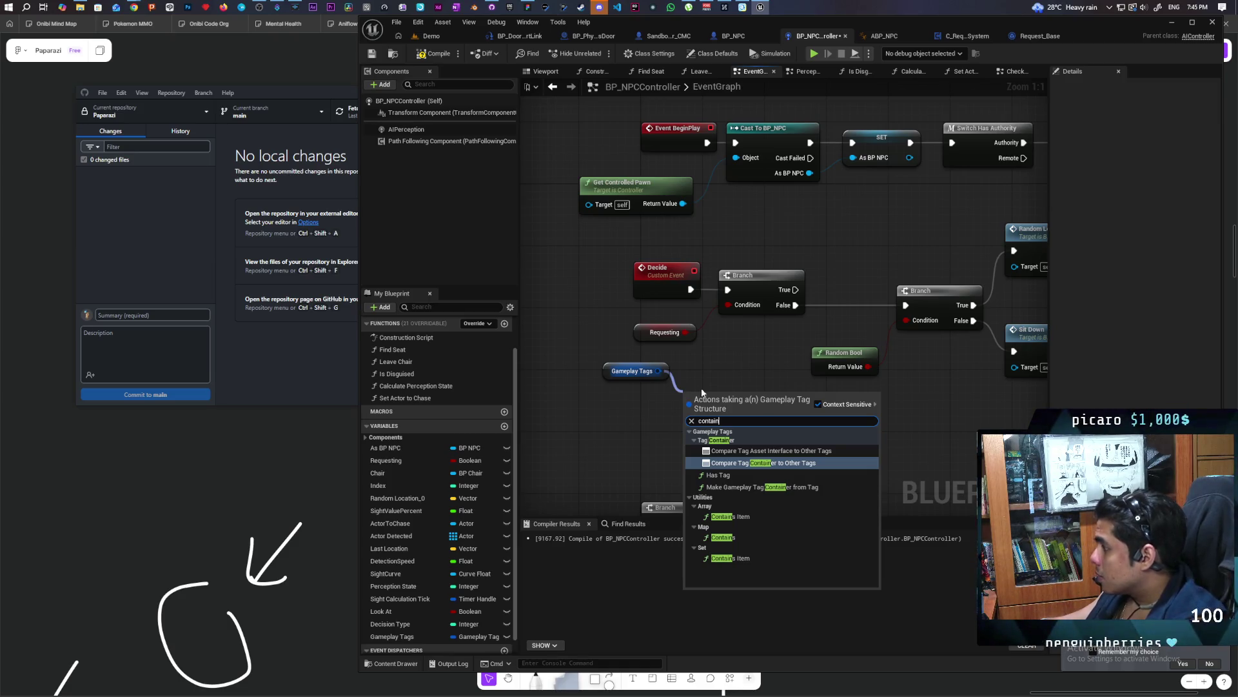
pyautogui.click(777, 452)
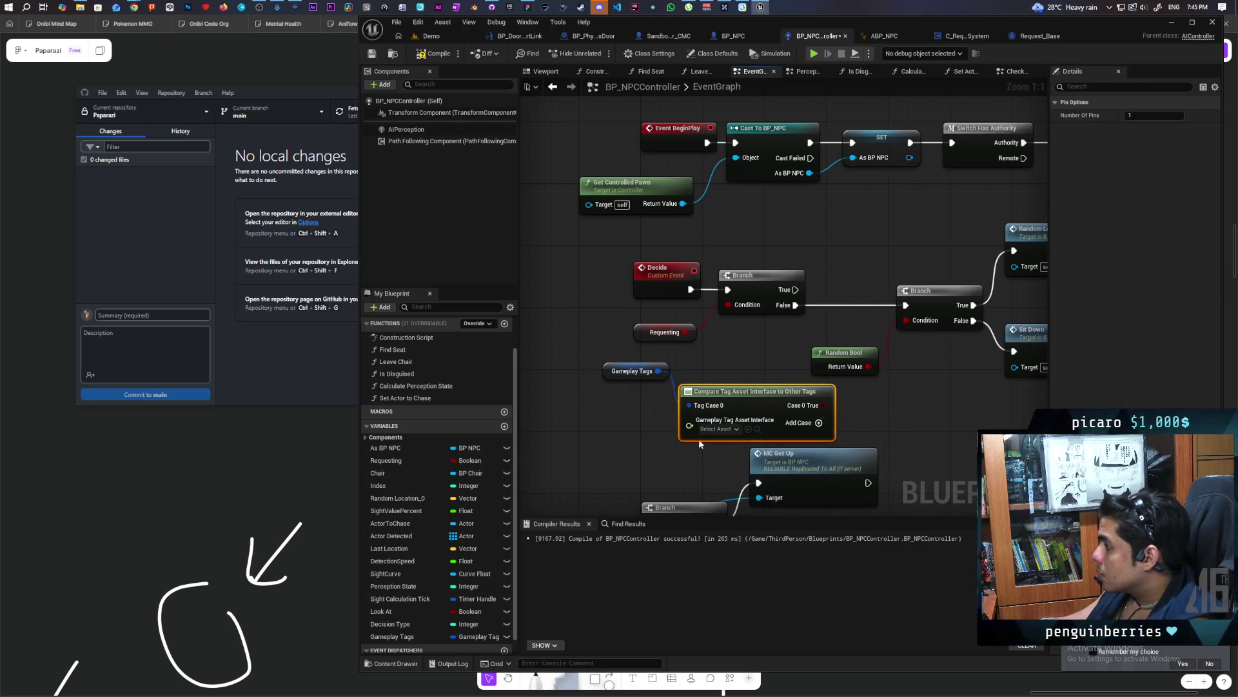
pyautogui.moveTo(630, 403)
pyautogui.mouseDown()
pyautogui.moveTo(698, 450)
pyautogui.moveTo(691, 444)
pyautogui.mouseUp()
pyautogui.press('Delete')
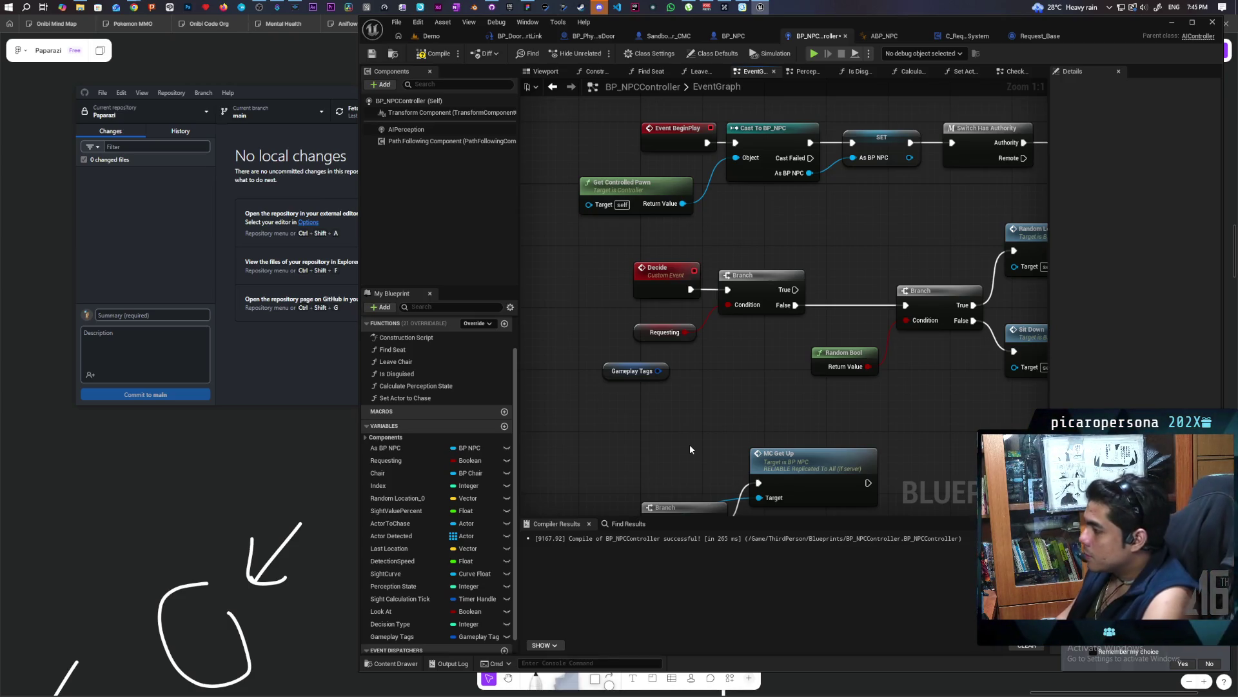
pyautogui.moveTo(612, 379)
pyautogui.mouseDown()
pyautogui.moveTo(595, 371)
pyautogui.moveTo(712, 384)
pyautogui.moveTo(664, 391)
pyautogui.mouseUp()
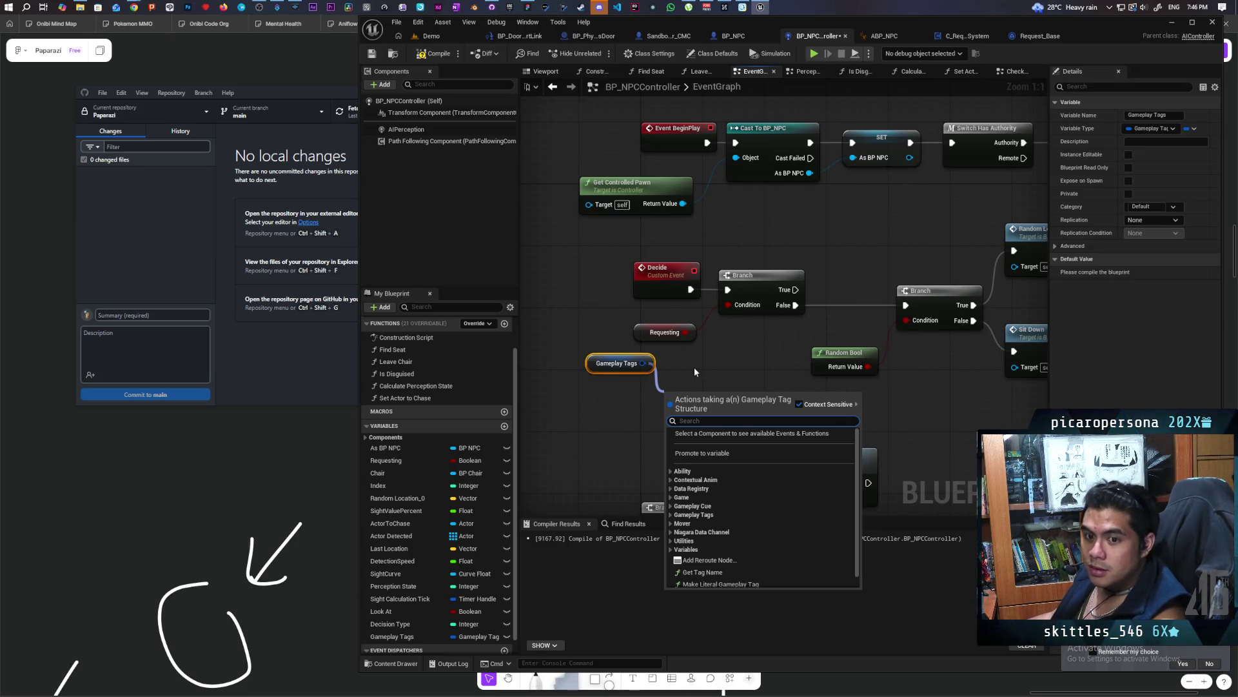
pyautogui.click(656, 361)
pyautogui.moveTo(644, 363); pyautogui.dragTo(664, 396)
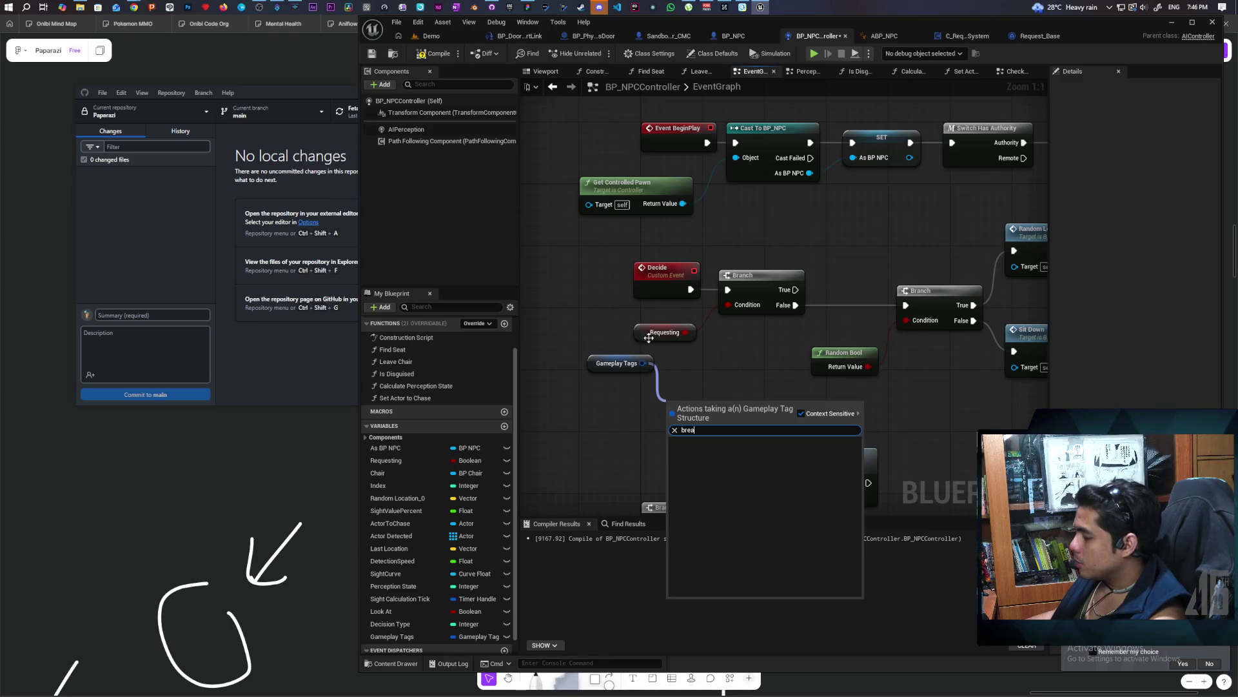
pyautogui.click(616, 390)
pyautogui.moveTo(643, 363)
pyautogui.mouseDown()
pyautogui.moveTo(691, 395)
pyautogui.moveTo(655, 398)
pyautogui.moveTo(703, 386)
pyautogui.moveTo(655, 398)
pyautogui.mouseUp()
pyautogui.click(660, 379)
pyautogui.click(686, 379)
pyautogui.write('tag')
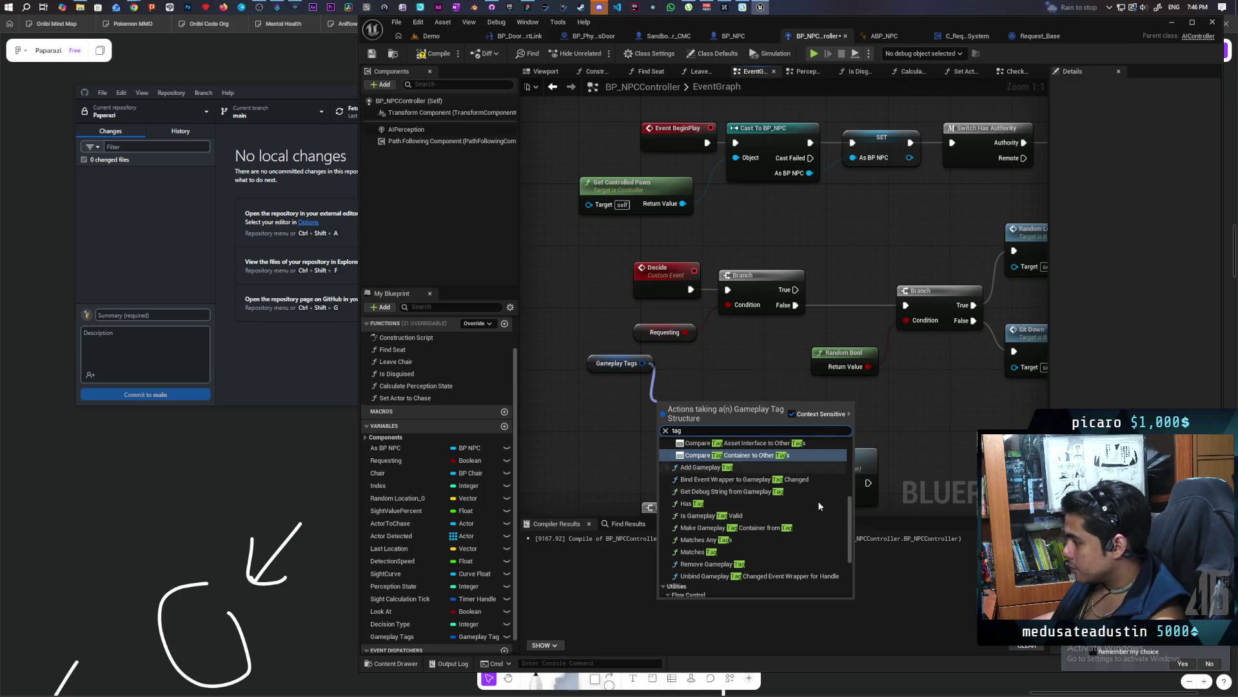
pyautogui.click(753, 514)
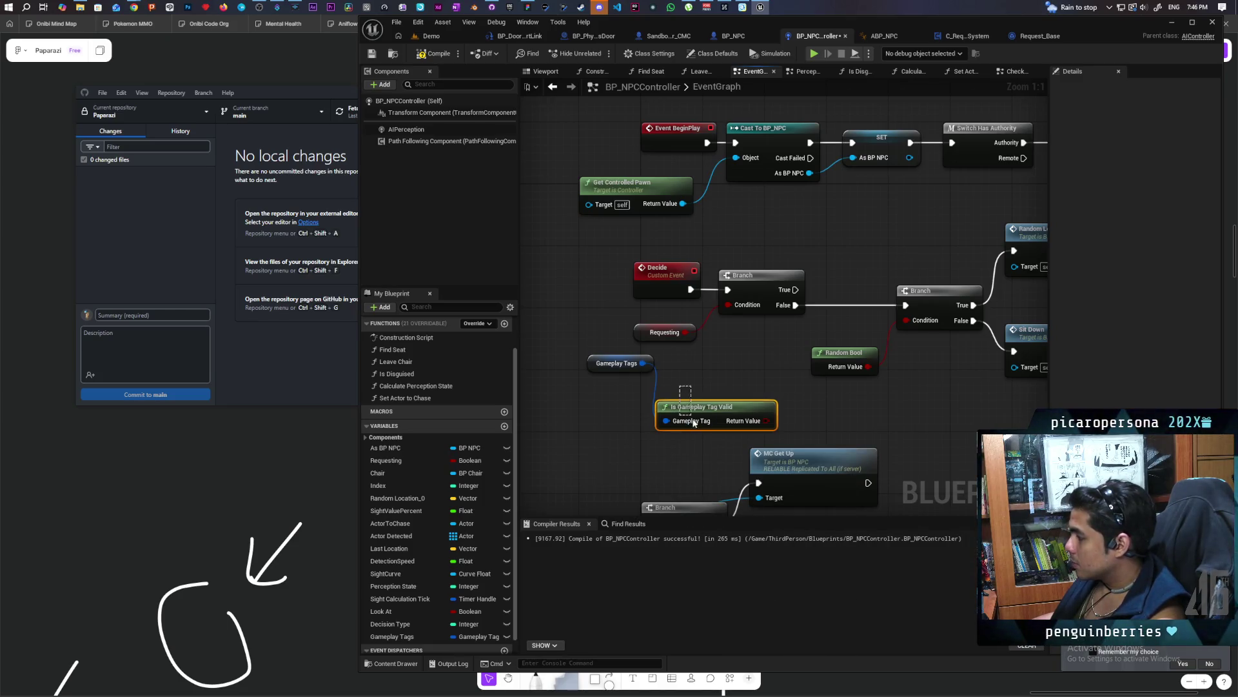
pyautogui.press('Delete')
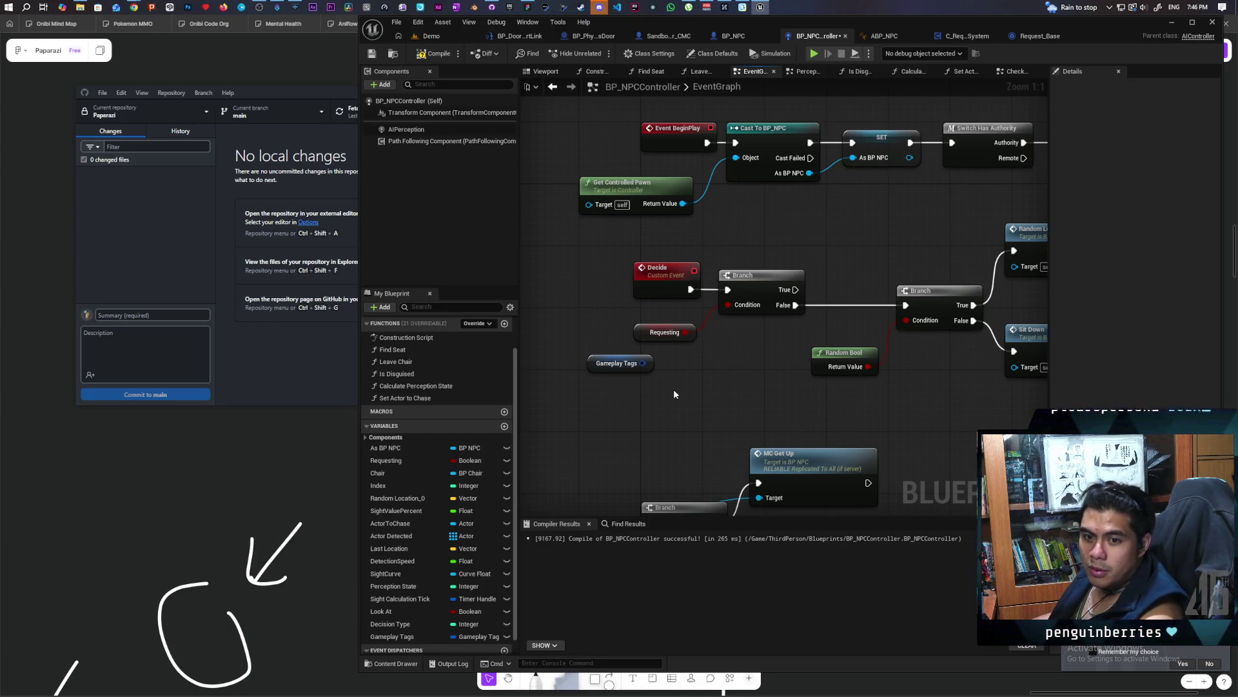
# Add a Has Tag node from Gameplay Tags via a 'tag' search, then delete it
pyautogui.moveTo(714, 397)
pyautogui.mouseDown()
pyautogui.moveTo(758, 396)
pyautogui.moveTo(696, 399)
pyautogui.mouseUp()
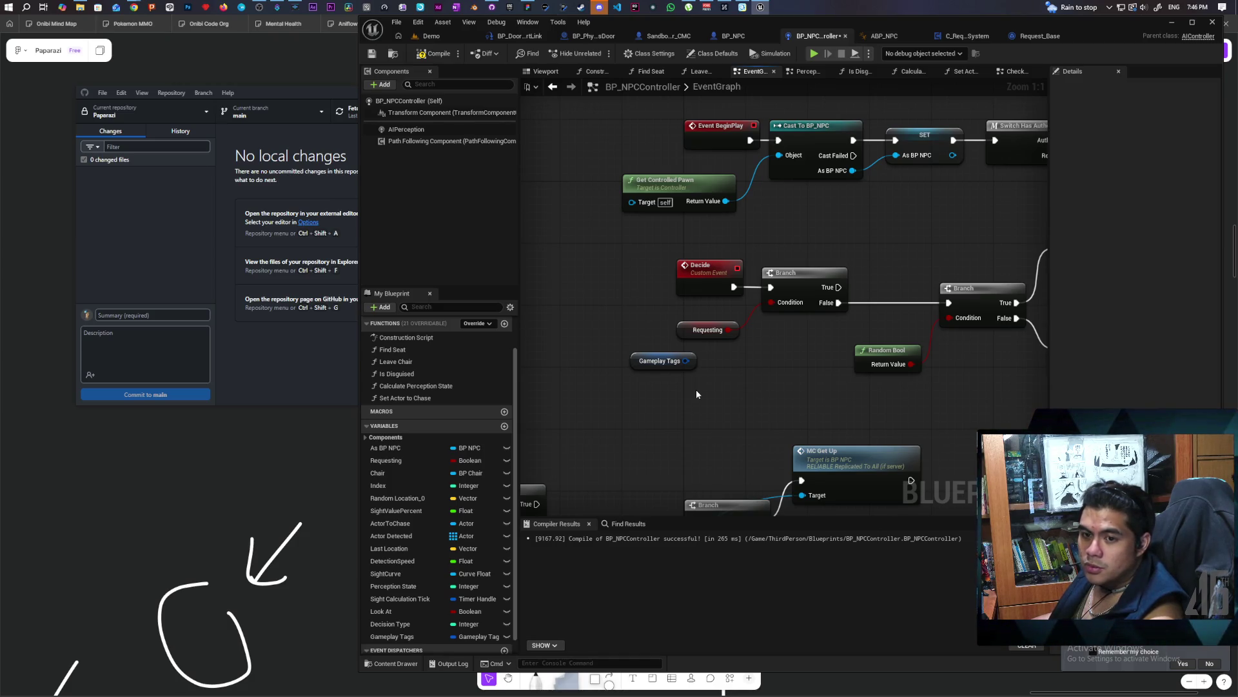
pyautogui.moveTo(687, 360); pyautogui.dragTo(703, 401)
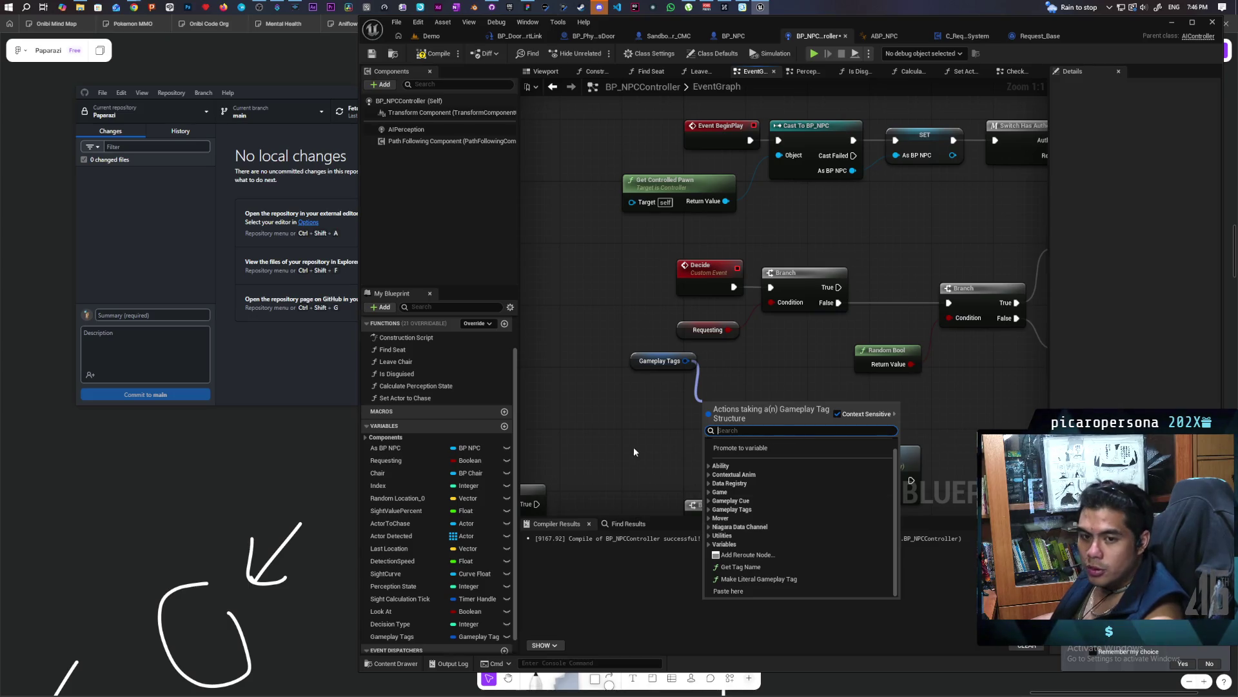
pyautogui.click(632, 428)
pyautogui.moveTo(686, 360); pyautogui.dragTo(726, 362)
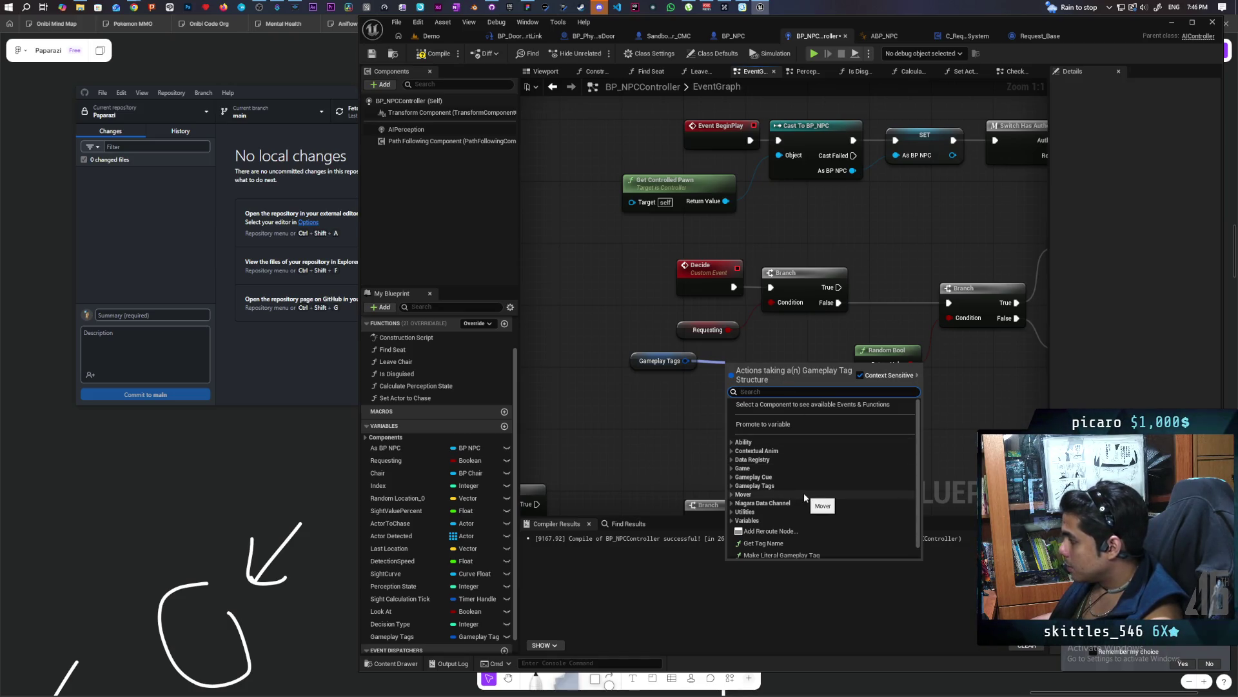
pyautogui.write('tag')
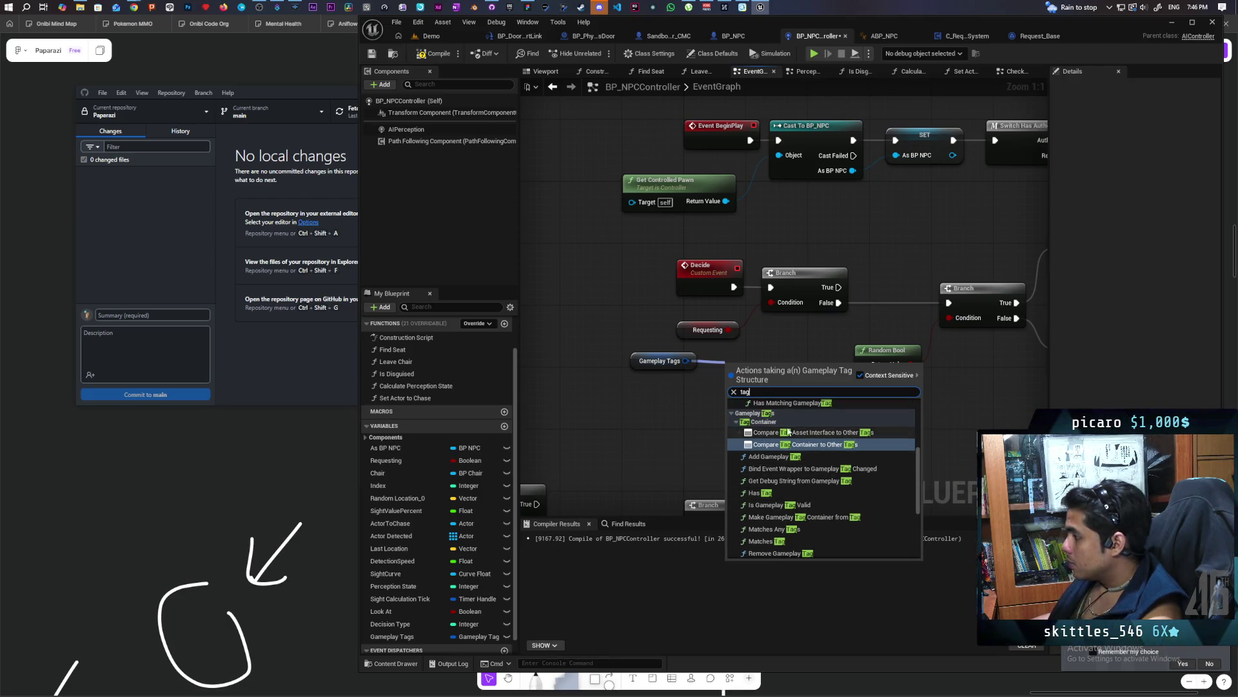
pyautogui.click(737, 423)
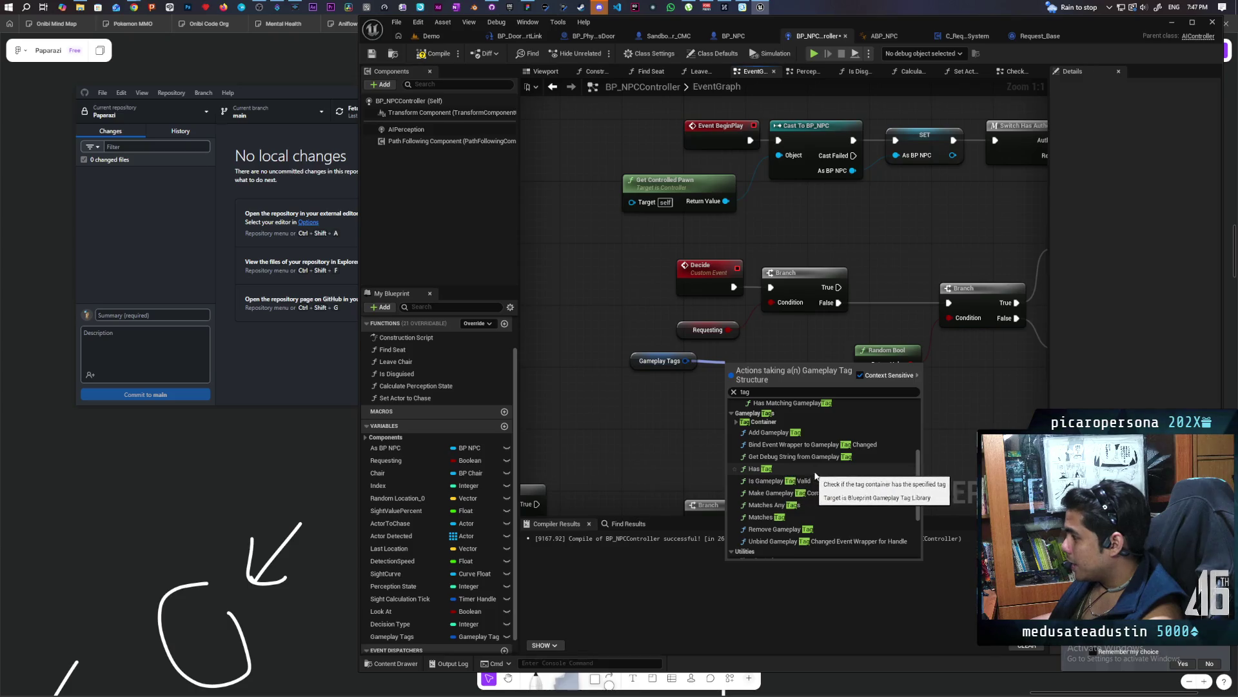
pyautogui.click(863, 473)
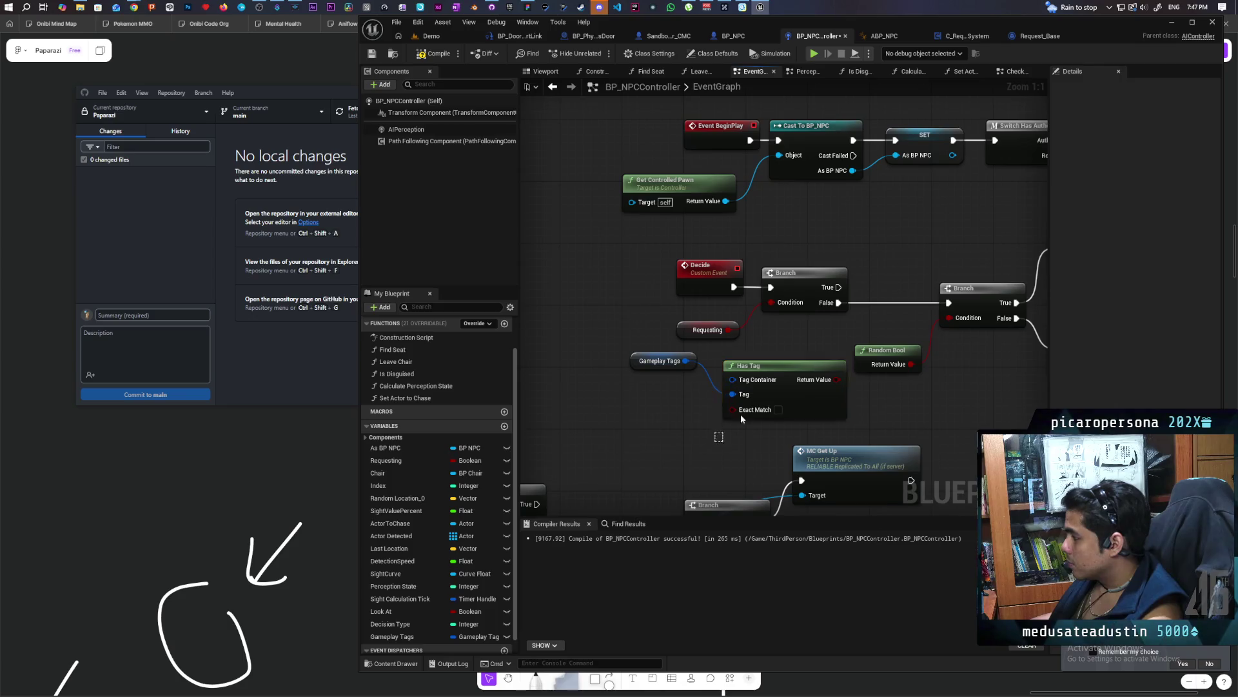
pyautogui.press('Delete')
# Filter the Gameplay Tags action list by 'tag', hiding the Tag Container comparison entries
pyautogui.moveTo(685, 361); pyautogui.dragTo(704, 394)
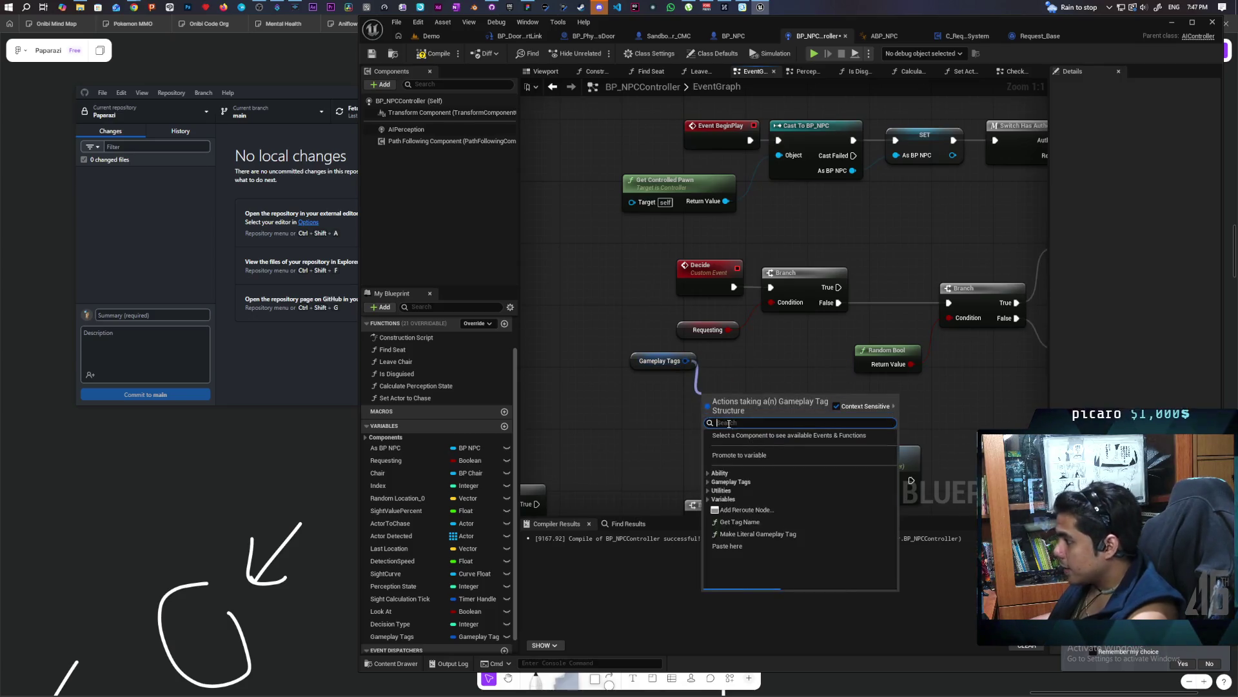
pyautogui.write('tag')
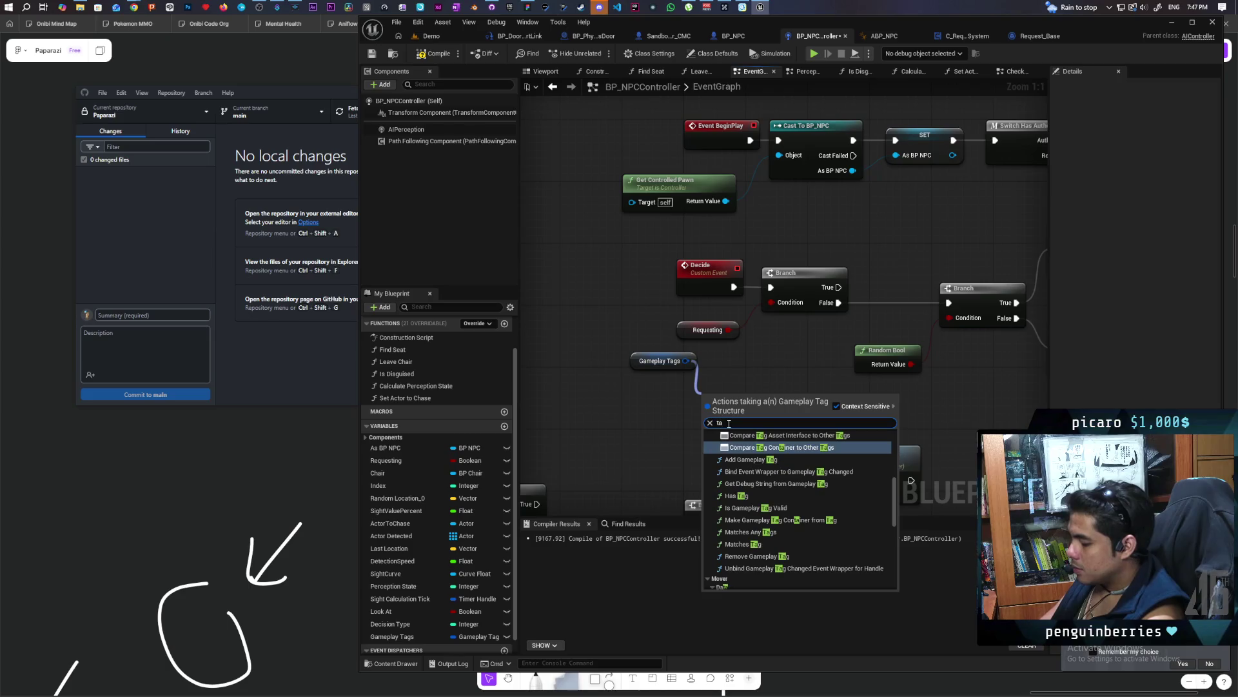
pyautogui.scroll(3, 733, 460)
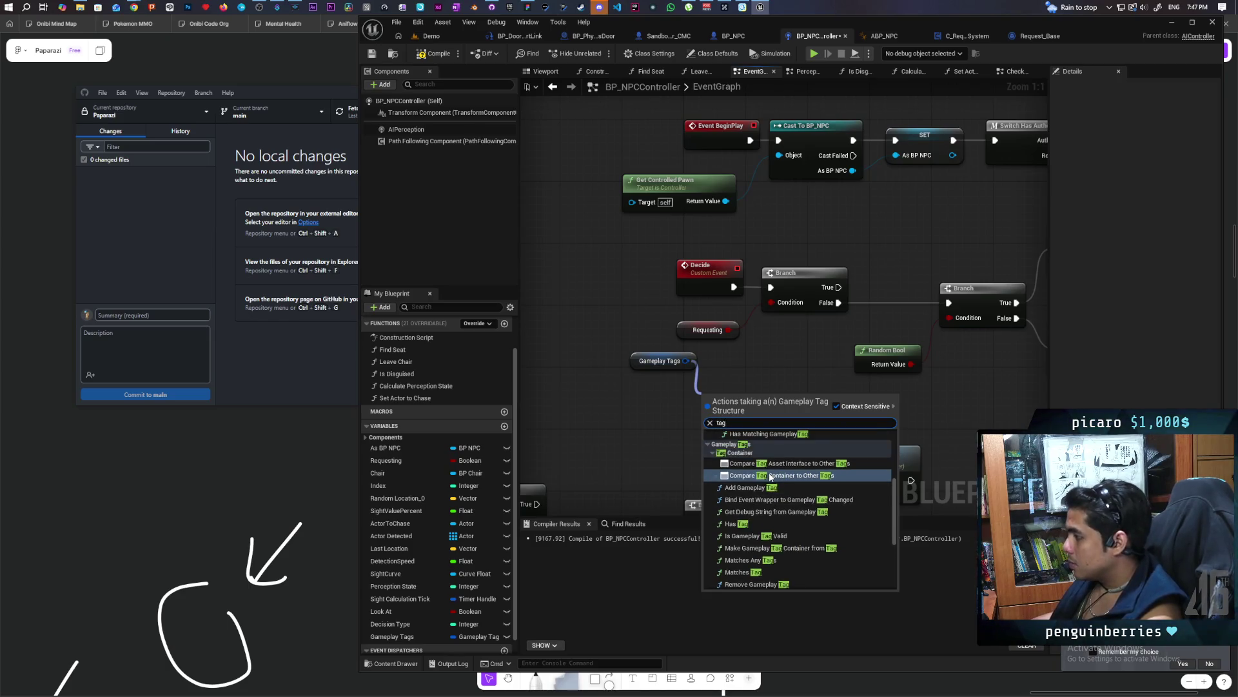
pyautogui.click(711, 467)
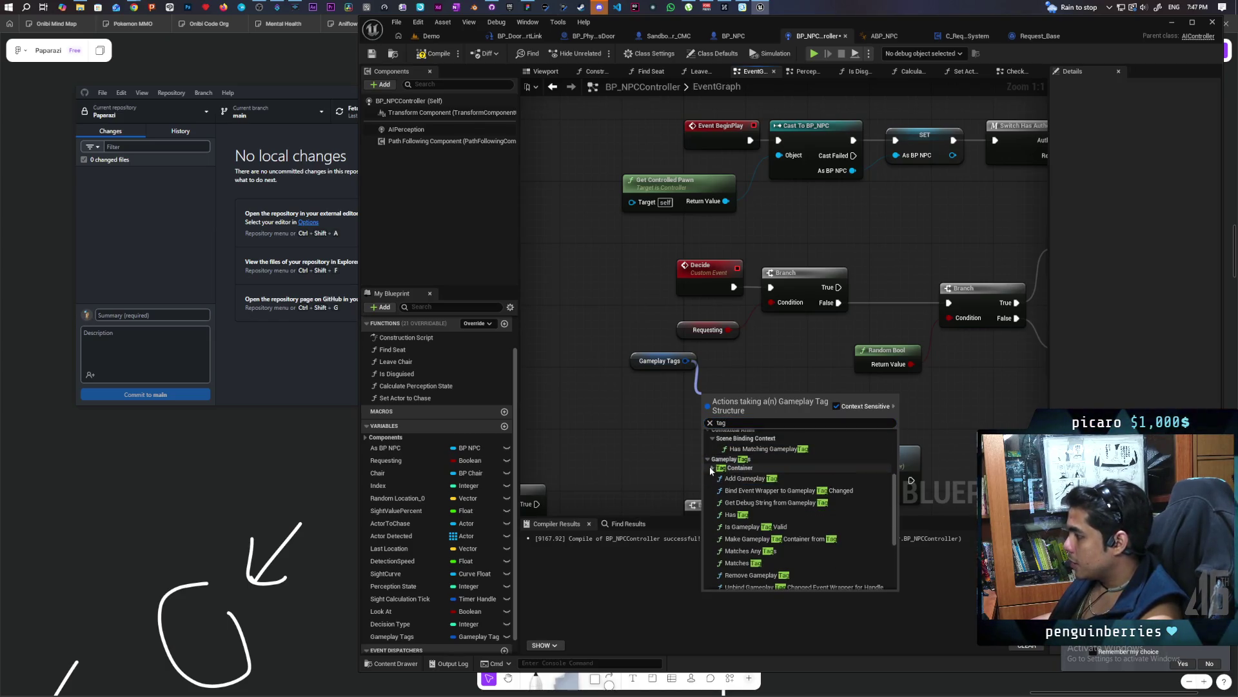
pyautogui.scroll(-1, 726, 481)
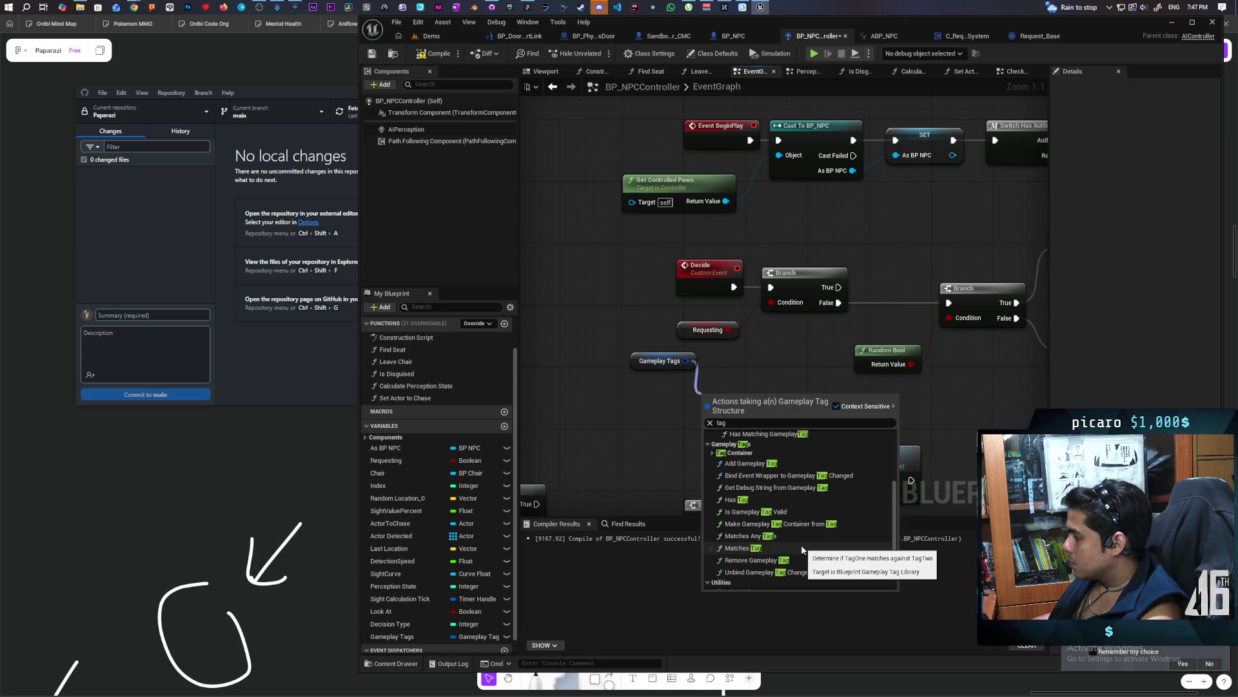
# Add a Matches Tag node fed by Gameplay Tags and line it up beside the getter
pyautogui.click(802, 549)
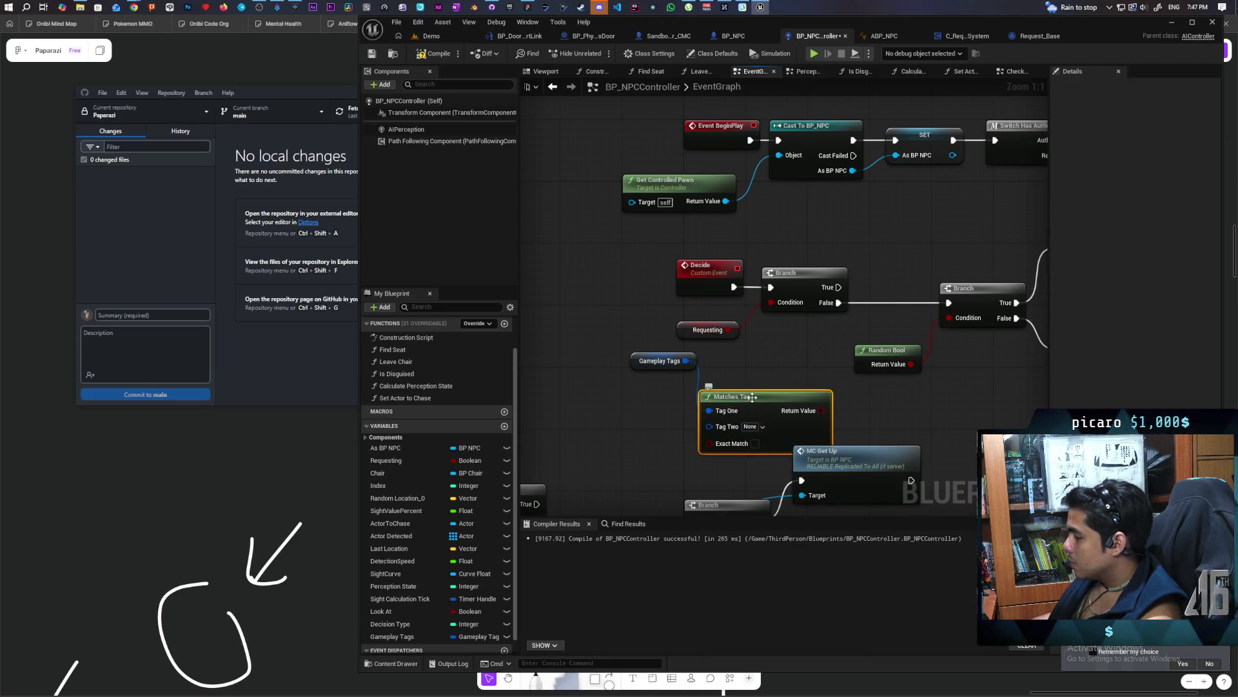
pyautogui.moveTo(749, 393); pyautogui.dragTo(758, 370)
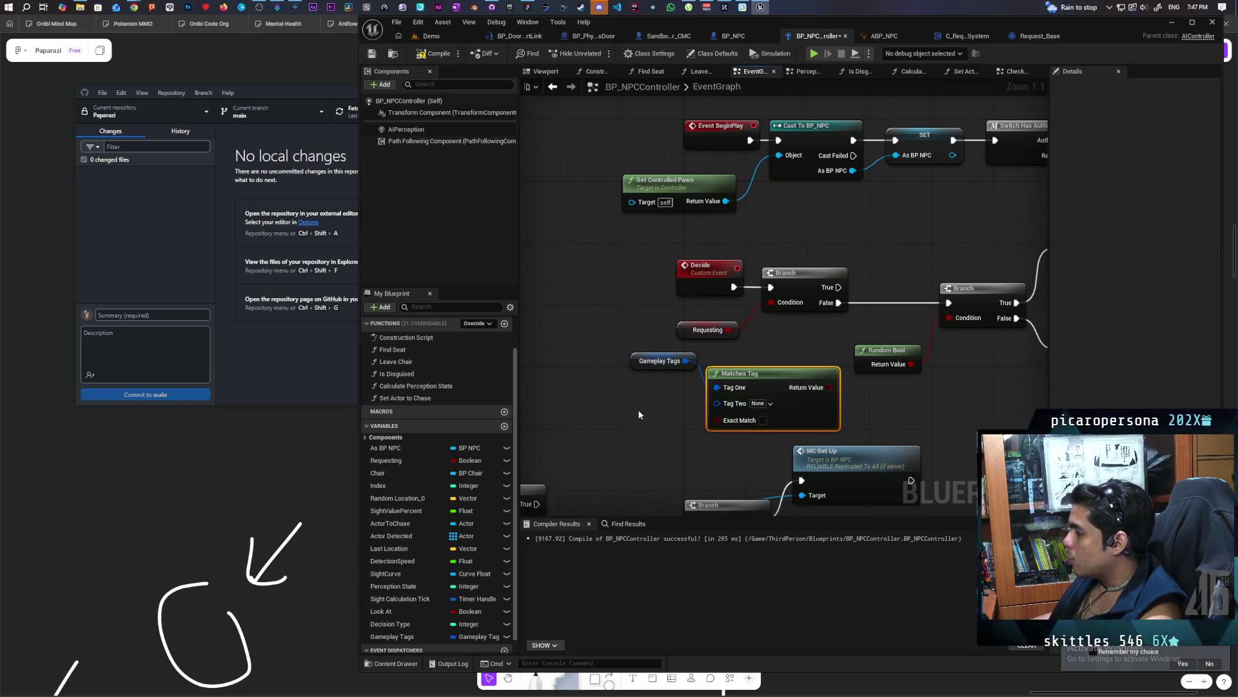
pyautogui.moveTo(639, 359); pyautogui.dragTo(601, 344)
pyautogui.moveTo(782, 385)
pyautogui.mouseDown()
pyautogui.moveTo(734, 378)
pyautogui.moveTo(751, 379)
pyautogui.mouseUp()
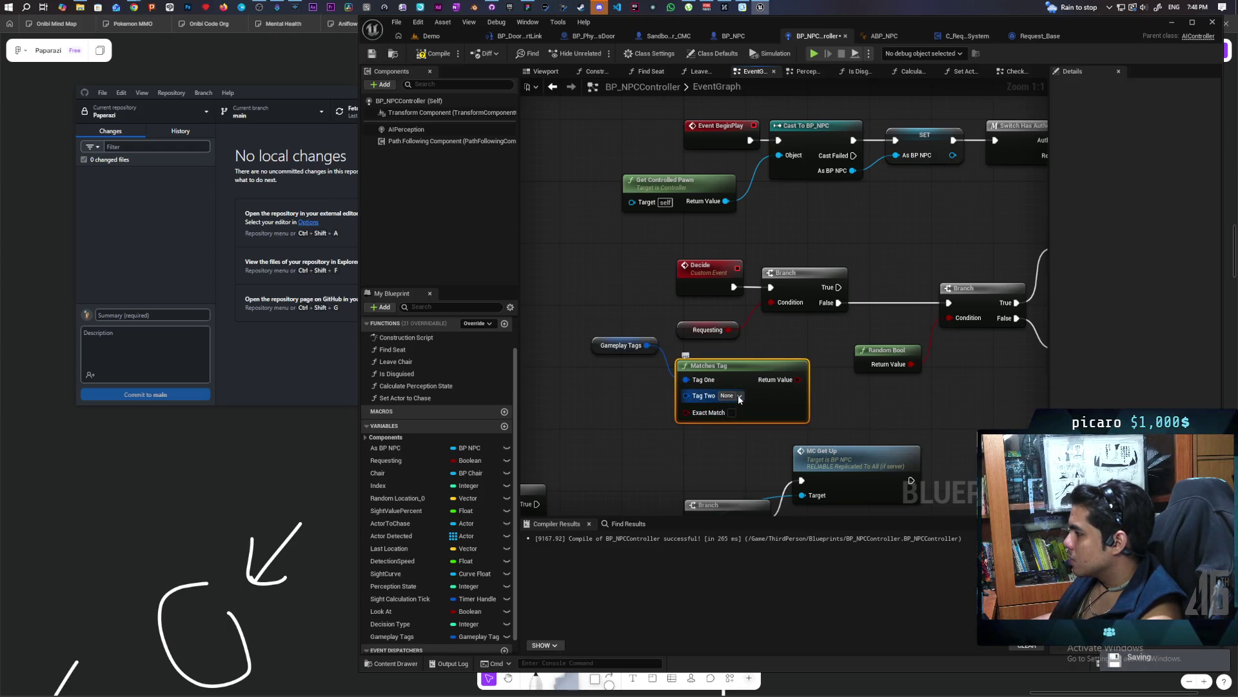
# Check Tag Two's choices without picking one, then add and delete an == node from Gameplay Tags
pyautogui.click(729, 396)
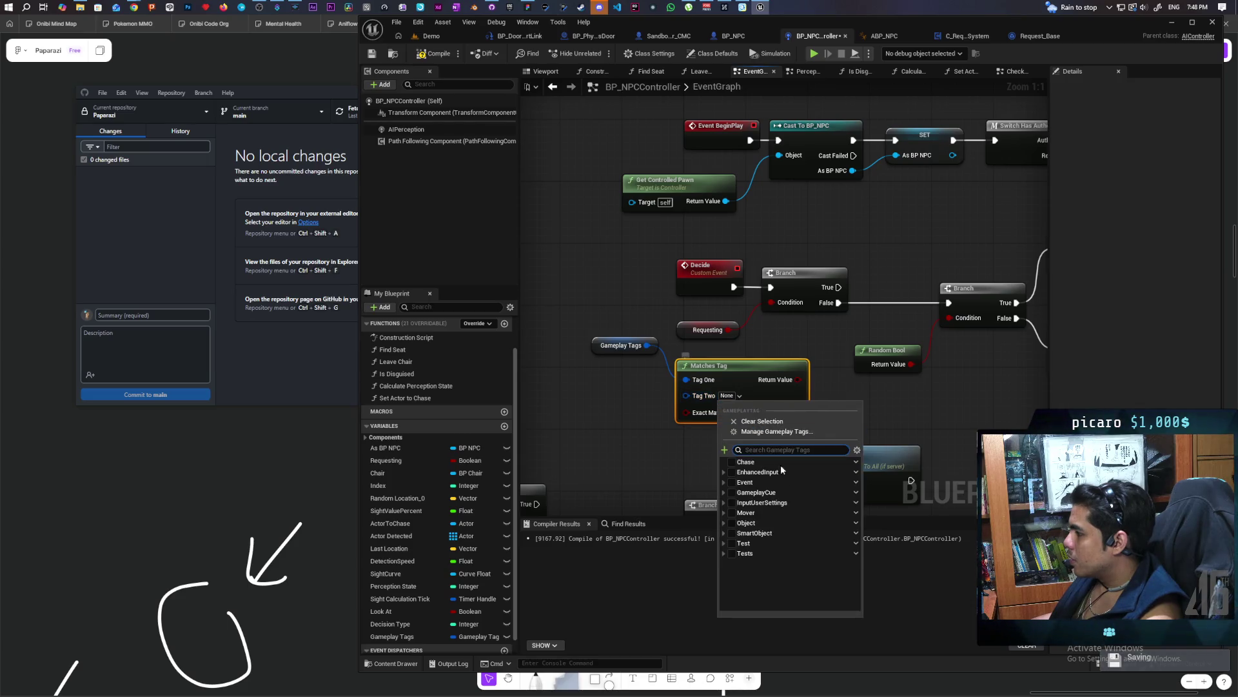
pyautogui.click(630, 426)
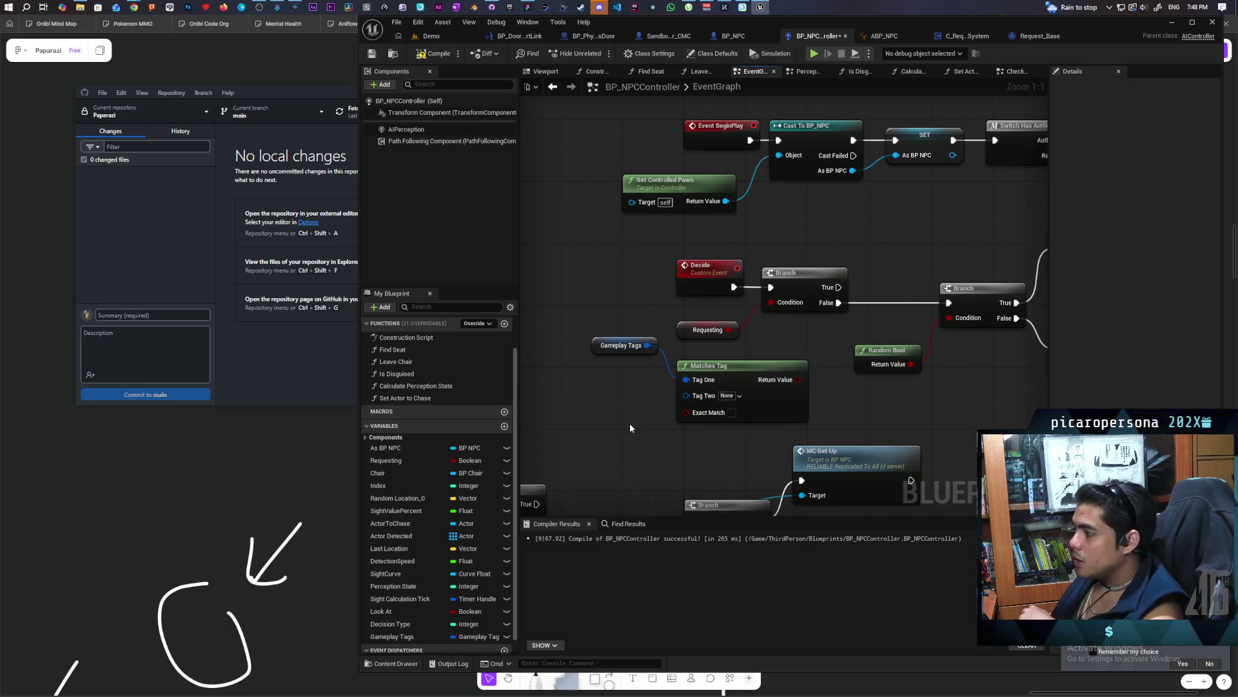
pyautogui.moveTo(647, 345); pyautogui.dragTo(622, 427)
pyautogui.write('==')
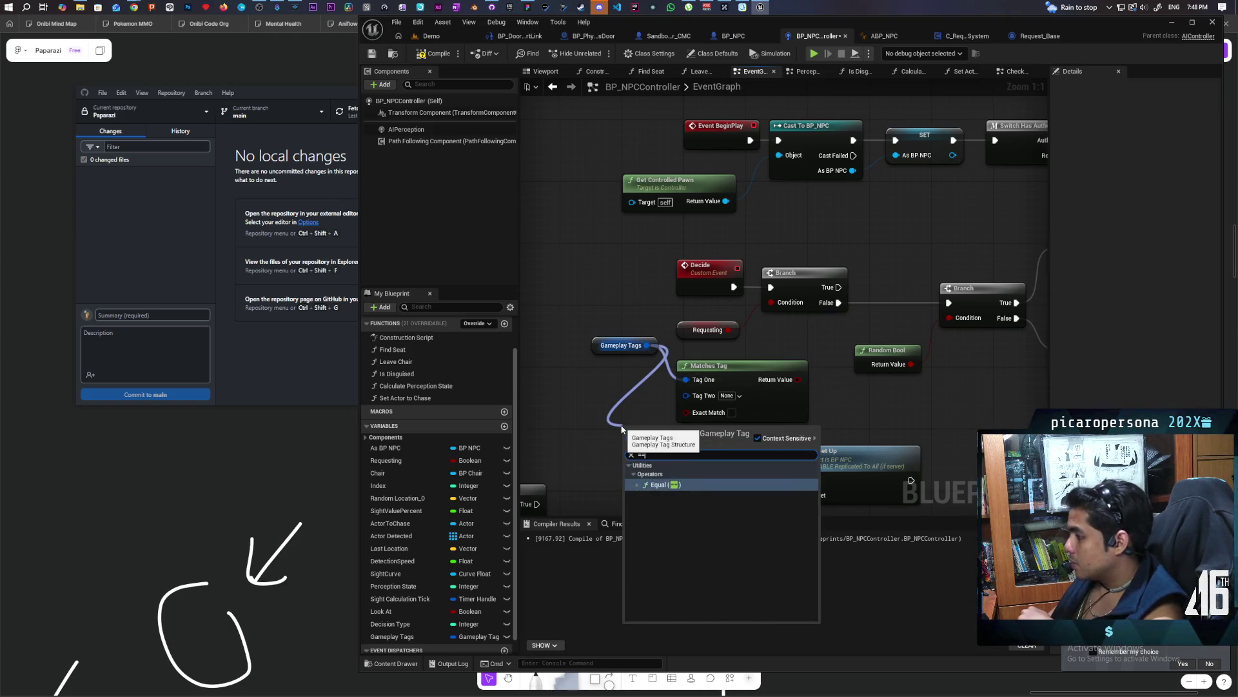
pyautogui.press('Return')
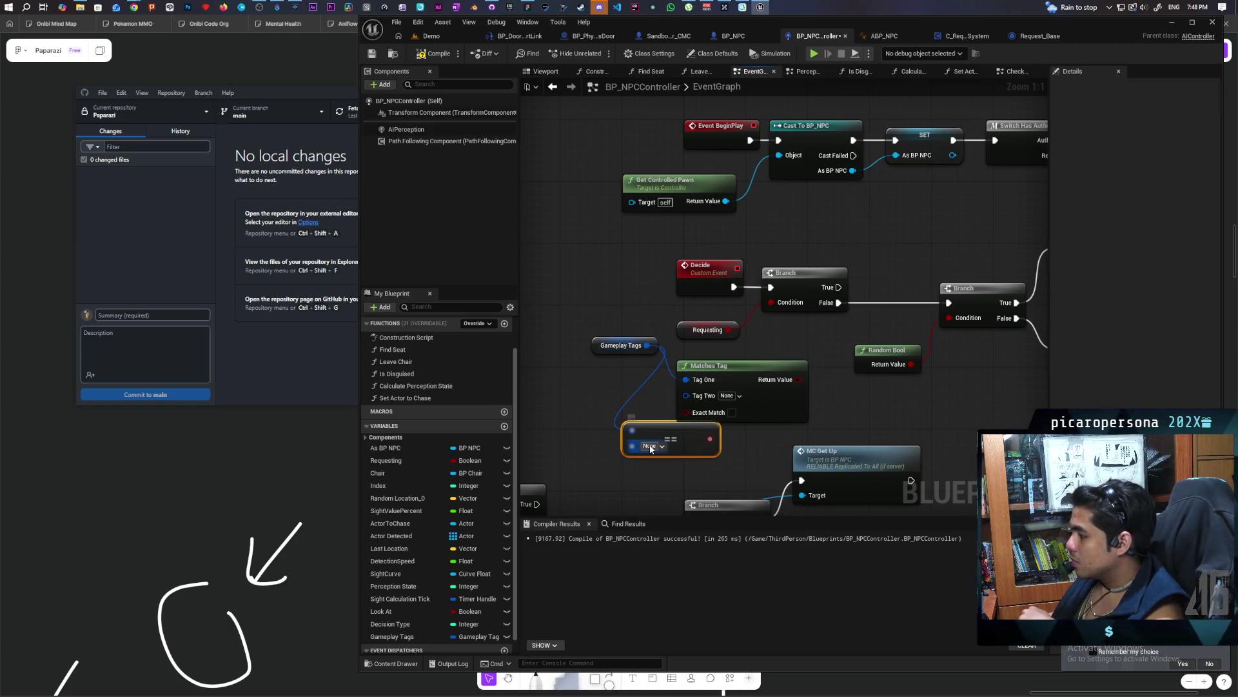
pyautogui.moveTo(650, 449)
pyautogui.mouseDown()
pyautogui.moveTo(590, 405)
pyautogui.moveTo(603, 391)
pyautogui.mouseUp()
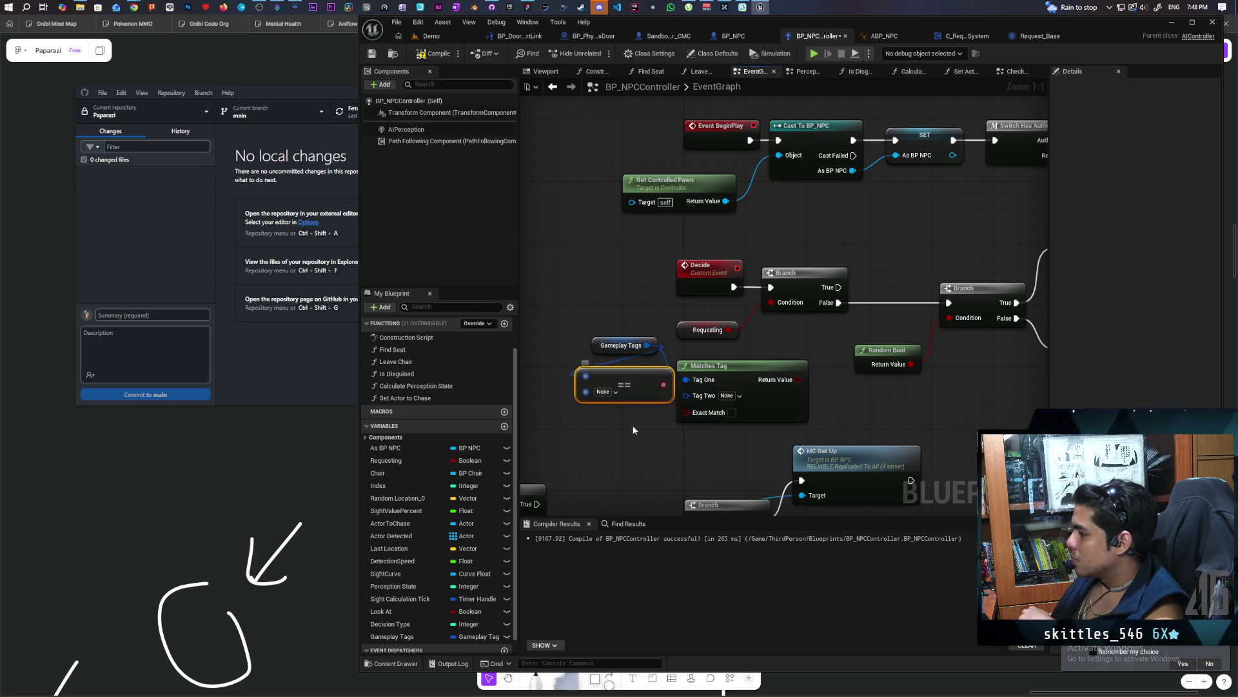
pyautogui.press('Delete')
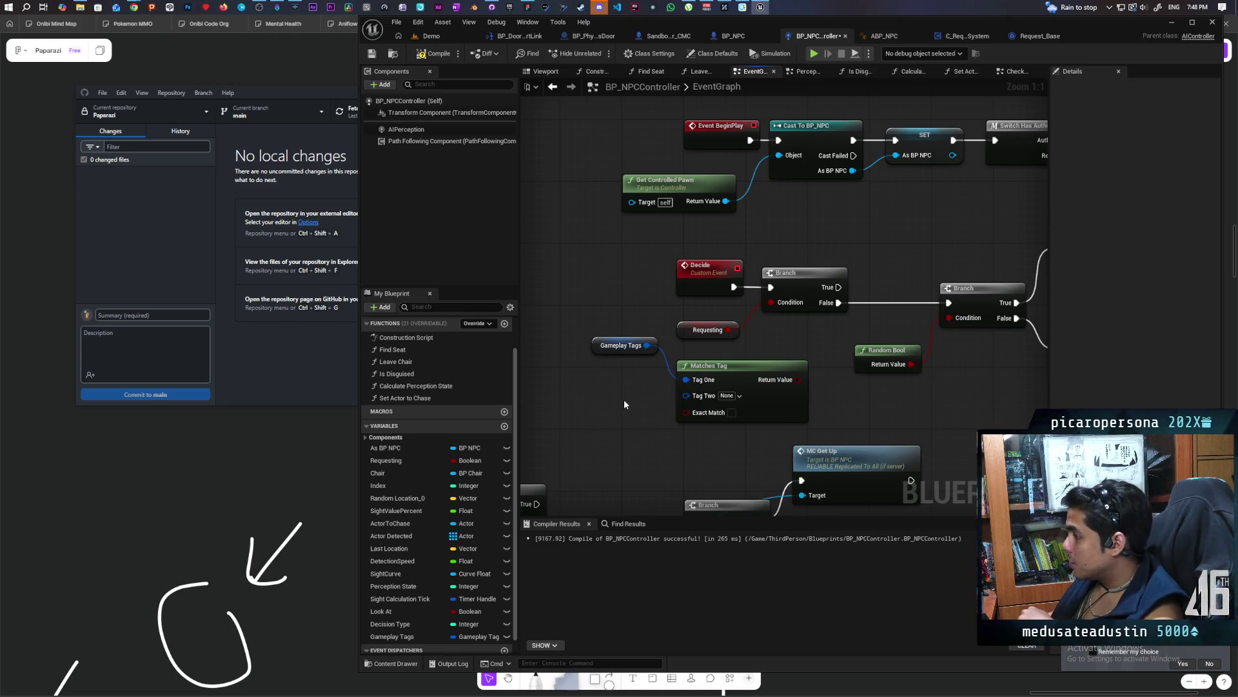
# Recompile BP_NPCController with F7 and select the Gameplay Tags variable
pyautogui.moveTo(629, 429); pyautogui.dragTo(567, 406)
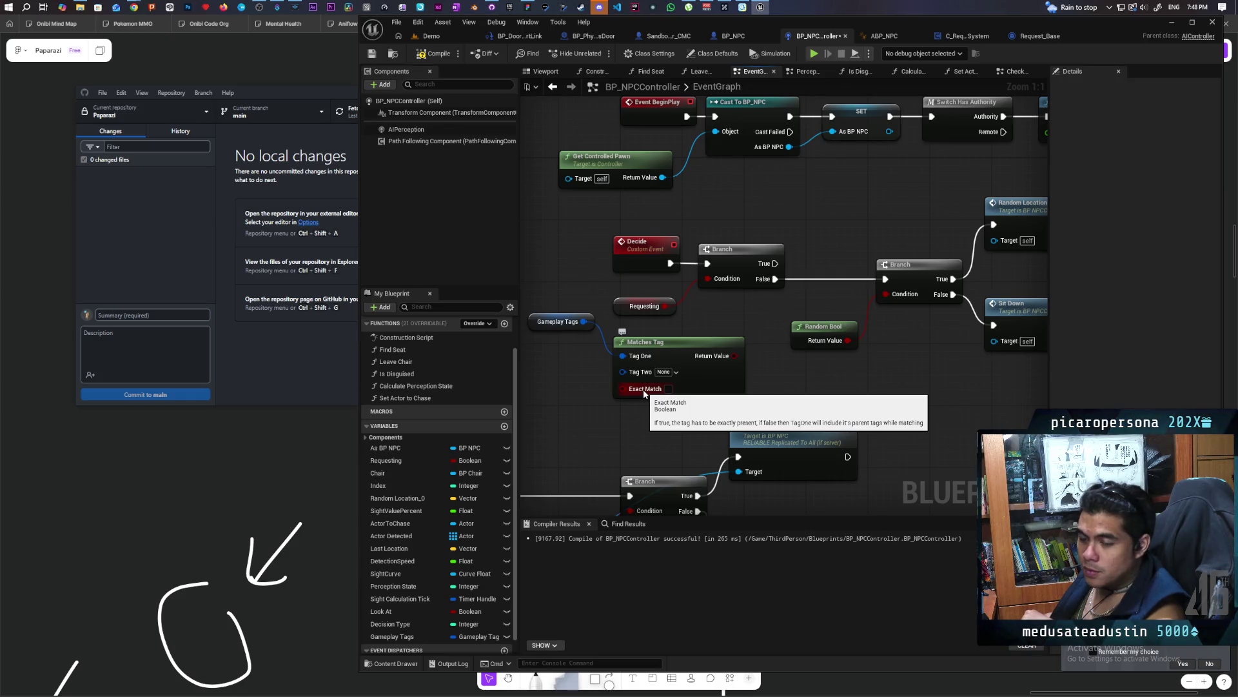
pyautogui.moveTo(646, 397); pyautogui.dragTo(697, 408)
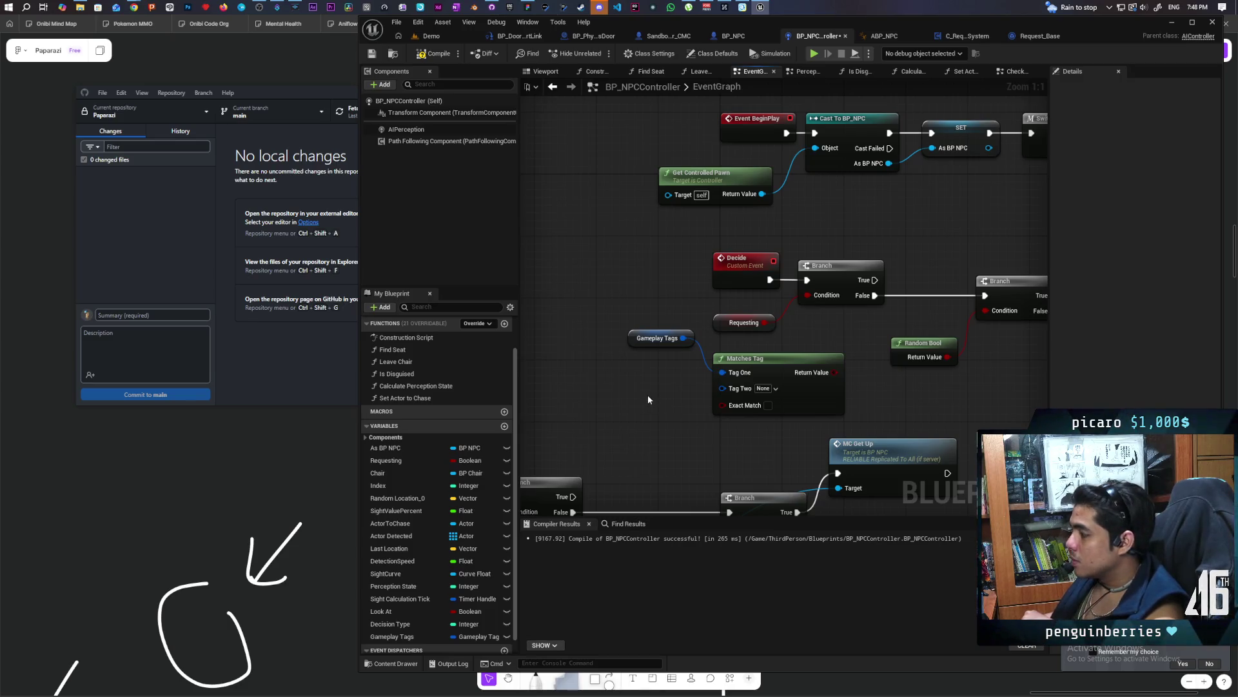
pyautogui.moveTo(665, 390); pyautogui.dragTo(555, 408)
pyautogui.moveTo(728, 360)
pyautogui.mouseDown()
pyautogui.moveTo(762, 325)
pyautogui.moveTo(687, 322)
pyautogui.moveTo(790, 332)
pyautogui.mouseUp()
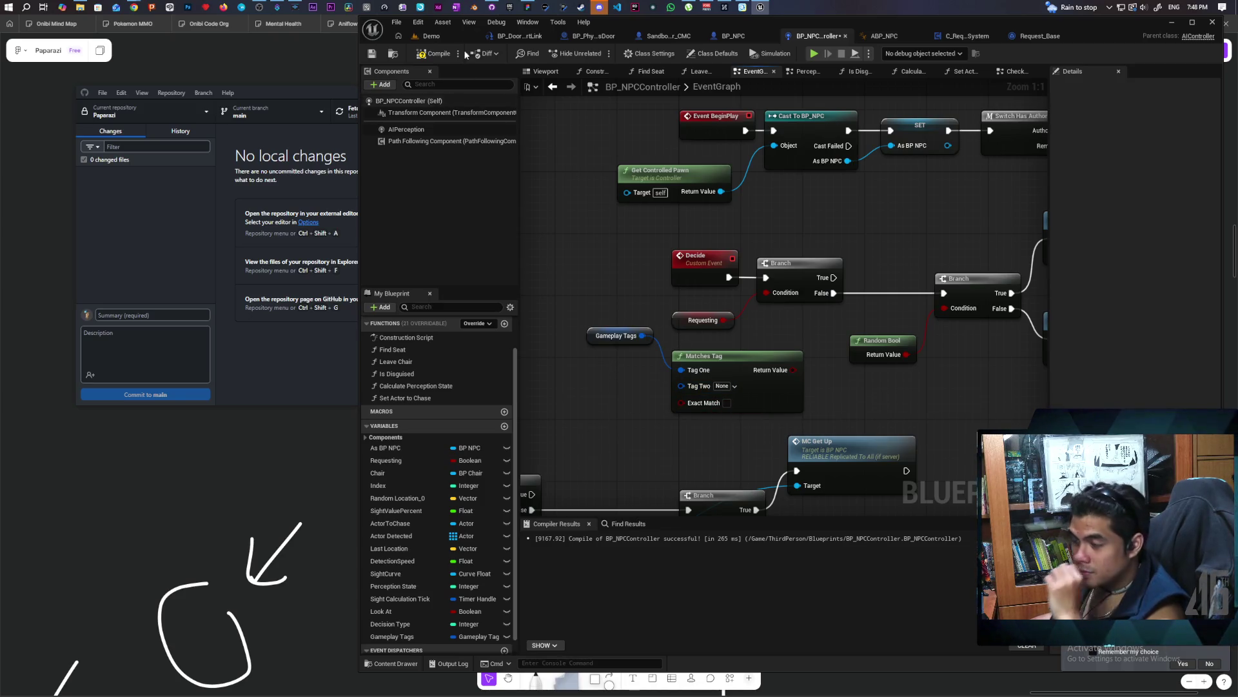
pyautogui.press('F7')
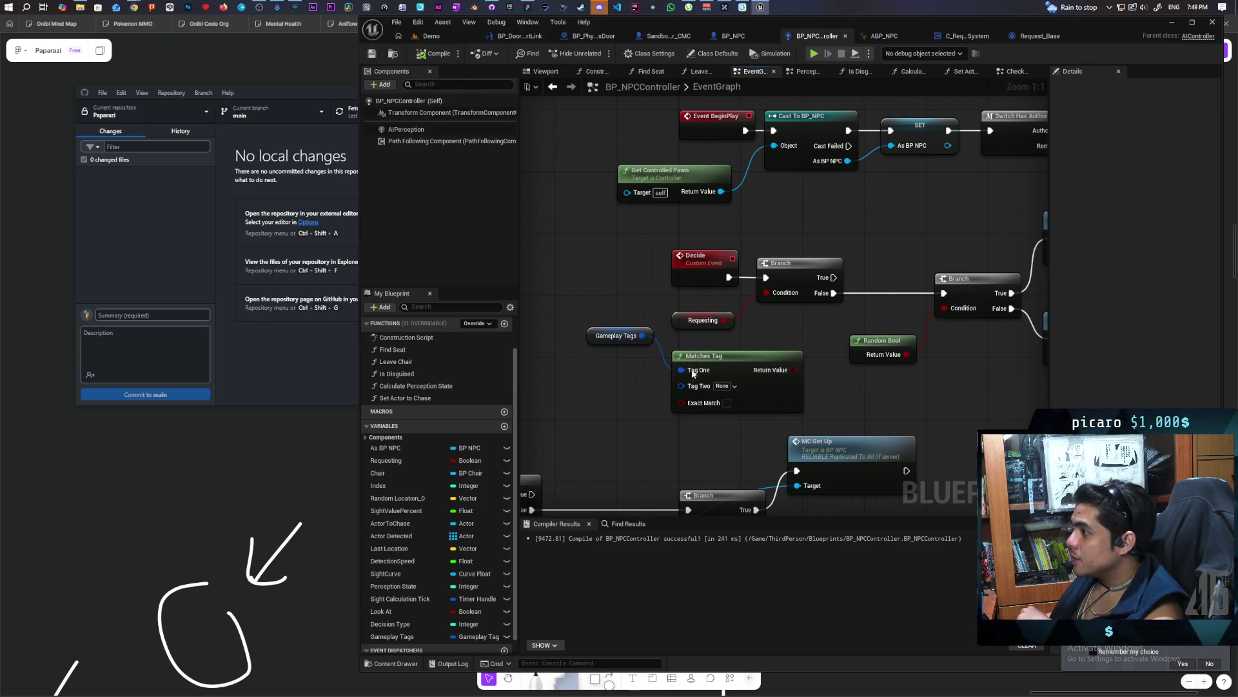
pyautogui.moveTo(636, 405); pyautogui.dragTo(644, 356)
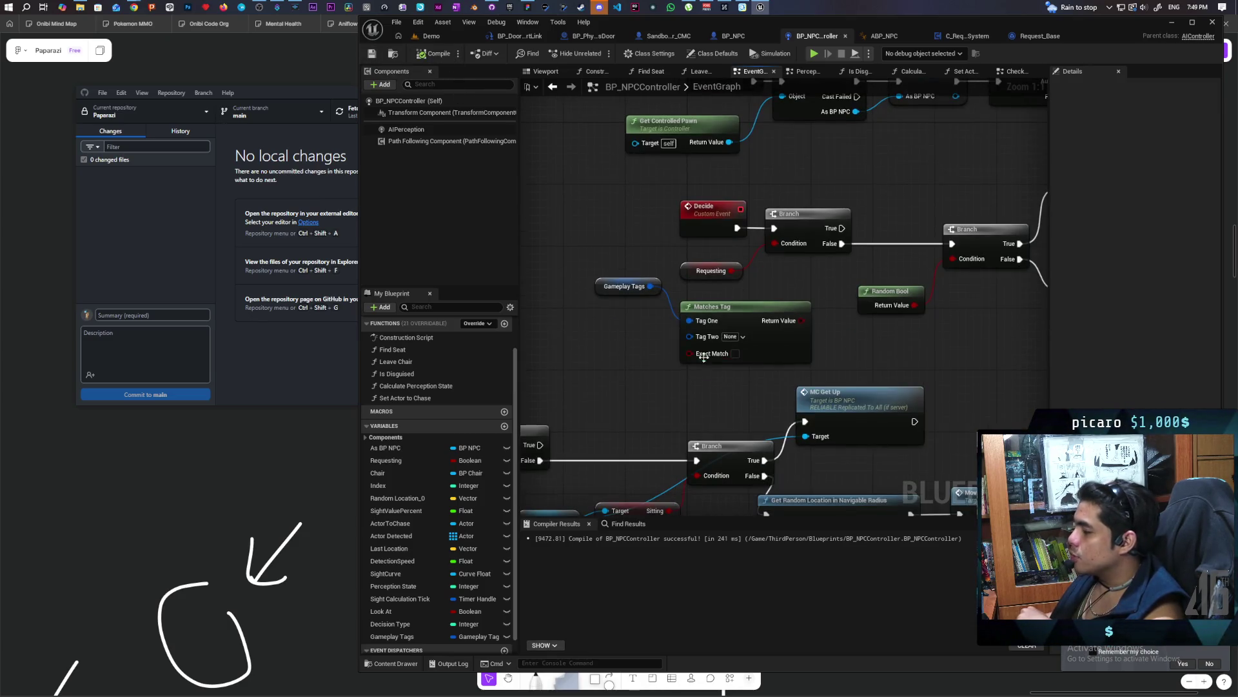
pyautogui.click(602, 284)
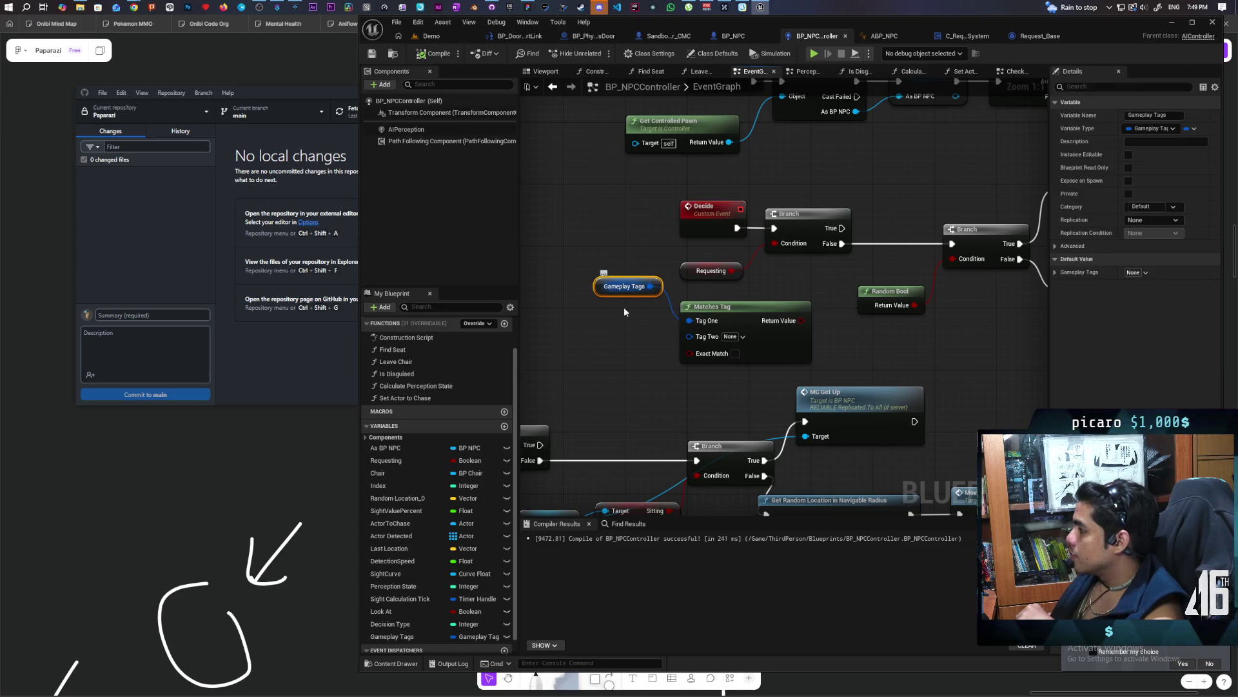
# Create tag AI States, commented 'Current states of the AI', stored in DefaultGameplayTags.ini
pyautogui.click(1056, 272)
pyautogui.click(1142, 285)
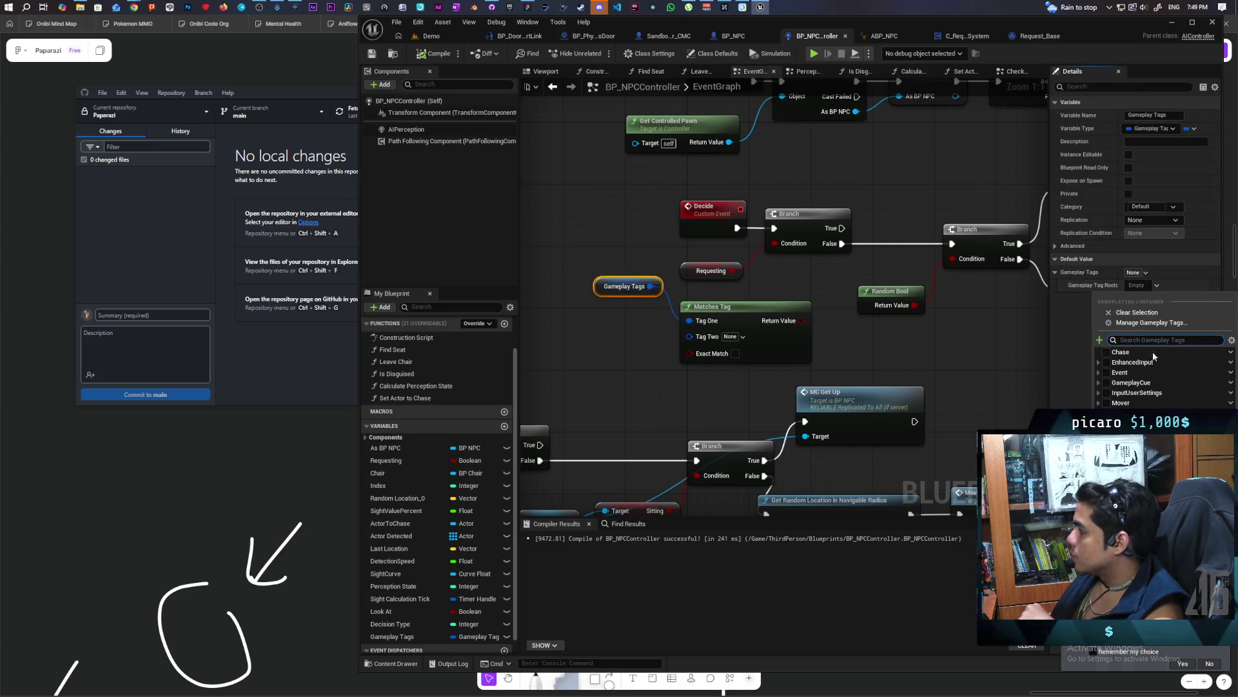
pyautogui.click(1099, 340)
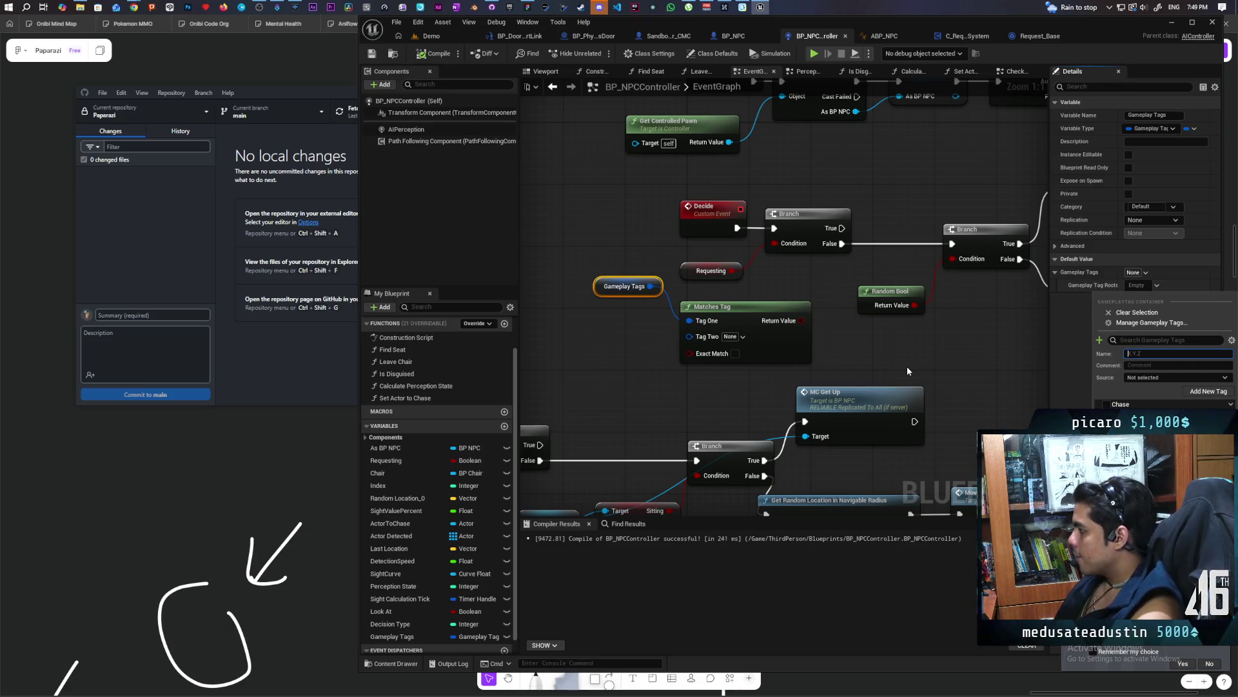
pyautogui.write('AI')
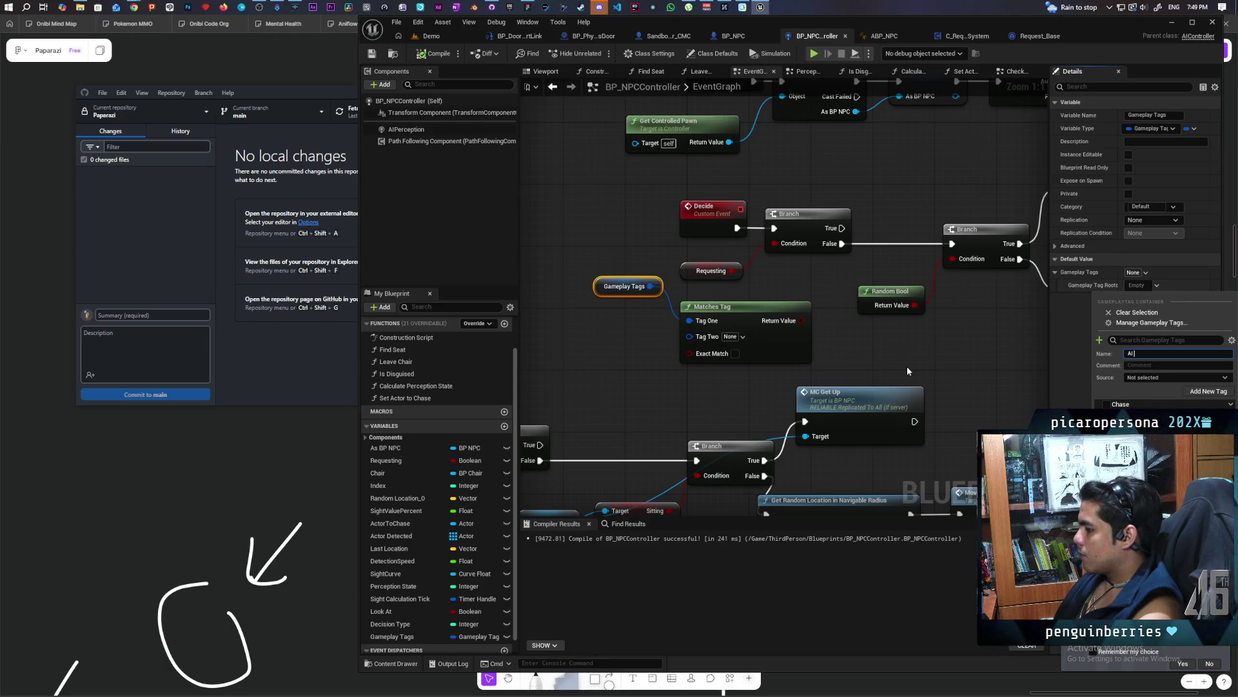
pyautogui.write('State')
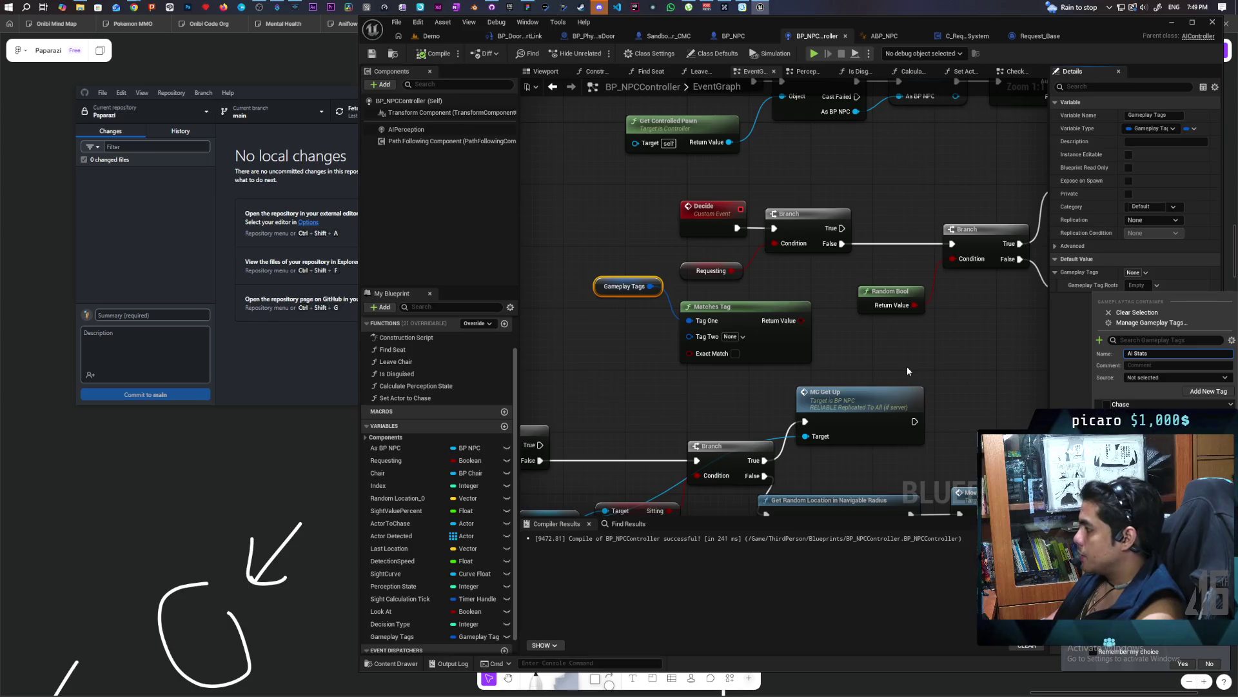
pyautogui.write('es')
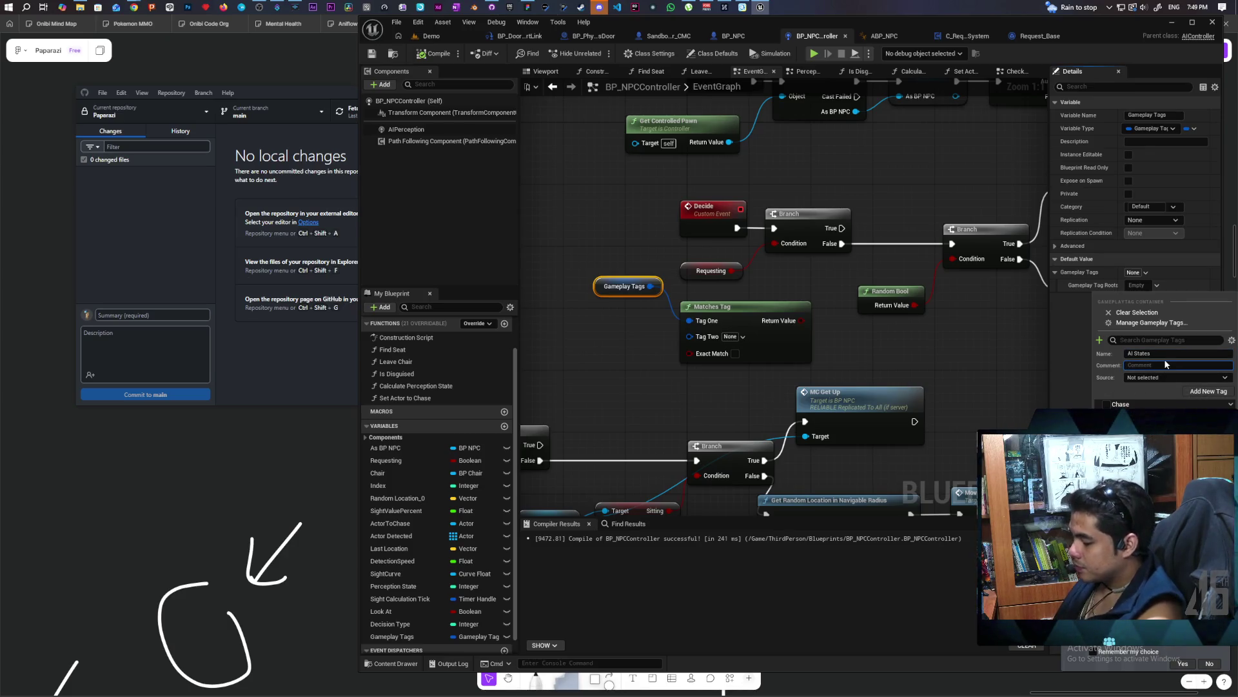
pyautogui.write('Currents')
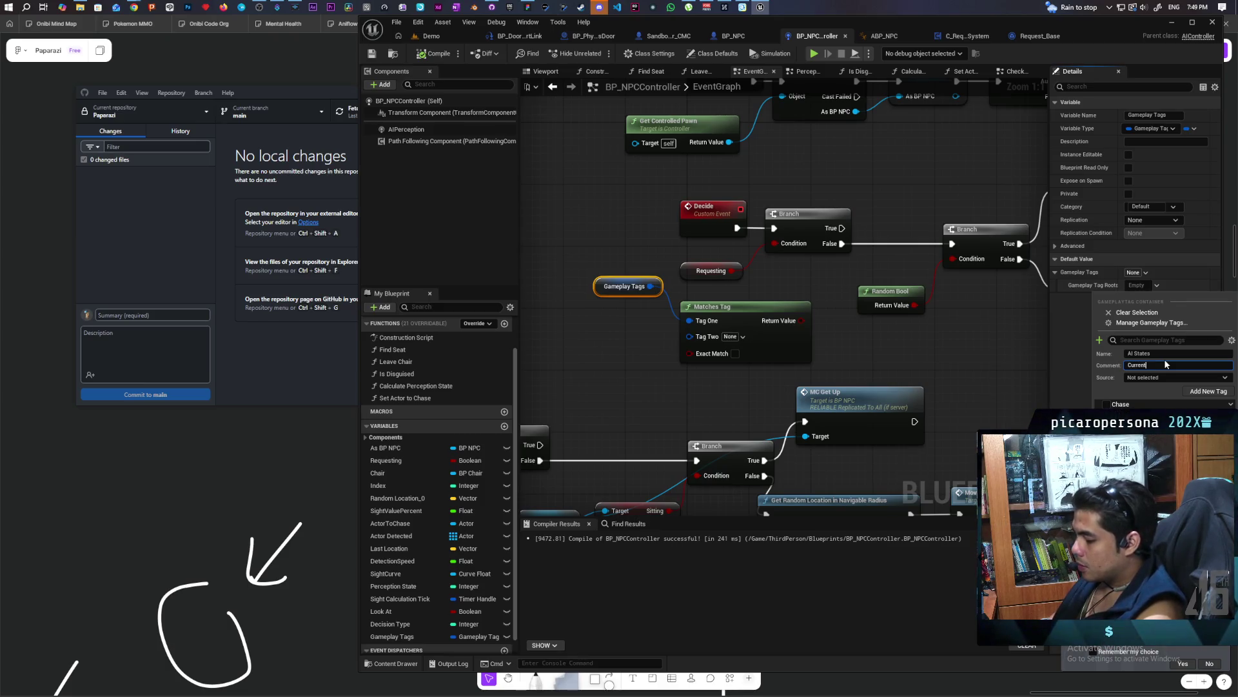
pyautogui.press('BackSpace')
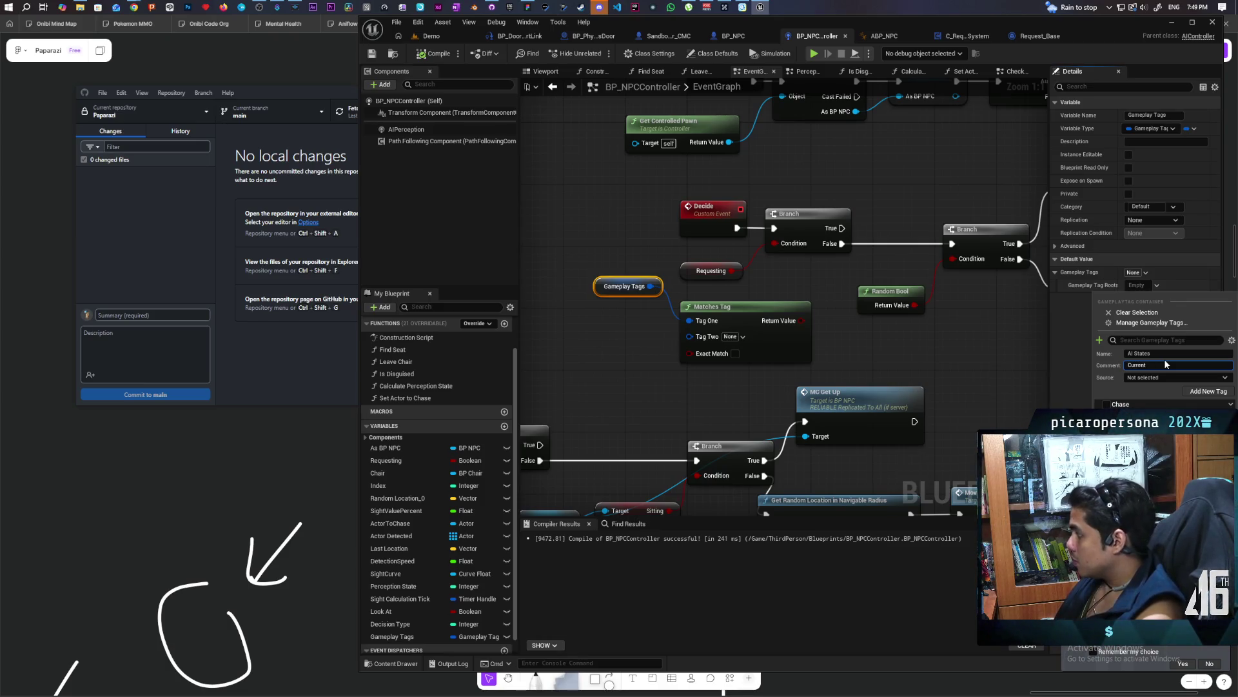
pyautogui.write('stt')
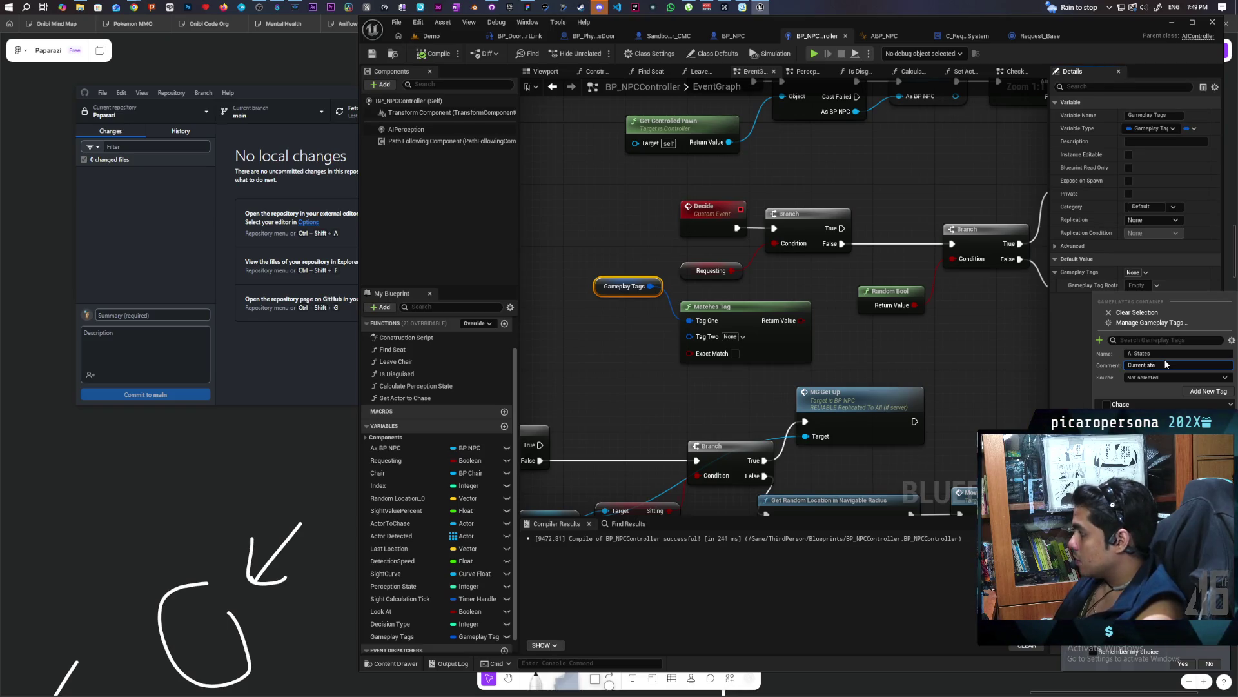
pyautogui.write('tes th')
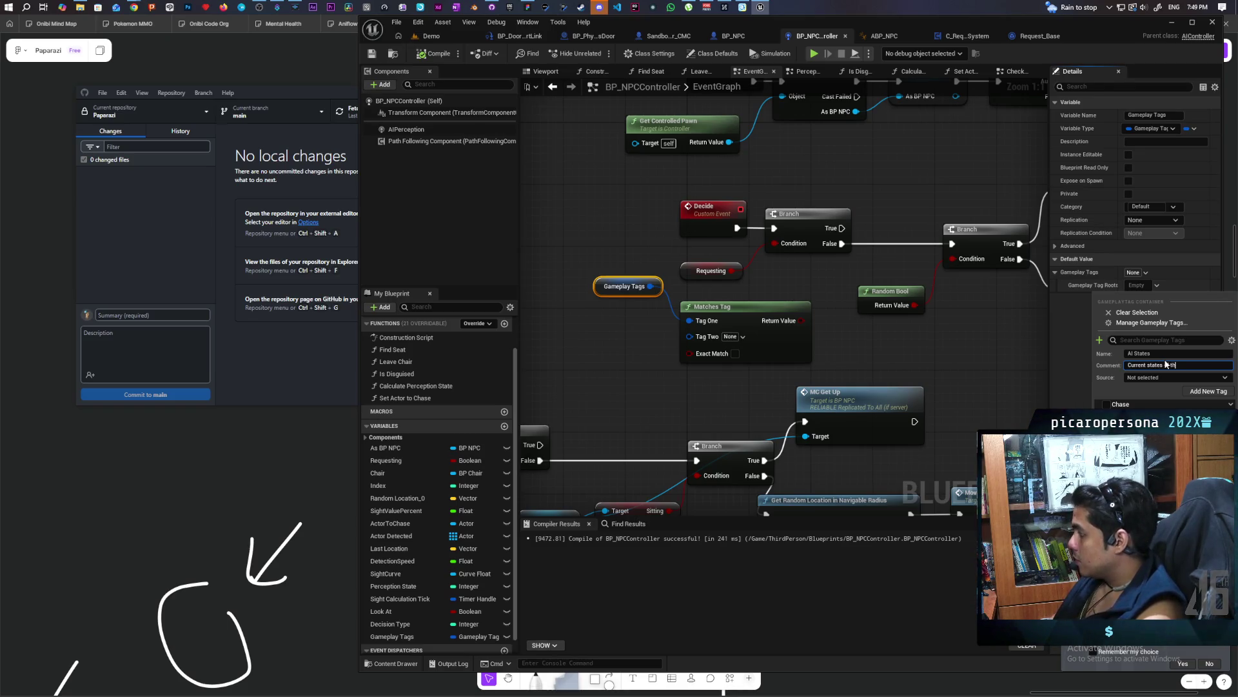
pyautogui.write(' AI')
pyautogui.click(1203, 377)
pyautogui.click(1161, 390)
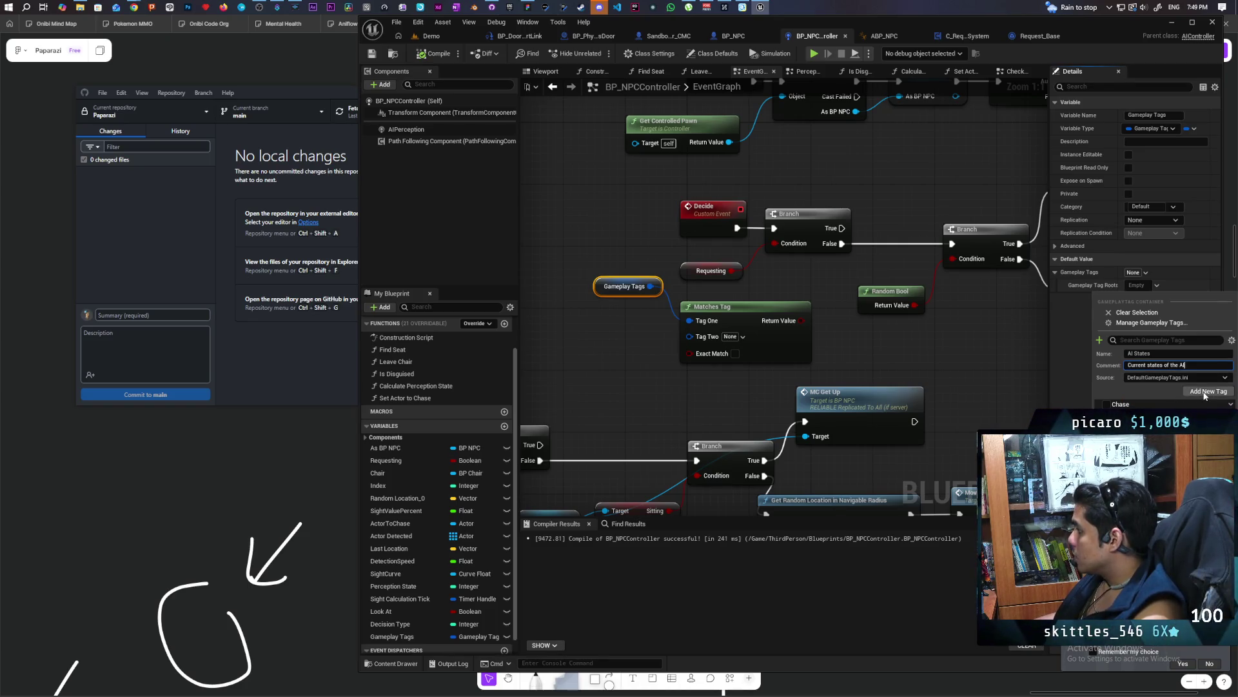
pyautogui.click(1205, 394)
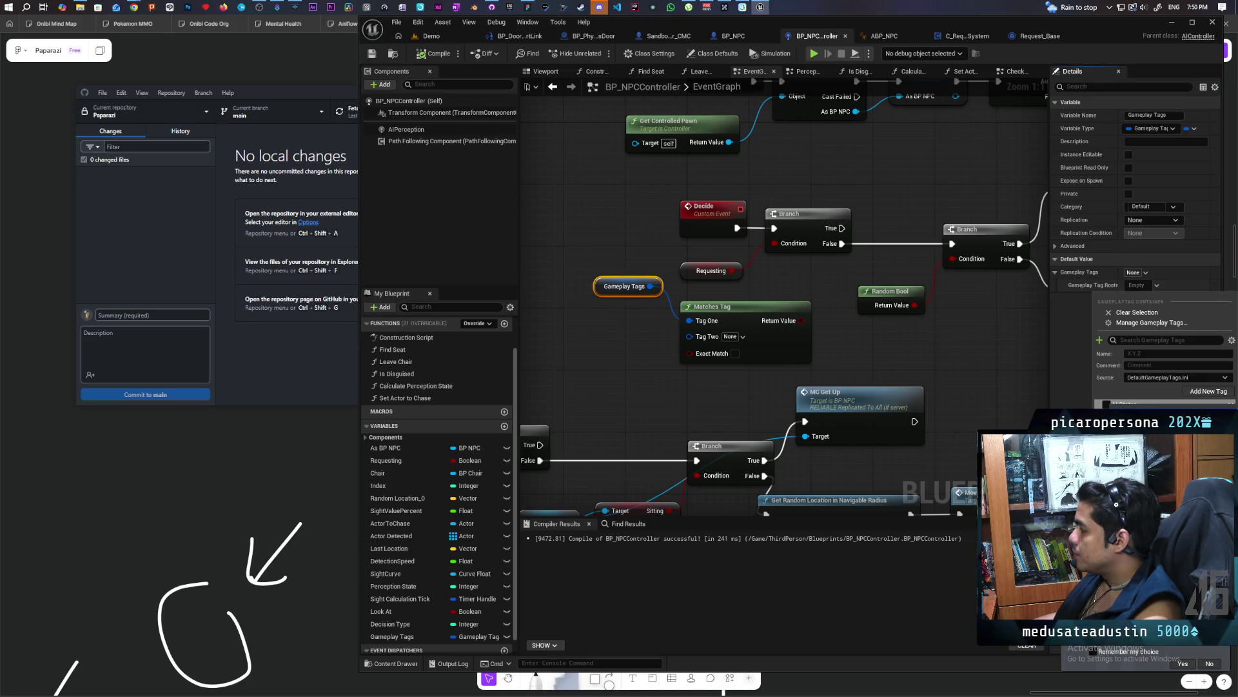
# Add a sub tag AI States.Requesting under the AI States tag
pyautogui.press('Escape')
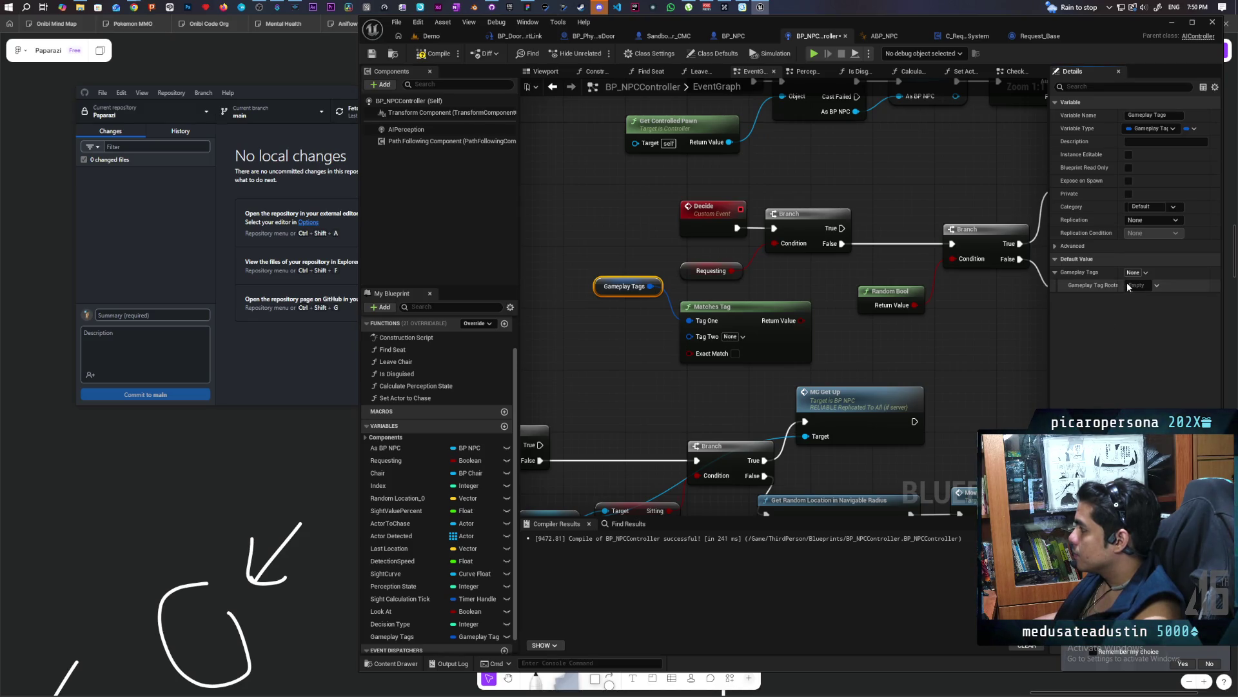
pyautogui.click(1144, 285)
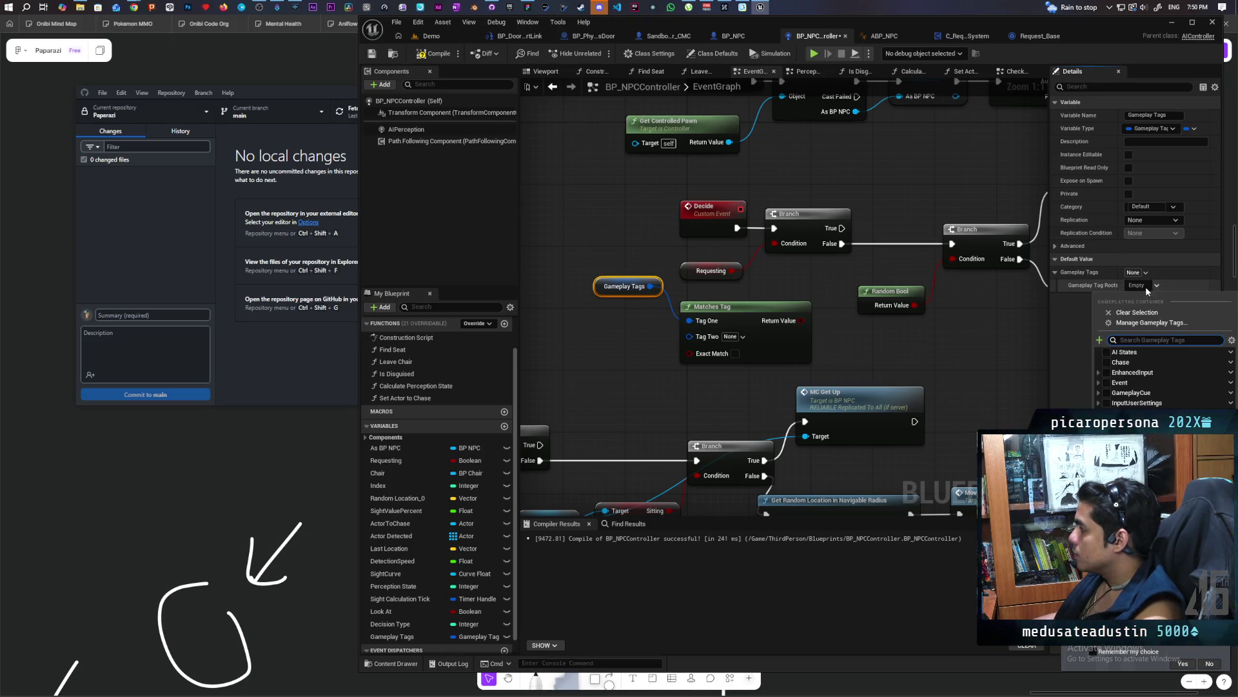
pyautogui.click(1107, 352)
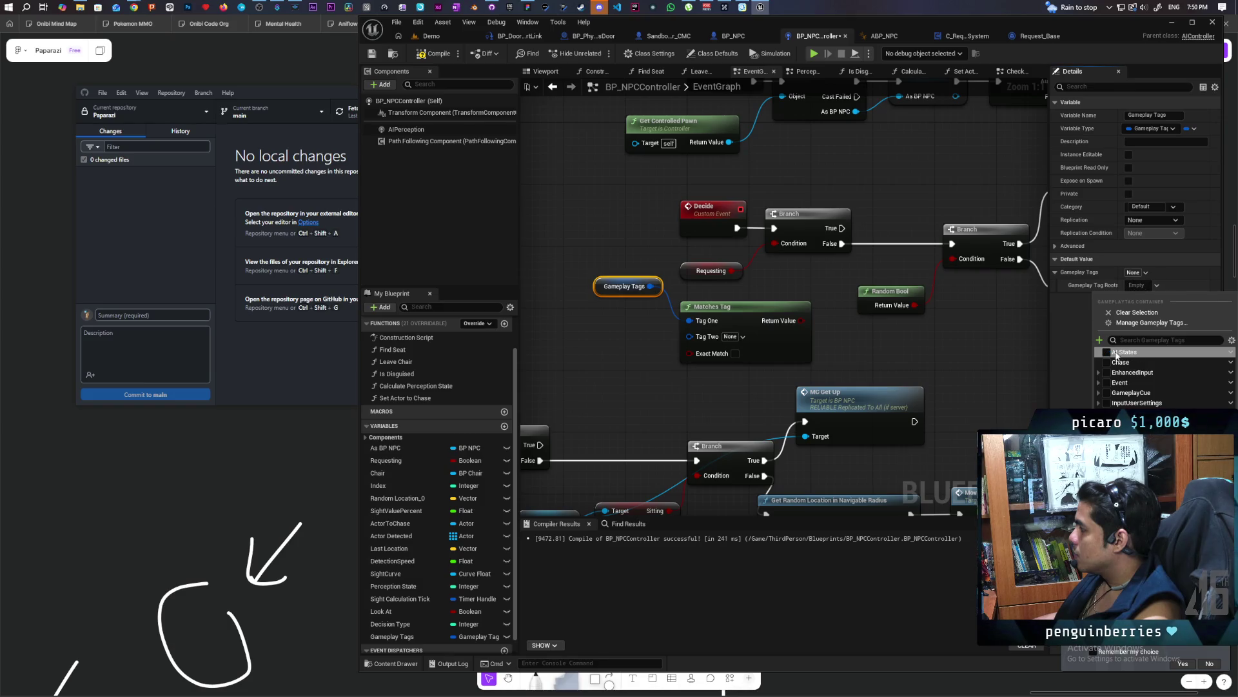
pyautogui.click(1230, 353)
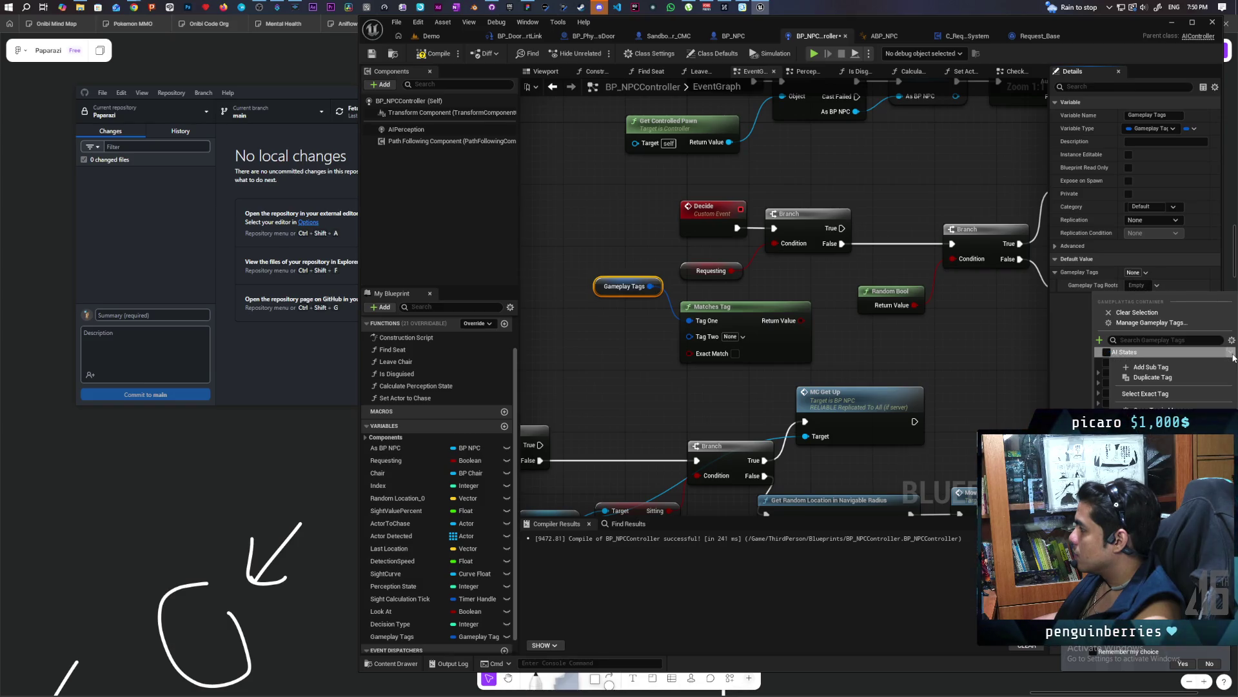
pyautogui.click(1179, 367)
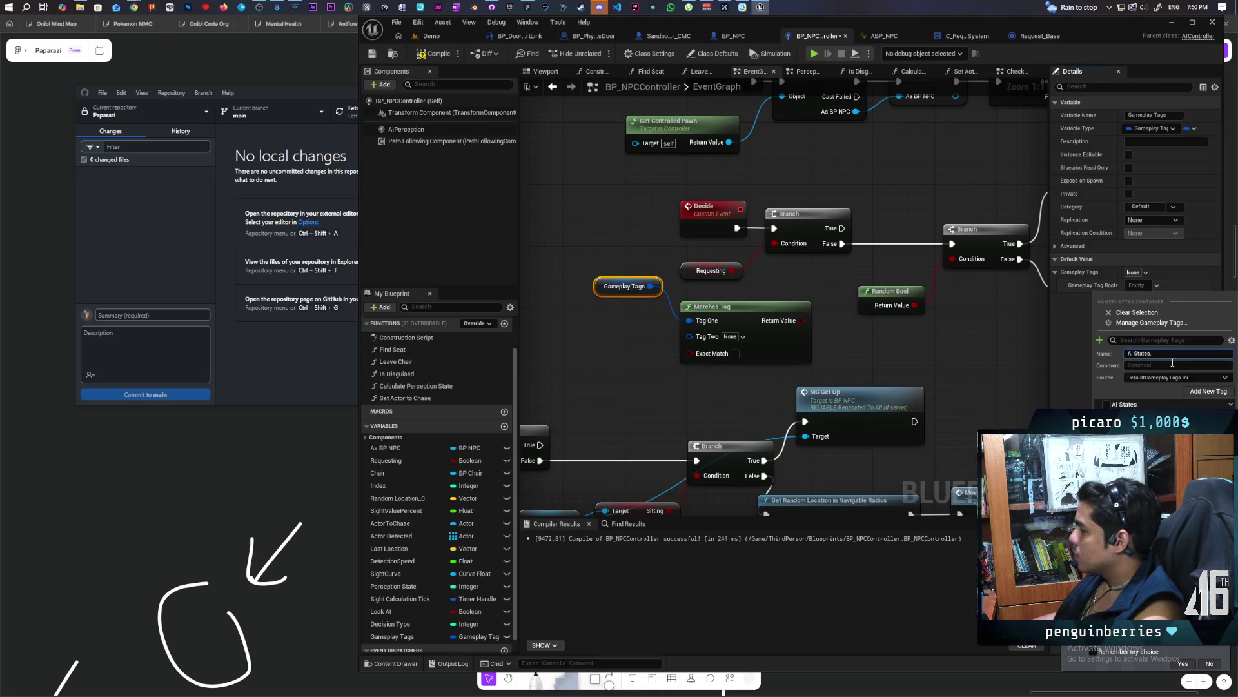
pyautogui.write('Req')
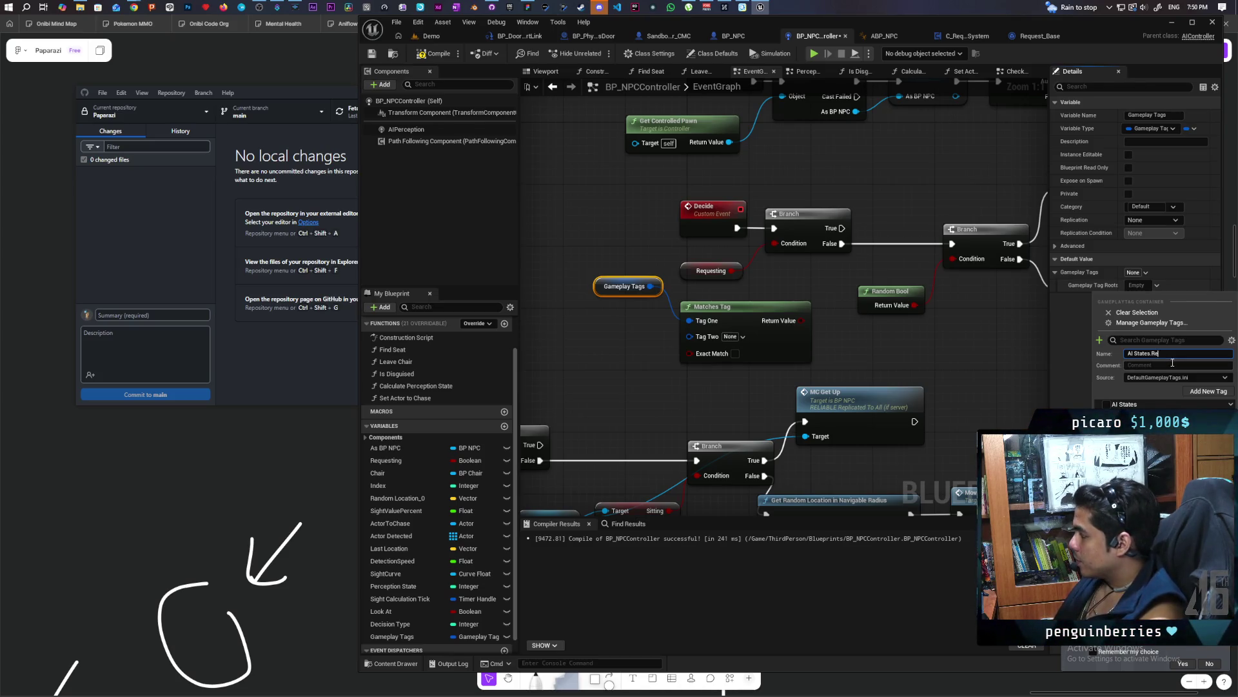
pyautogui.write('ting')
pyautogui.click(1169, 363)
pyautogui.write('is current')
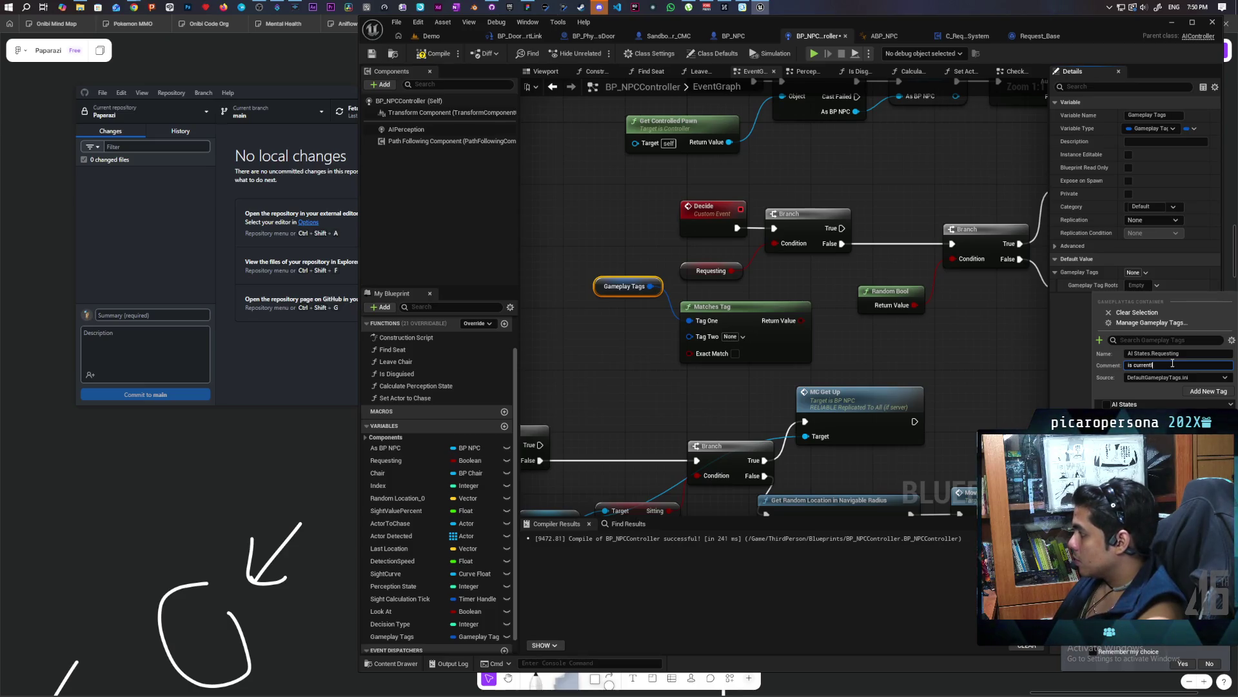
pyautogui.write('ly On a Request')
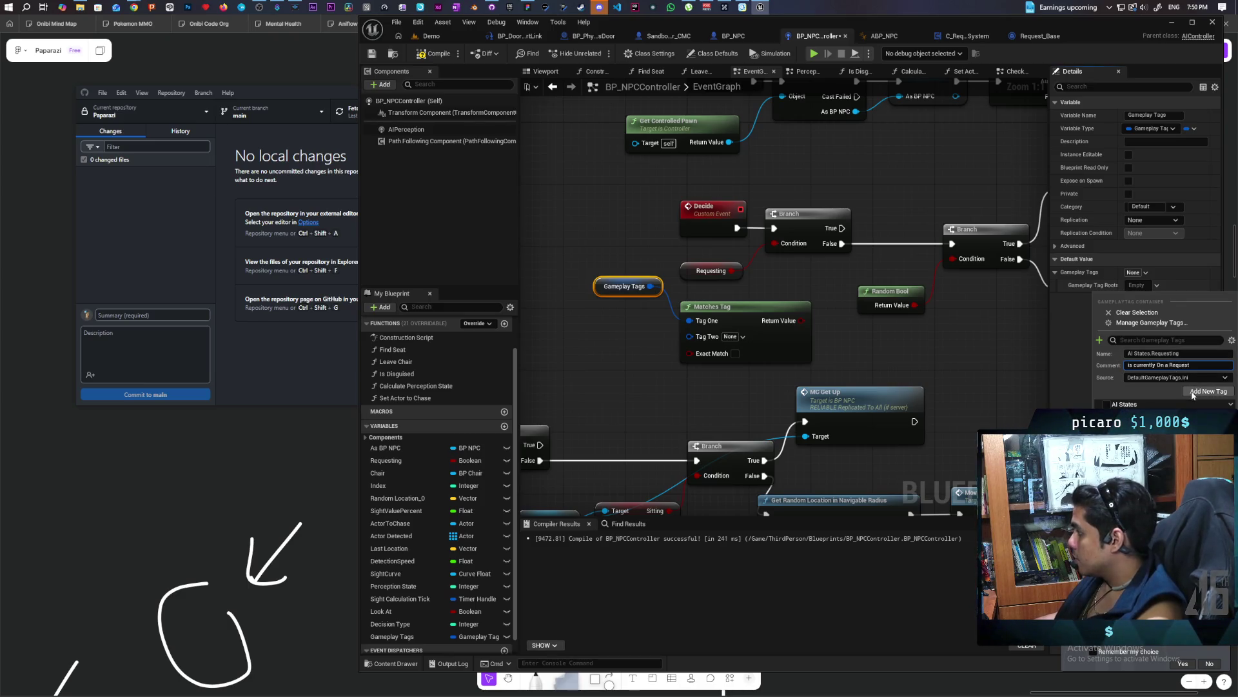
pyautogui.click(1206, 391)
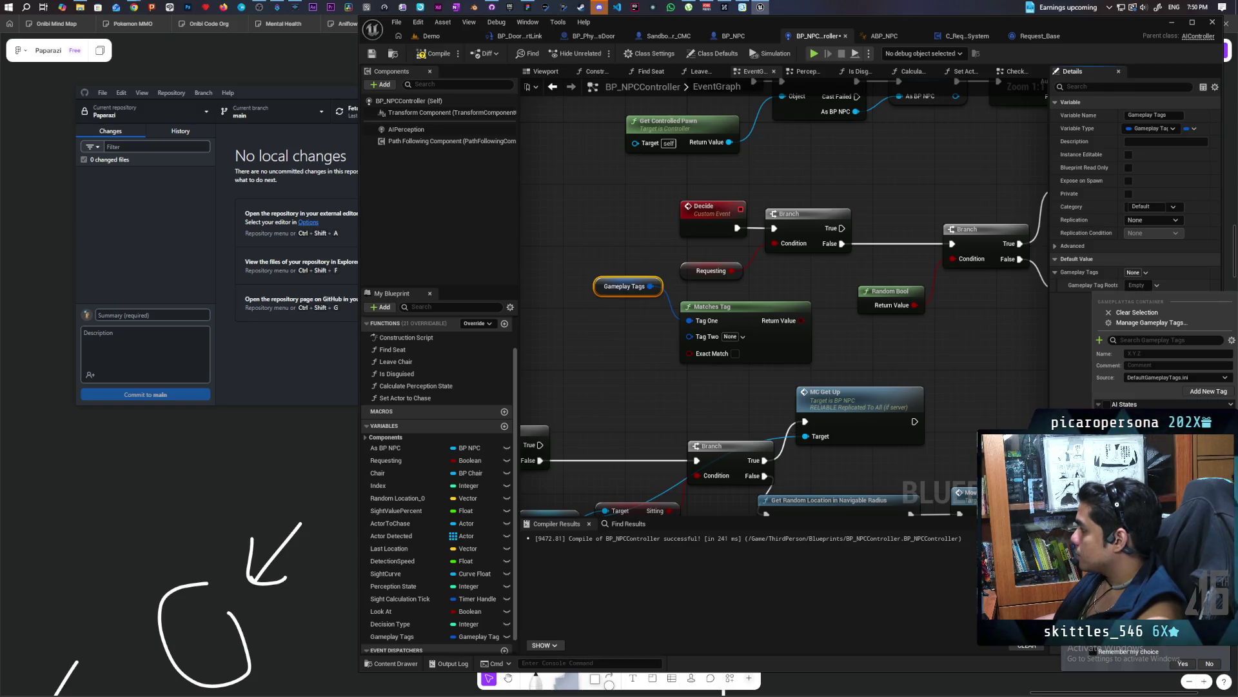
# Add the tag AI States.Look at, commented 'currently looking at a Player'
pyautogui.write('.Look at')
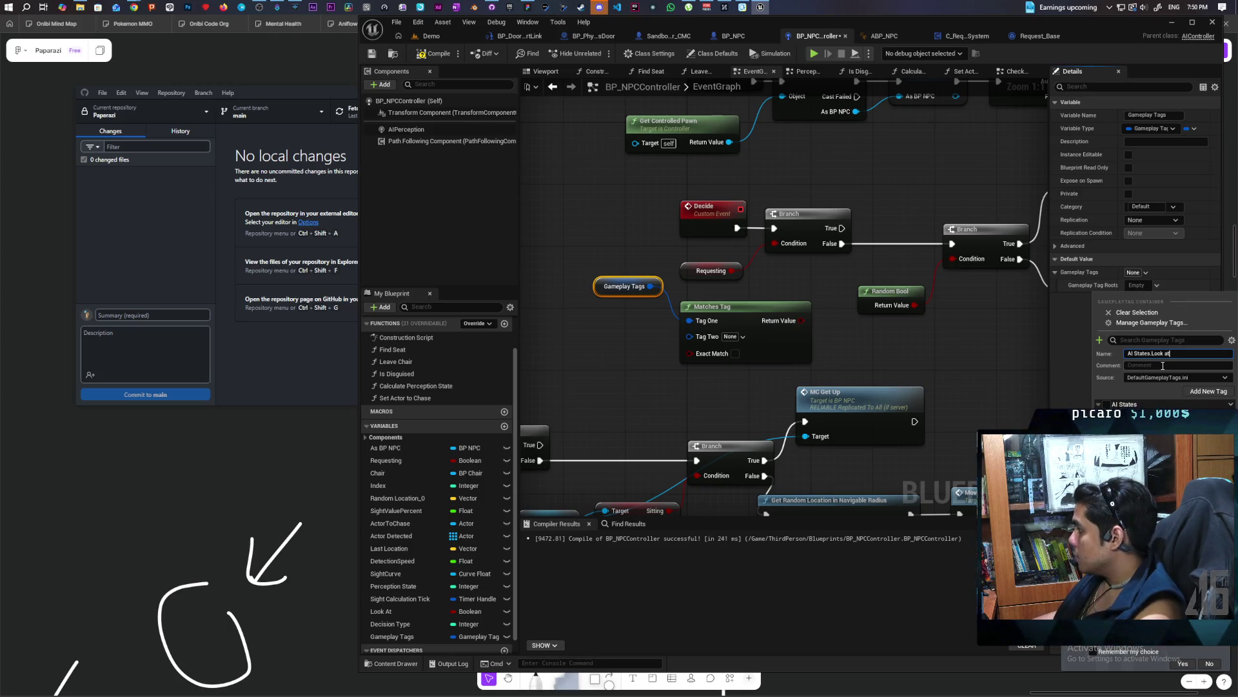
pyautogui.click(1163, 366)
pyautogui.write('current')
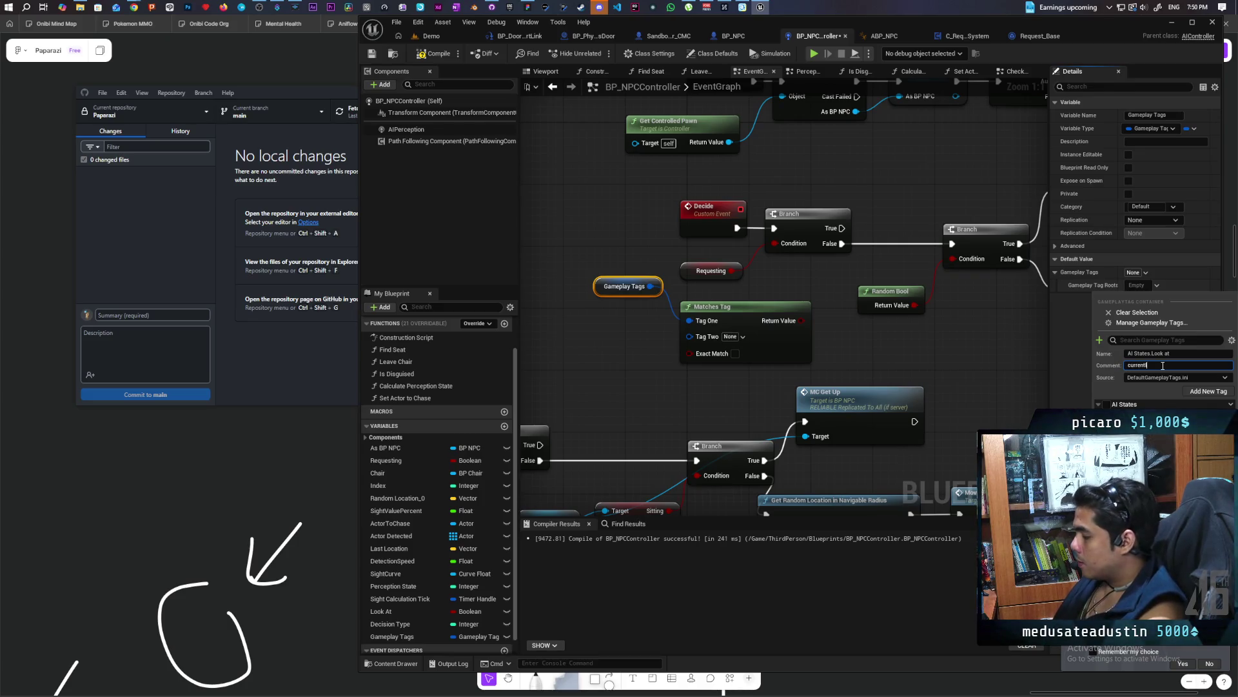
pyautogui.write('ly looking at')
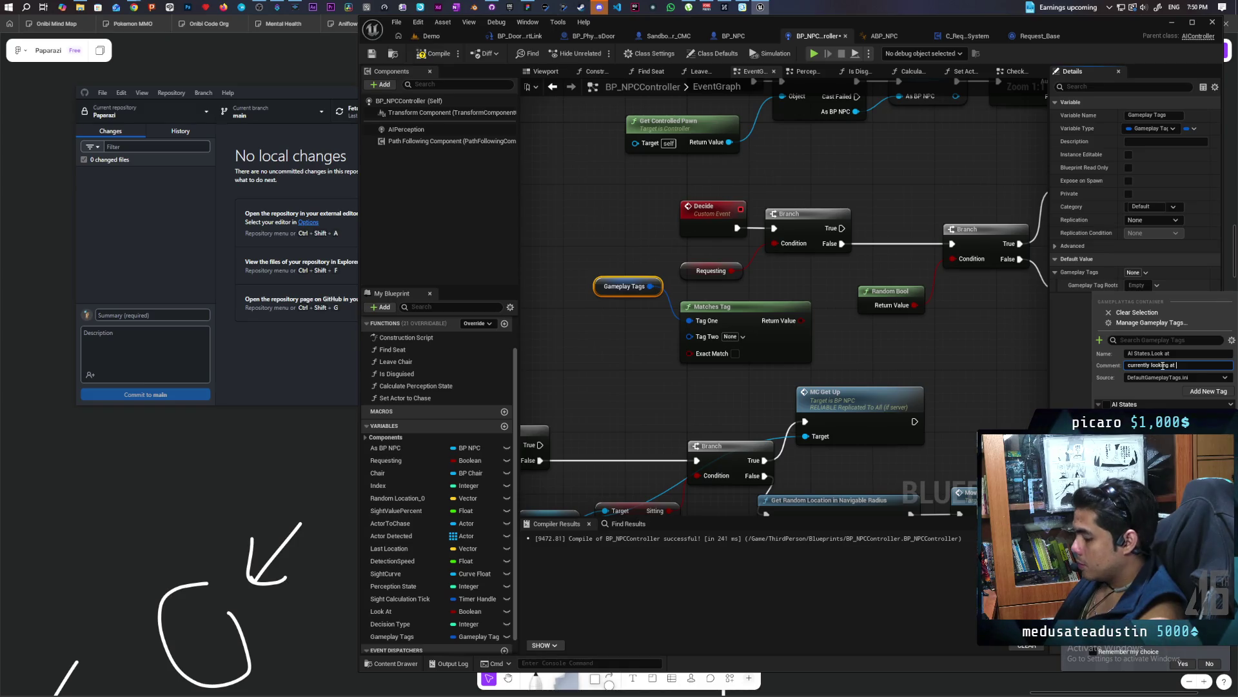
pyautogui.write('ayer')
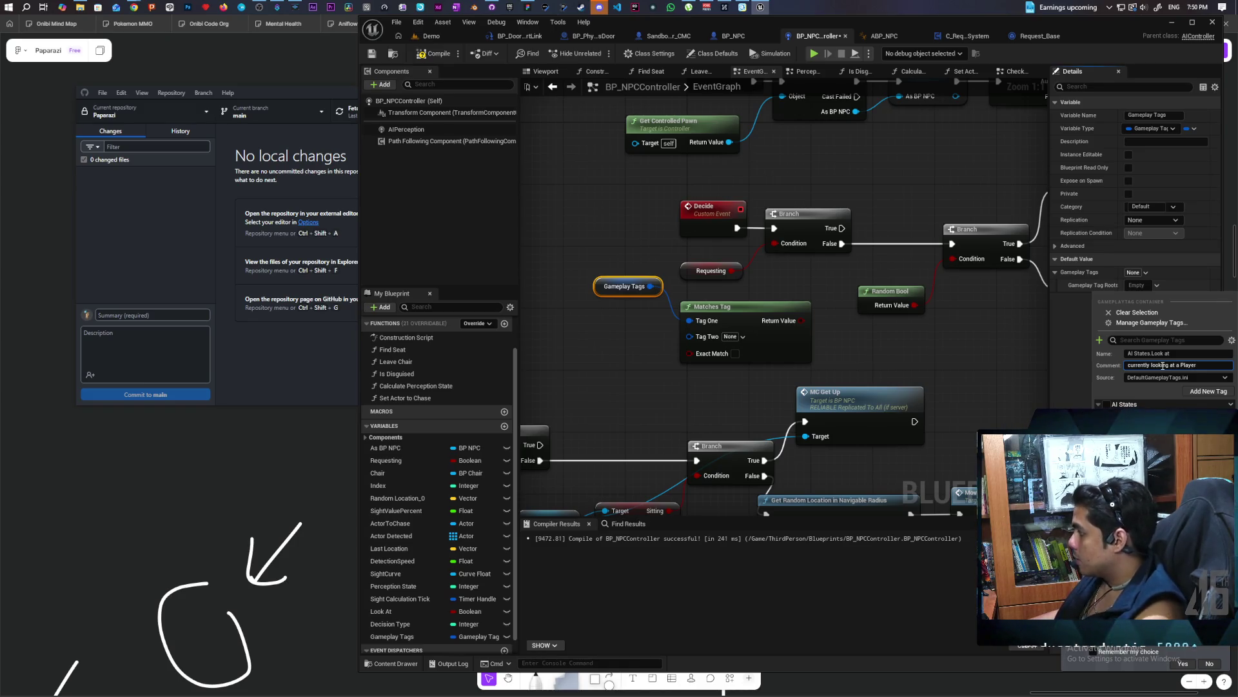
pyautogui.click(1208, 391)
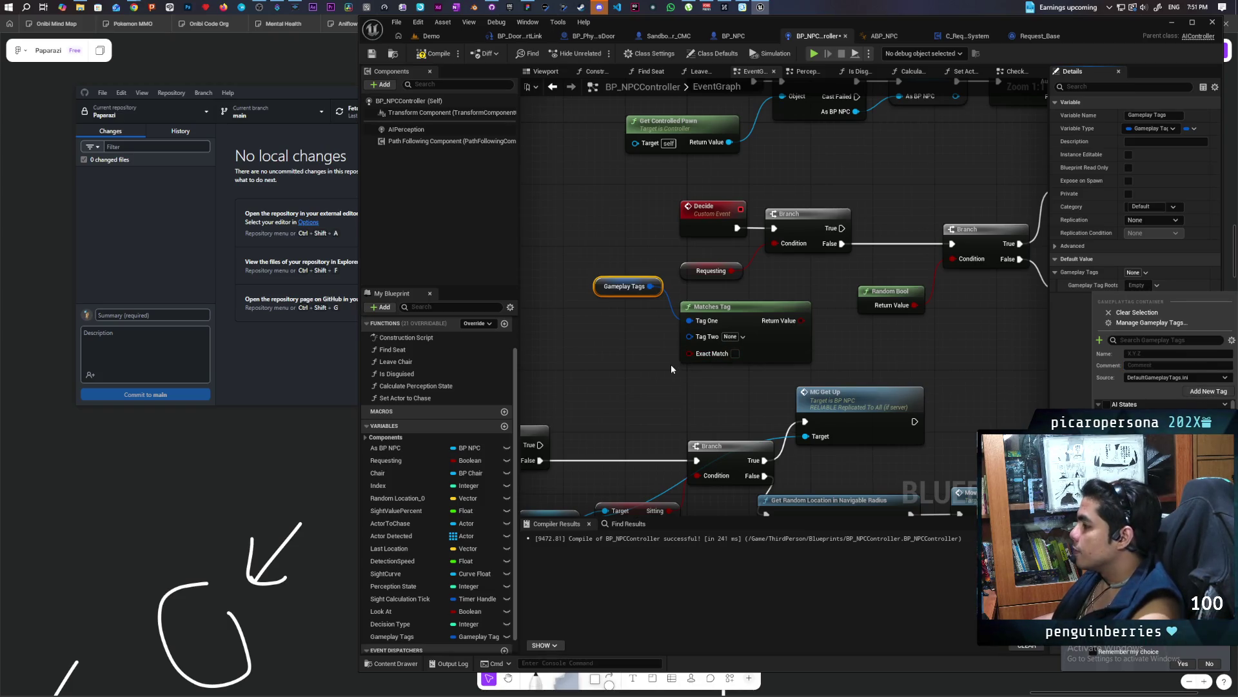
# Set Matches Tag's Tag Two to AI States and move it and the Gameplay Tags getter up-left
pyautogui.click(673, 369)
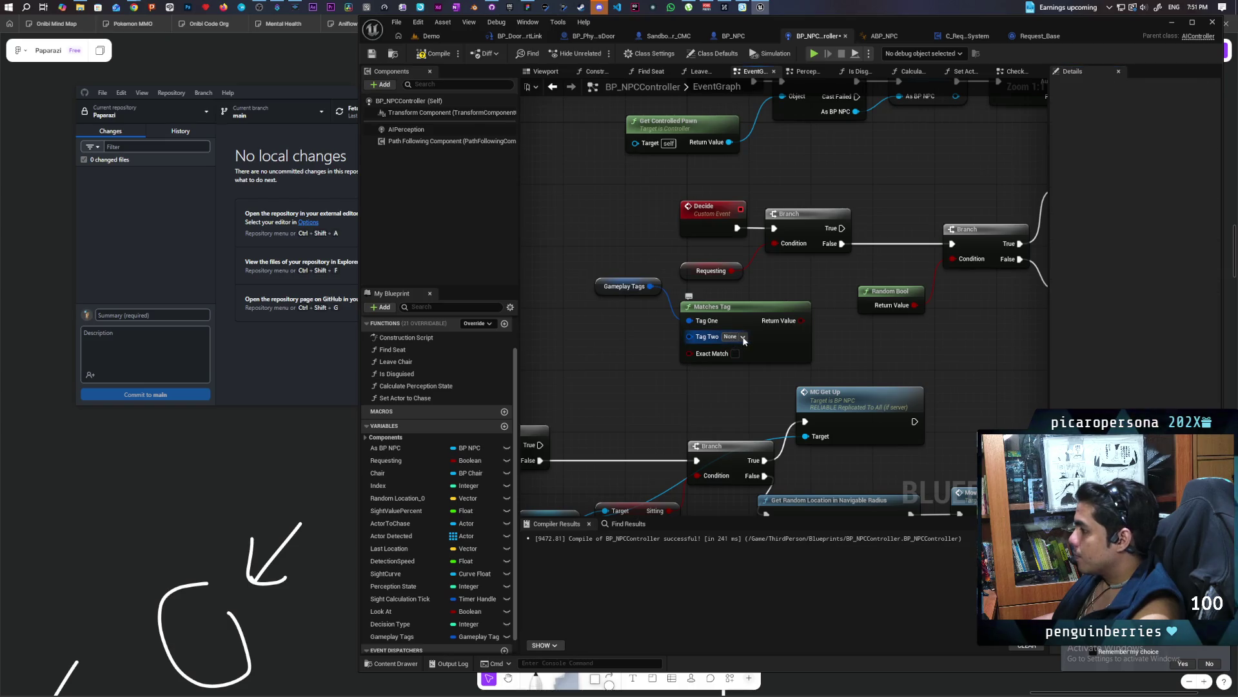
pyautogui.click(740, 336)
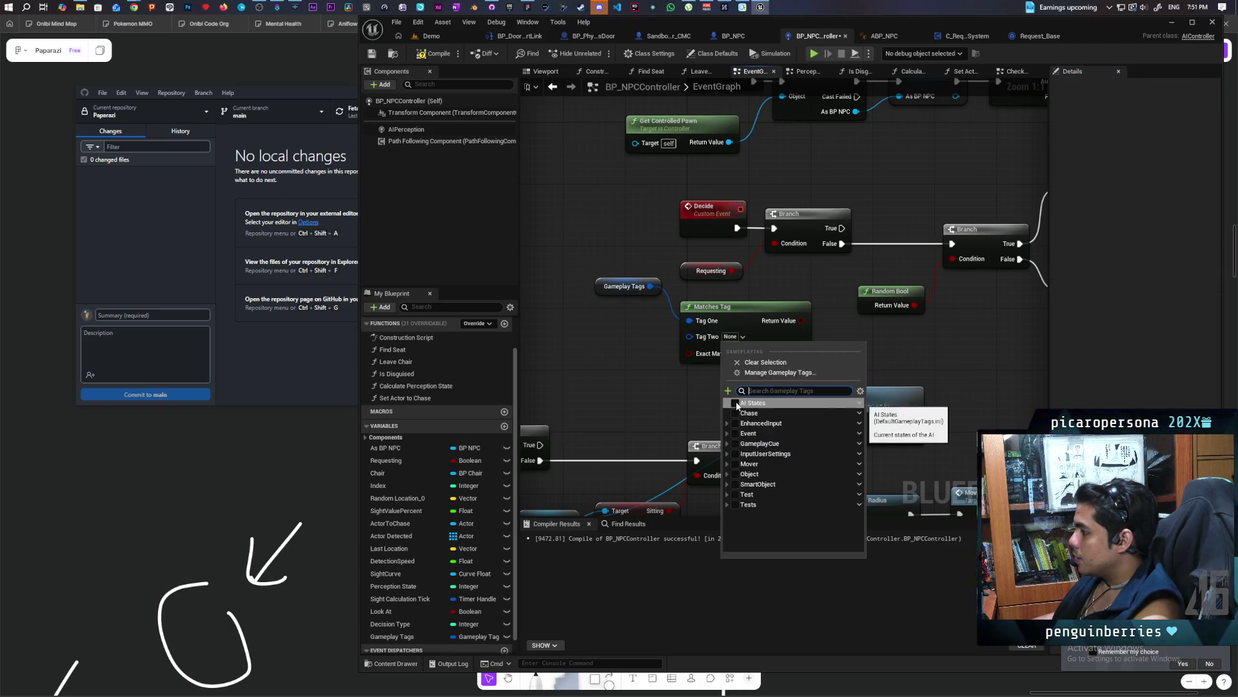
pyautogui.click(734, 403)
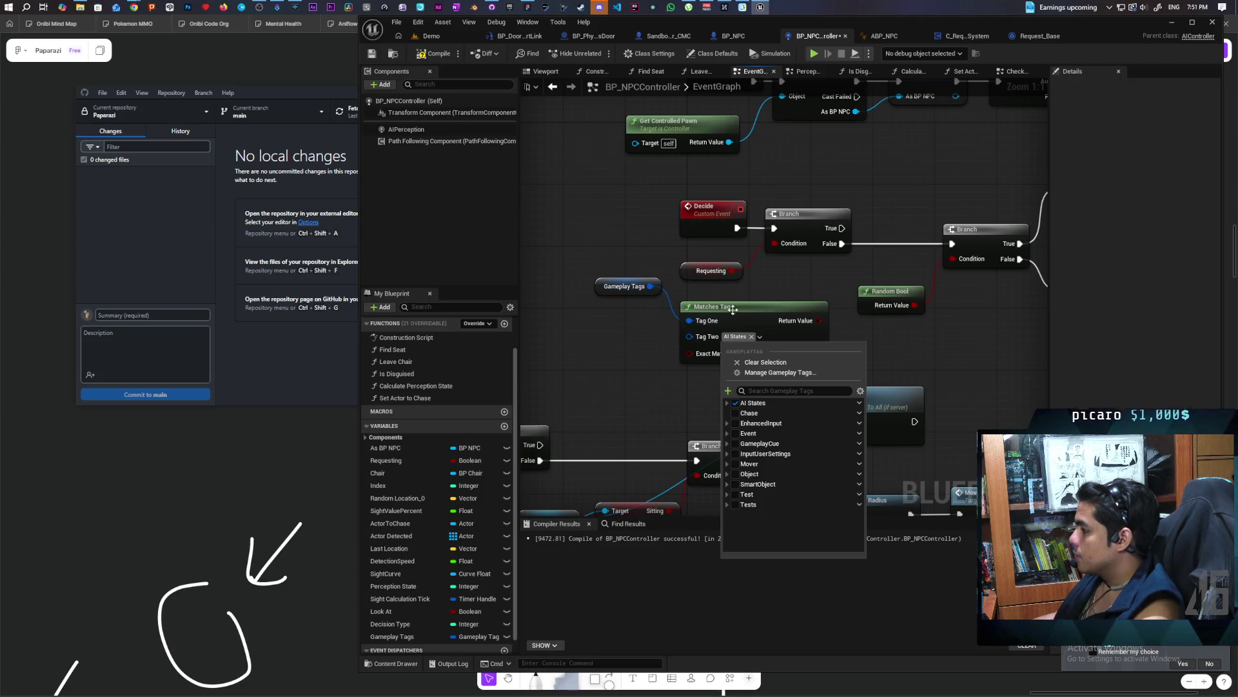
pyautogui.moveTo(733, 312); pyautogui.dragTo(710, 305)
pyautogui.click(608, 296)
pyautogui.moveTo(599, 292)
pyautogui.mouseDown()
pyautogui.moveTo(562, 270)
pyautogui.moveTo(580, 265)
pyautogui.moveTo(581, 277)
pyautogui.mouseUp()
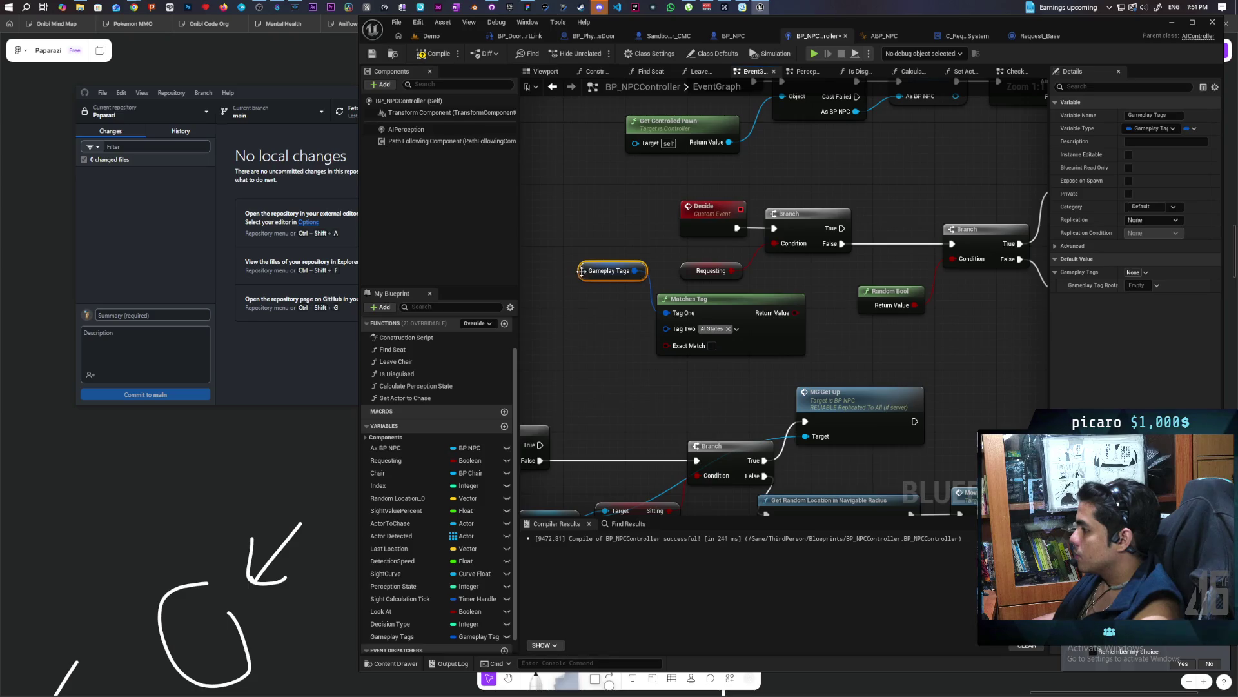
pyautogui.moveTo(784, 315); pyautogui.dragTo(781, 245)
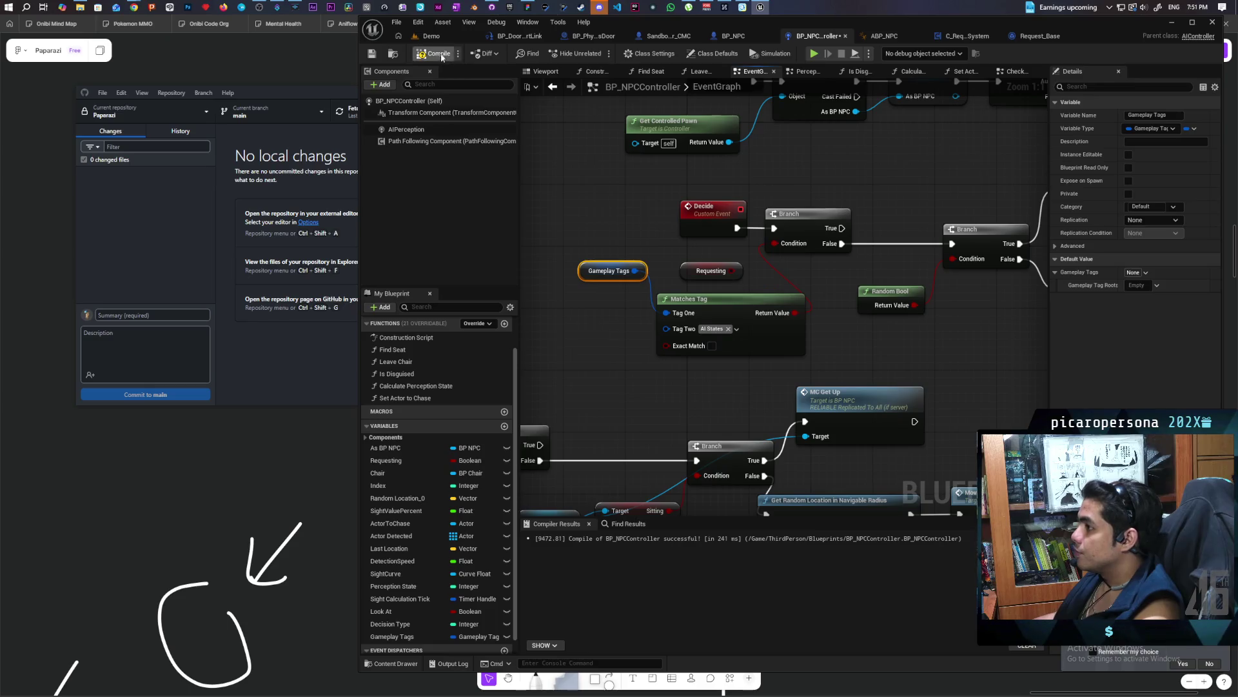
pyautogui.scroll(-1, 646, 233)
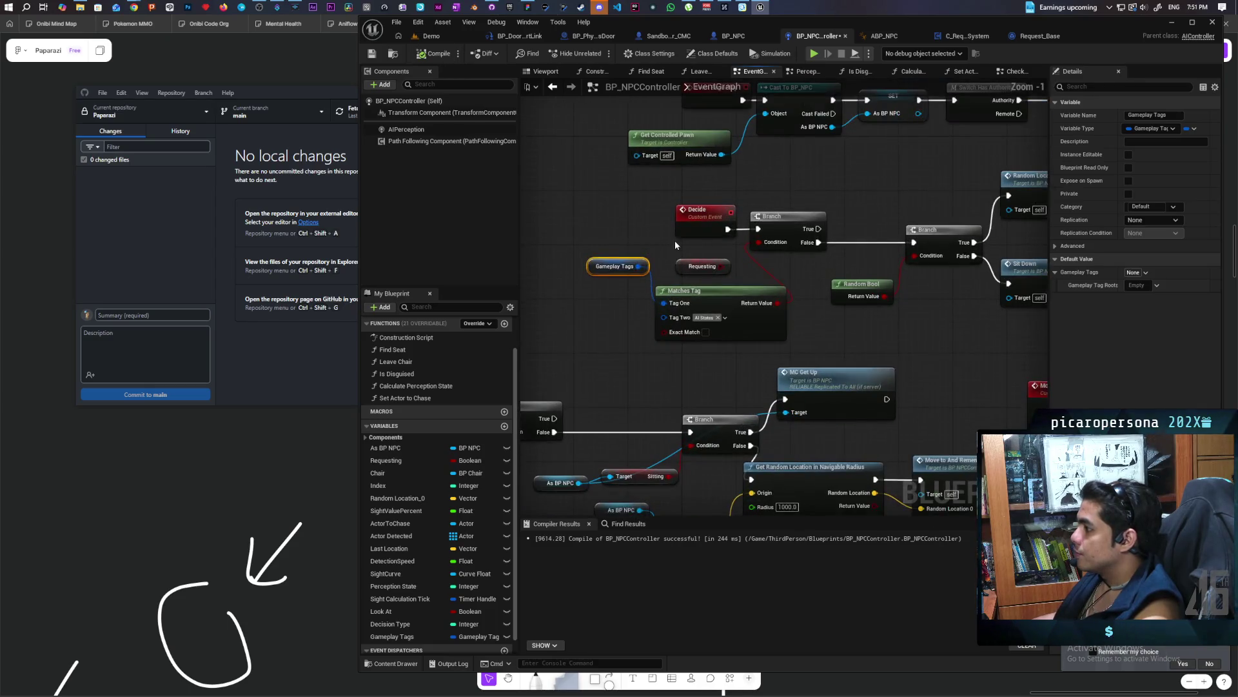
# Find all references to Requesting and jump to the second one
pyautogui.rightClick(679, 265)
pyautogui.moveTo(765, 371)
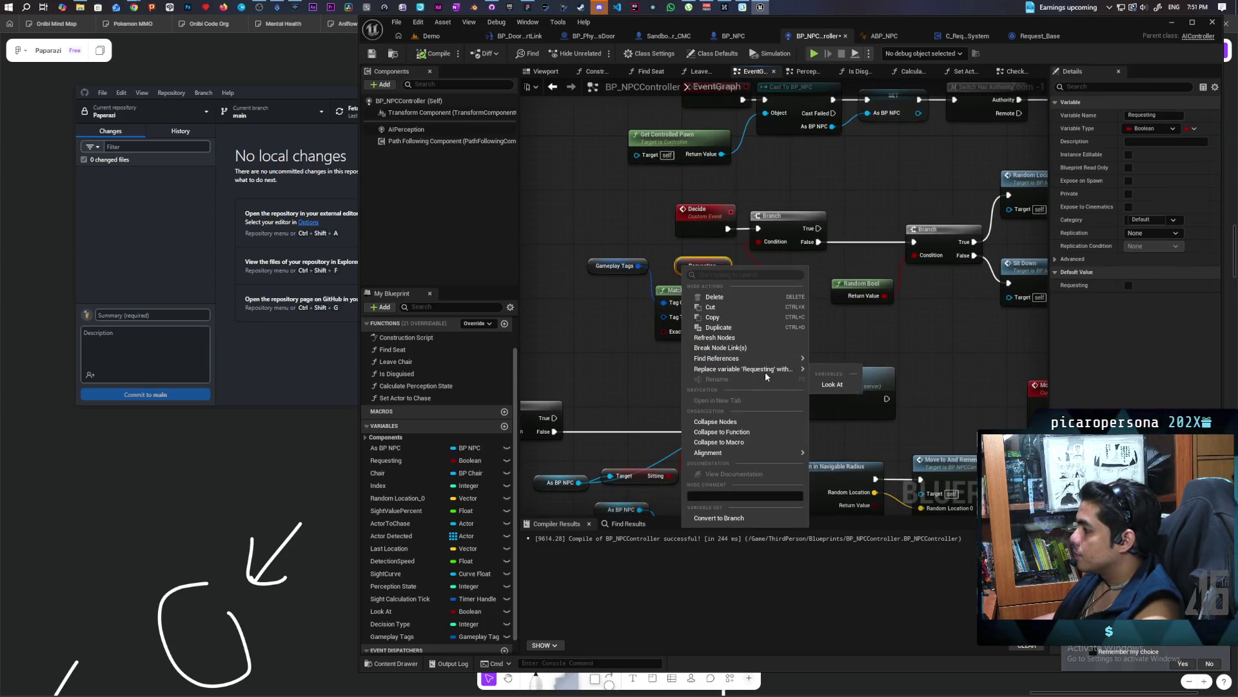
pyautogui.click(619, 265)
pyautogui.moveTo(620, 265); pyautogui.dragTo(619, 306)
pyautogui.click(605, 354)
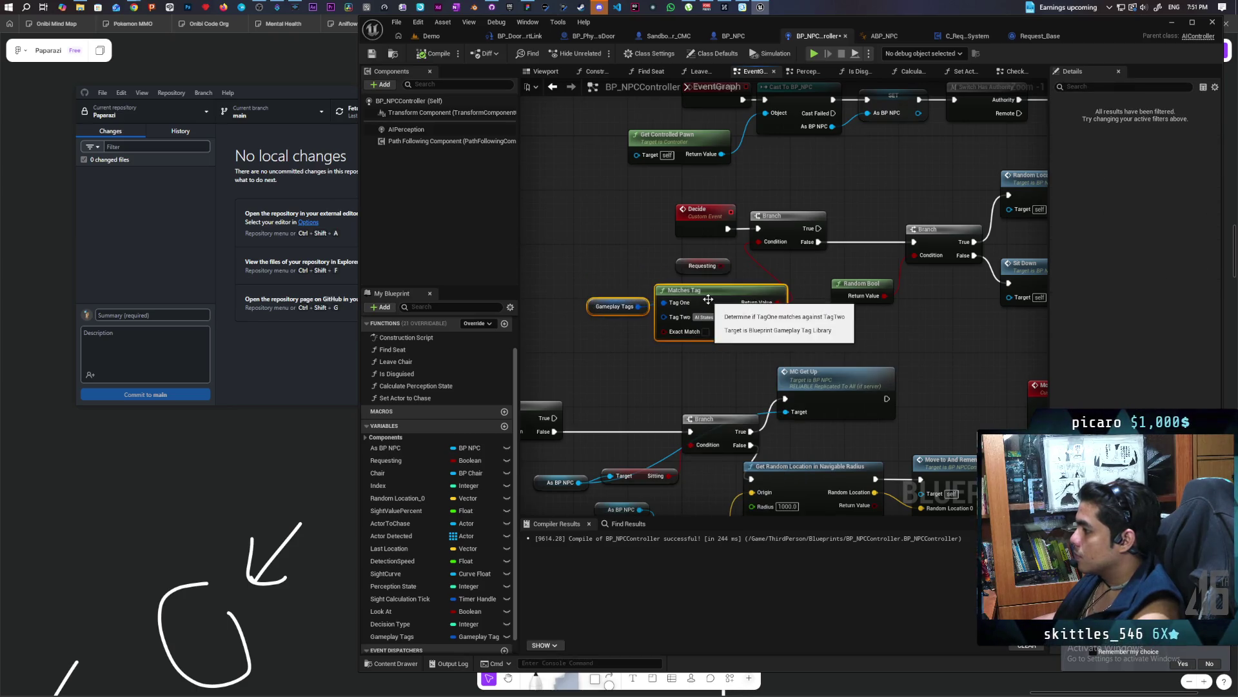
pyautogui.rightClick(684, 264)
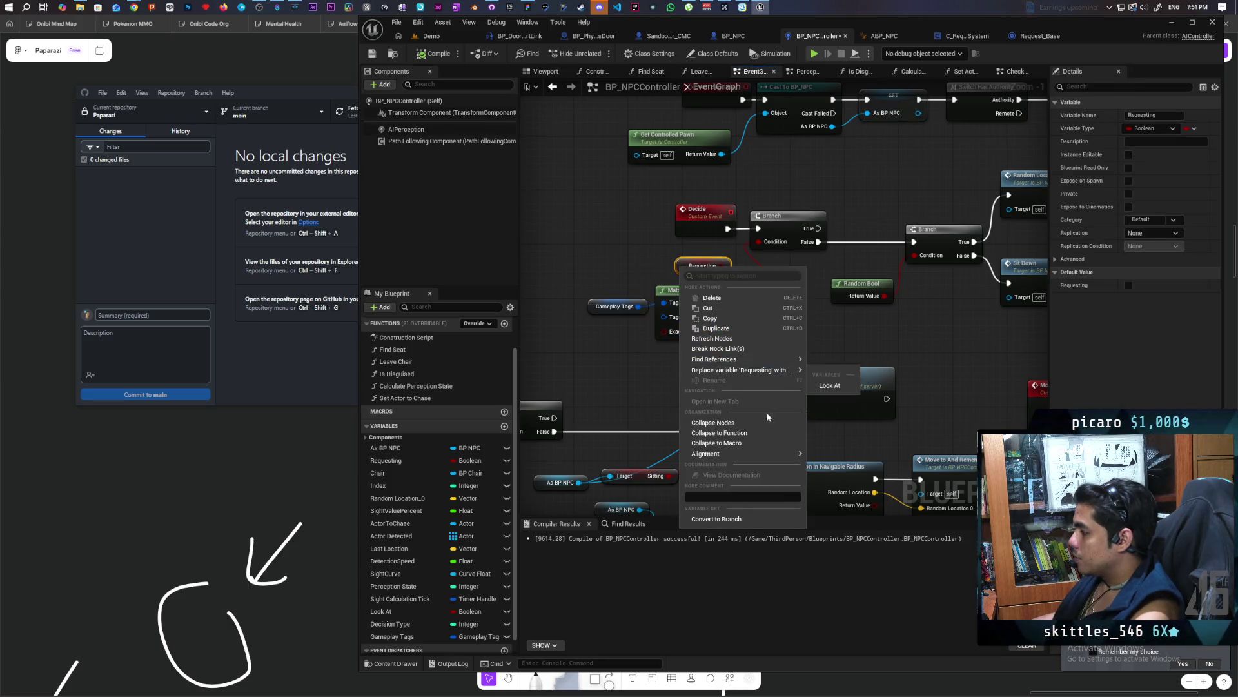
pyautogui.moveTo(766, 360)
pyautogui.click(844, 384)
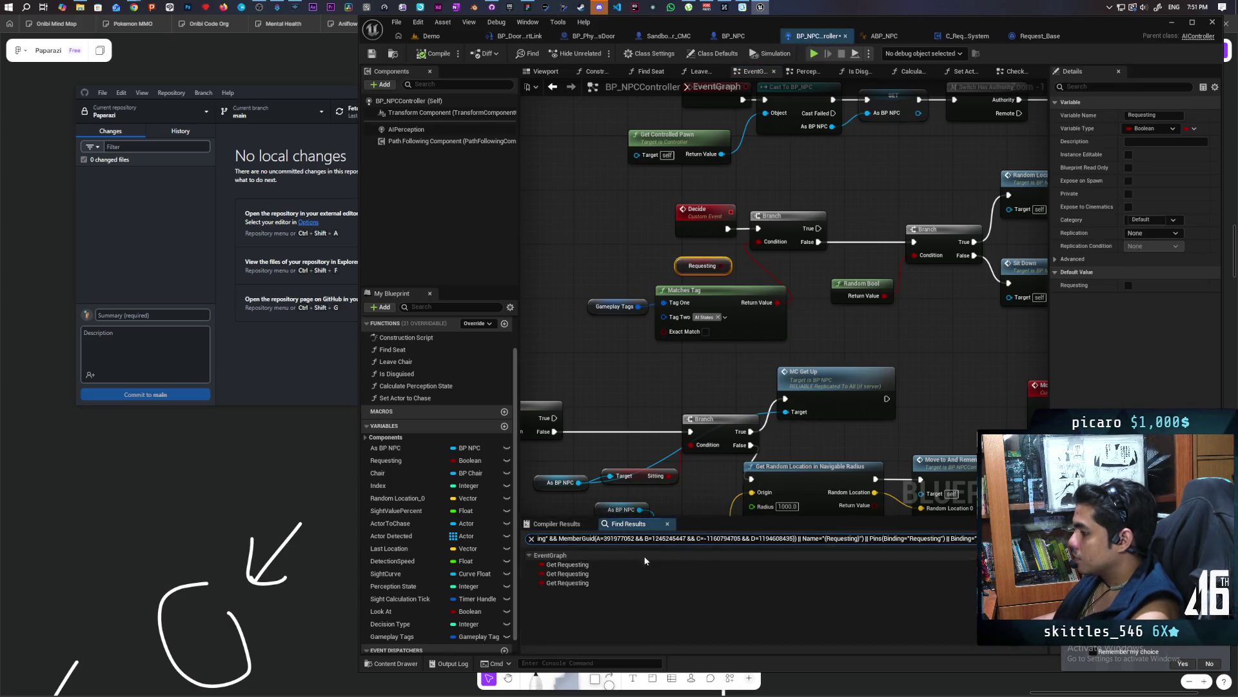
pyautogui.click(587, 573)
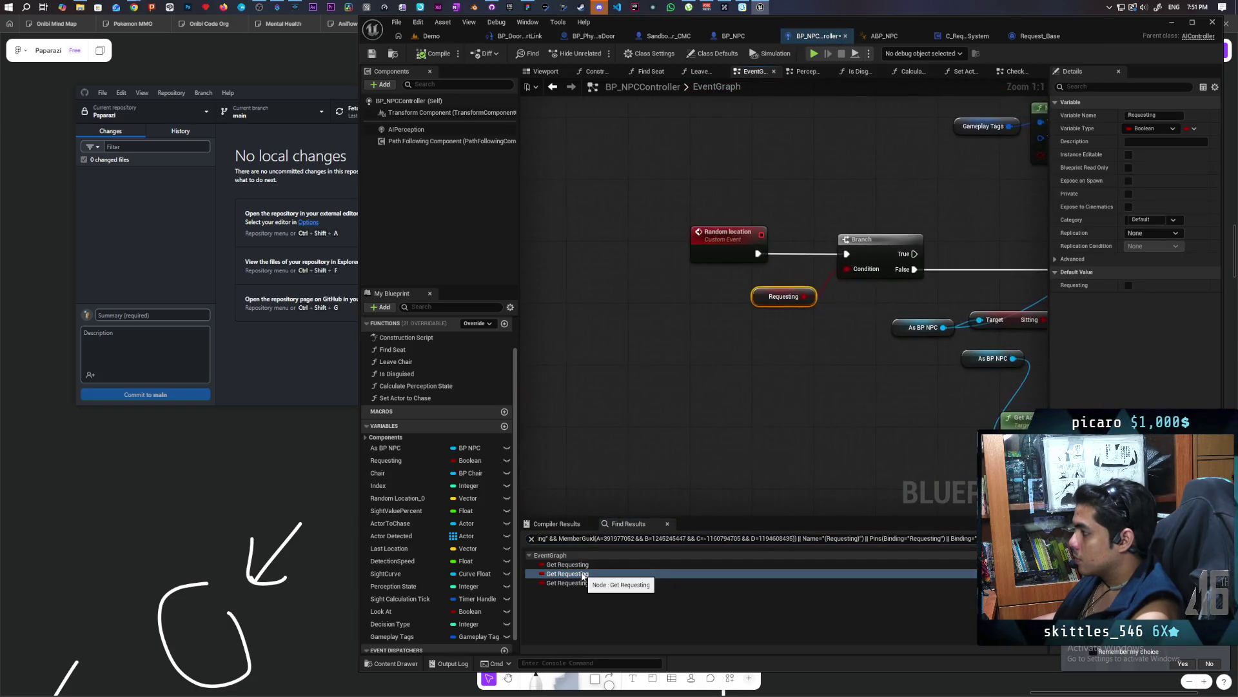
# Paste the tag-check nodes there and wire Matches Tag's result into the Branch Condition
pyautogui.hotkey('ctrl', 'v')
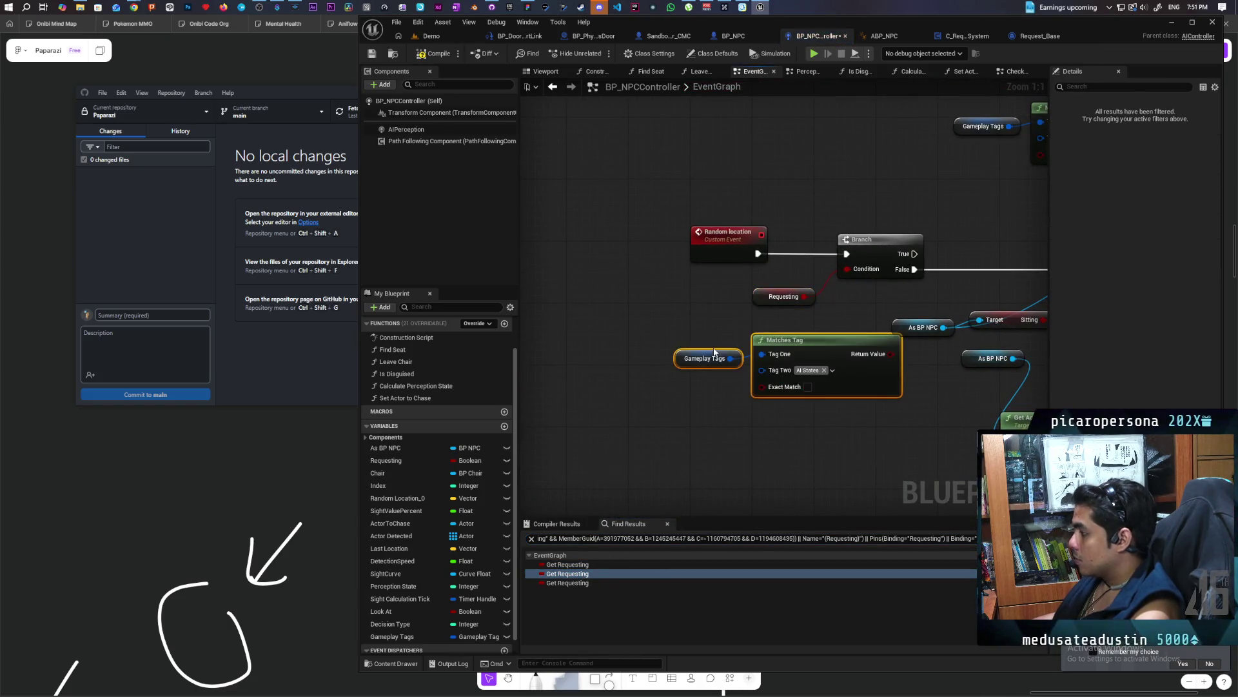
pyautogui.moveTo(888, 355); pyautogui.dragTo(857, 273)
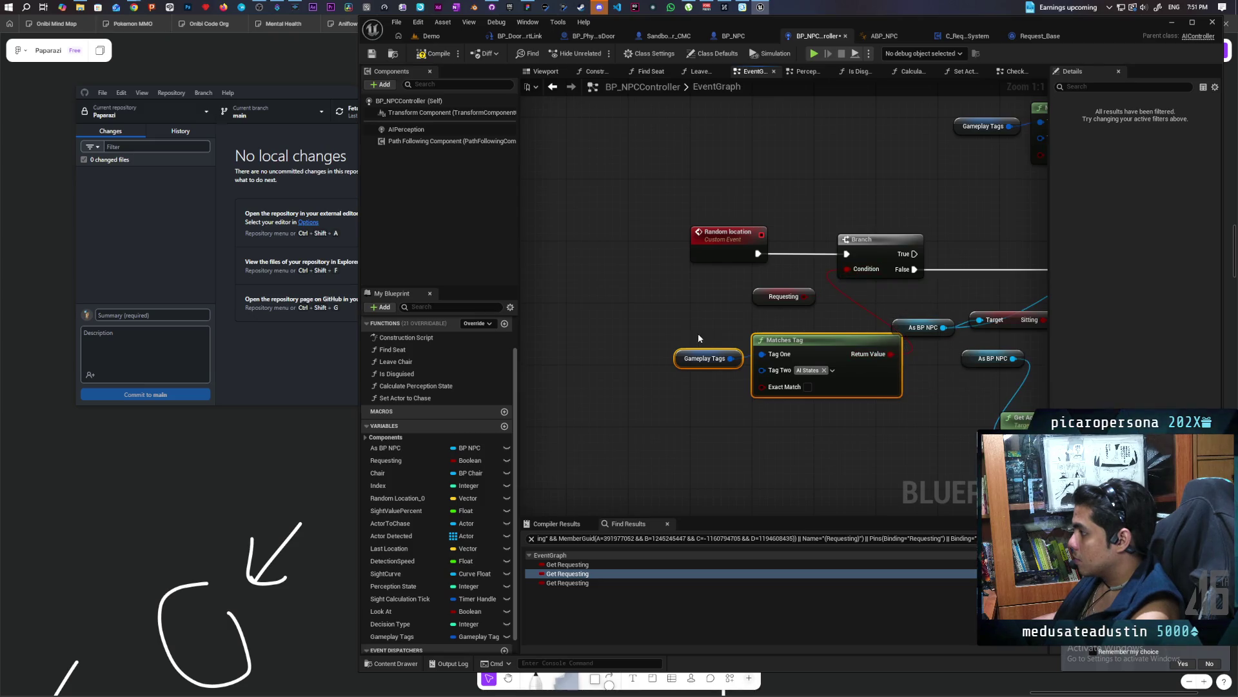
pyautogui.moveTo(816, 351); pyautogui.dragTo(767, 351)
pyautogui.click(583, 583)
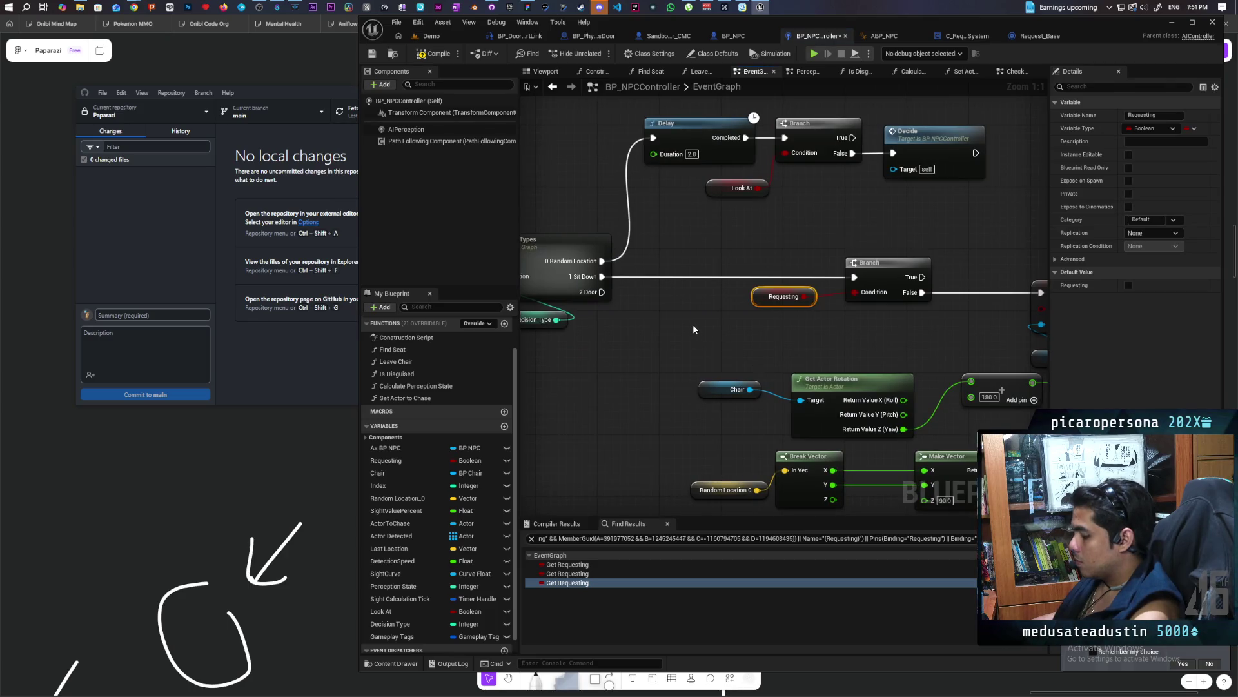
# Paste the tag-check nodes at the third Requesting reference and move them into place
pyautogui.hotkey('ctrl', 'v')
pyautogui.moveTo(652, 362)
pyautogui.mouseDown()
pyautogui.moveTo(867, 352)
pyautogui.moveTo(523, 387)
pyautogui.moveTo(602, 374)
pyautogui.moveTo(749, 387)
pyautogui.moveTo(721, 411)
pyautogui.moveTo(647, 420)
pyautogui.mouseUp()
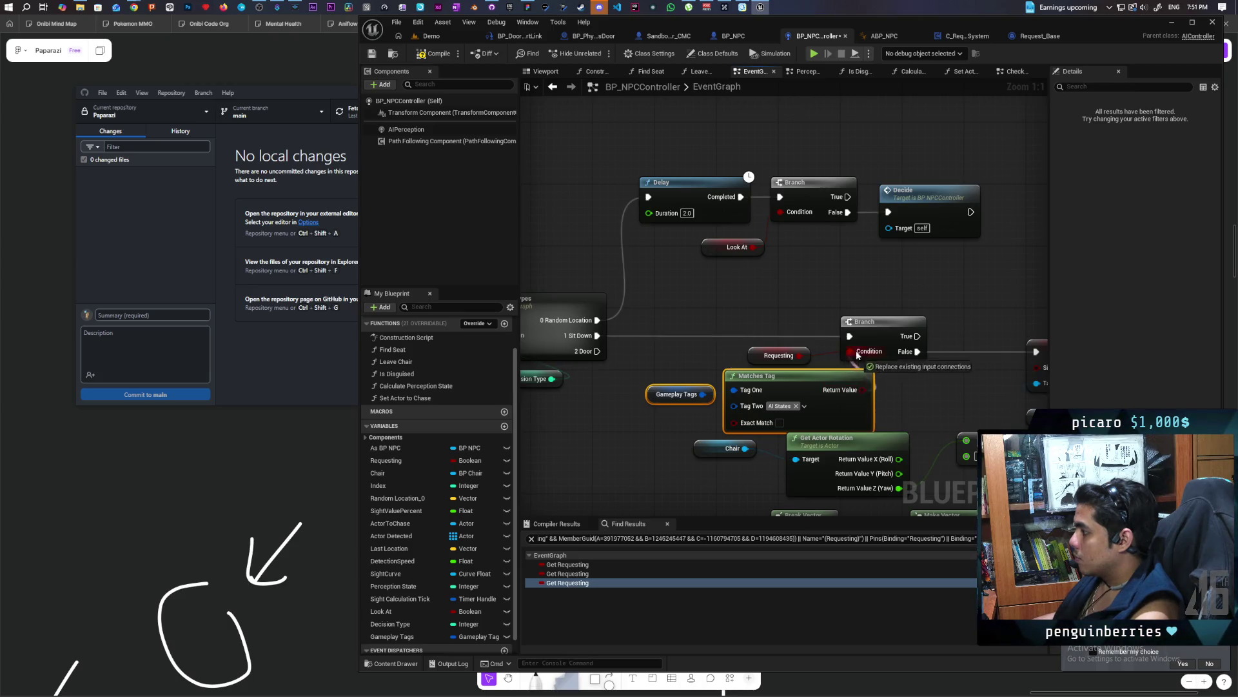
pyautogui.moveTo(751, 398)
pyautogui.mouseDown()
pyautogui.moveTo(695, 392)
pyautogui.moveTo(810, 393)
pyautogui.moveTo(778, 432)
pyautogui.mouseUp()
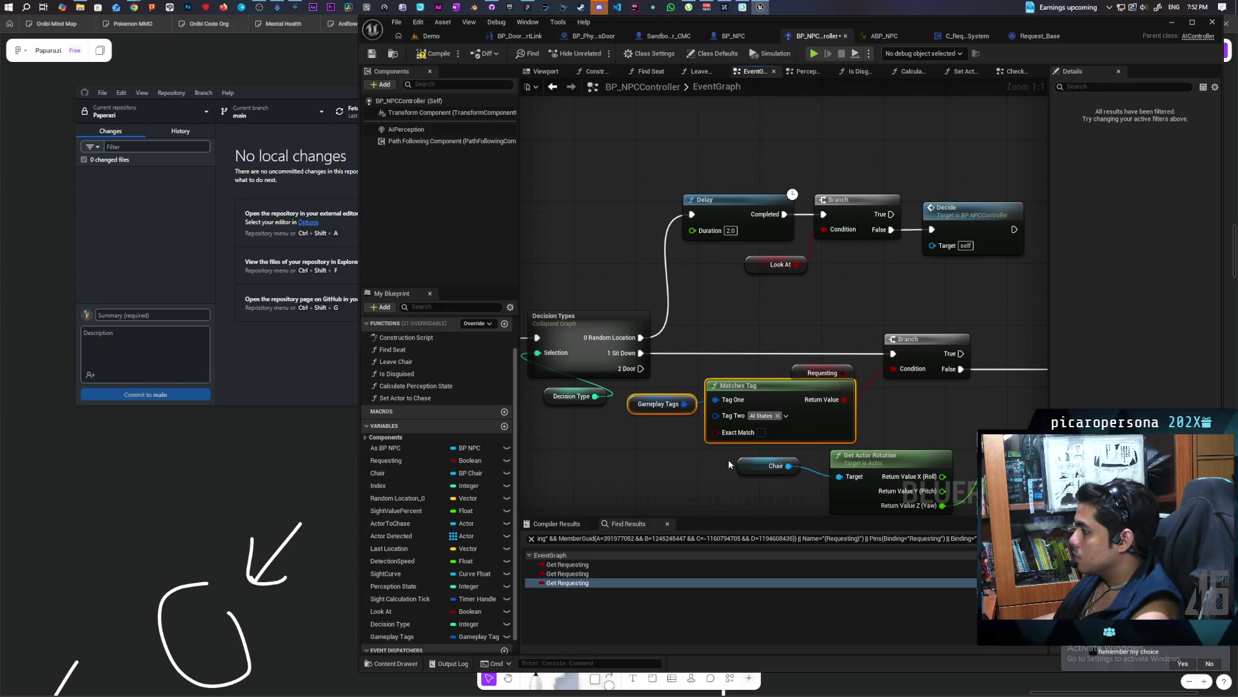
pyautogui.moveTo(913, 420)
pyautogui.mouseDown()
pyautogui.moveTo(768, 387)
pyautogui.moveTo(748, 359)
pyautogui.moveTo(839, 354)
pyautogui.moveTo(854, 331)
pyautogui.moveTo(805, 325)
pyautogui.moveTo(770, 341)
pyautogui.moveTo(761, 369)
pyautogui.moveTo(781, 375)
pyautogui.mouseUp()
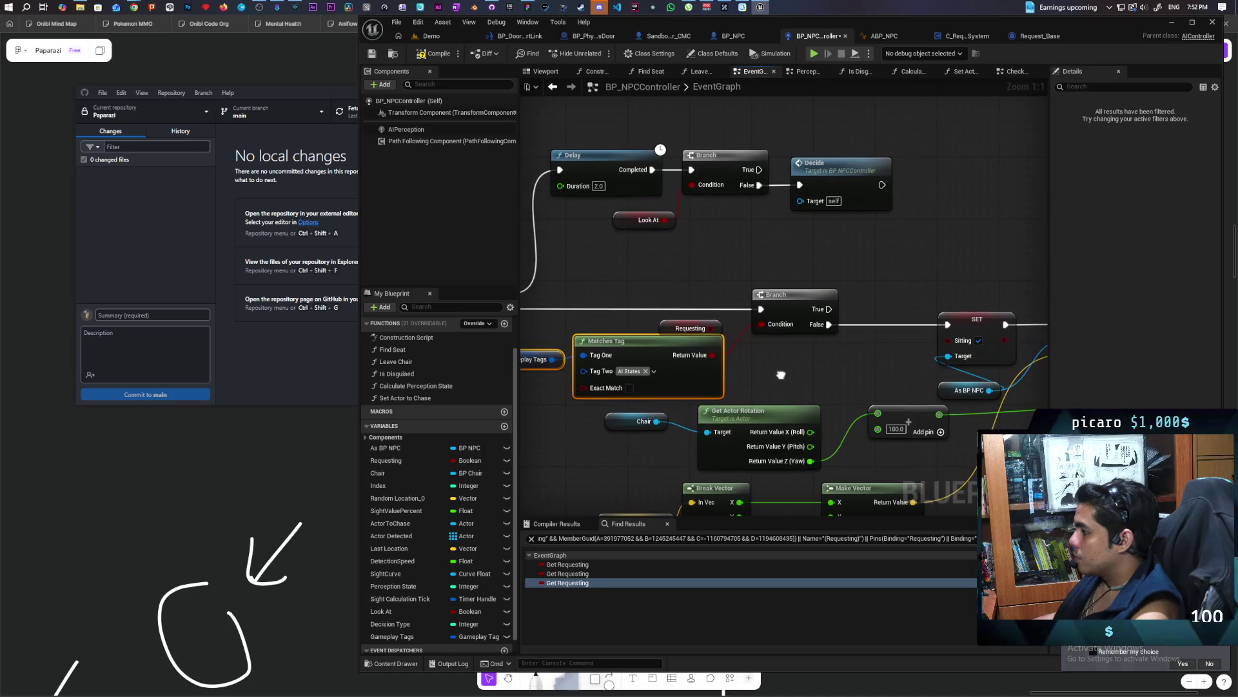
pyautogui.click(654, 371)
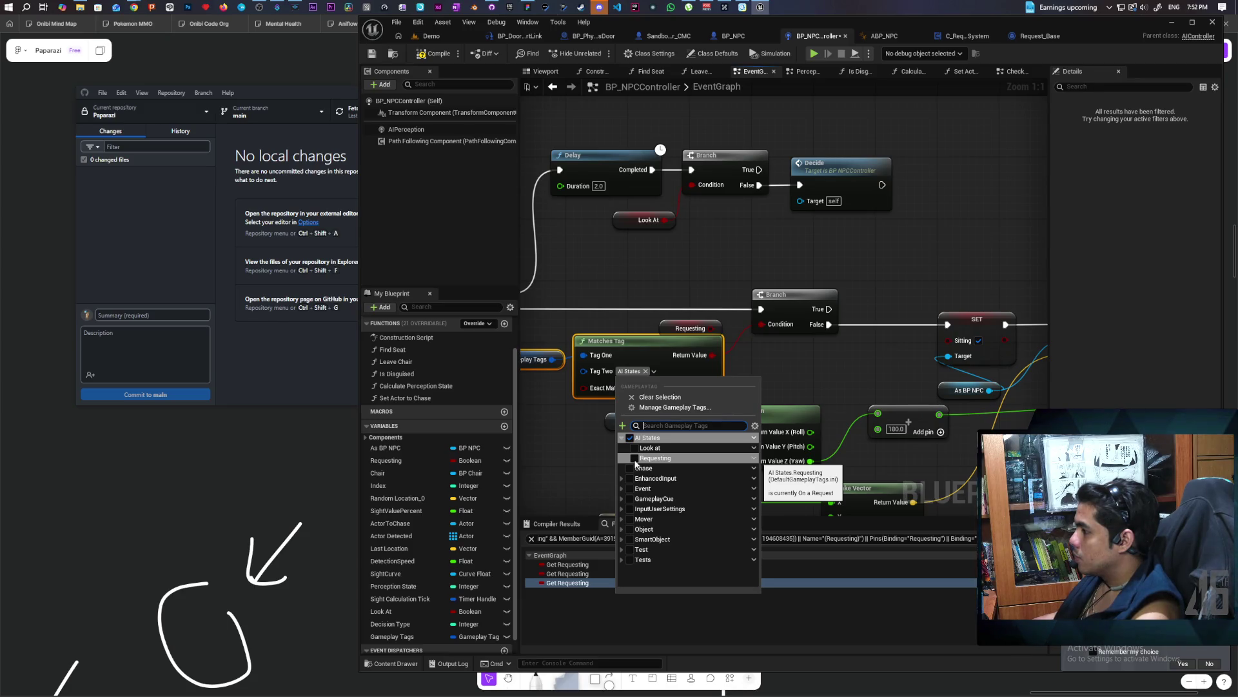
pyautogui.click(573, 439)
pyautogui.moveTo(574, 440)
pyautogui.mouseDown()
pyautogui.moveTo(815, 448)
pyautogui.moveTo(743, 448)
pyautogui.mouseUp()
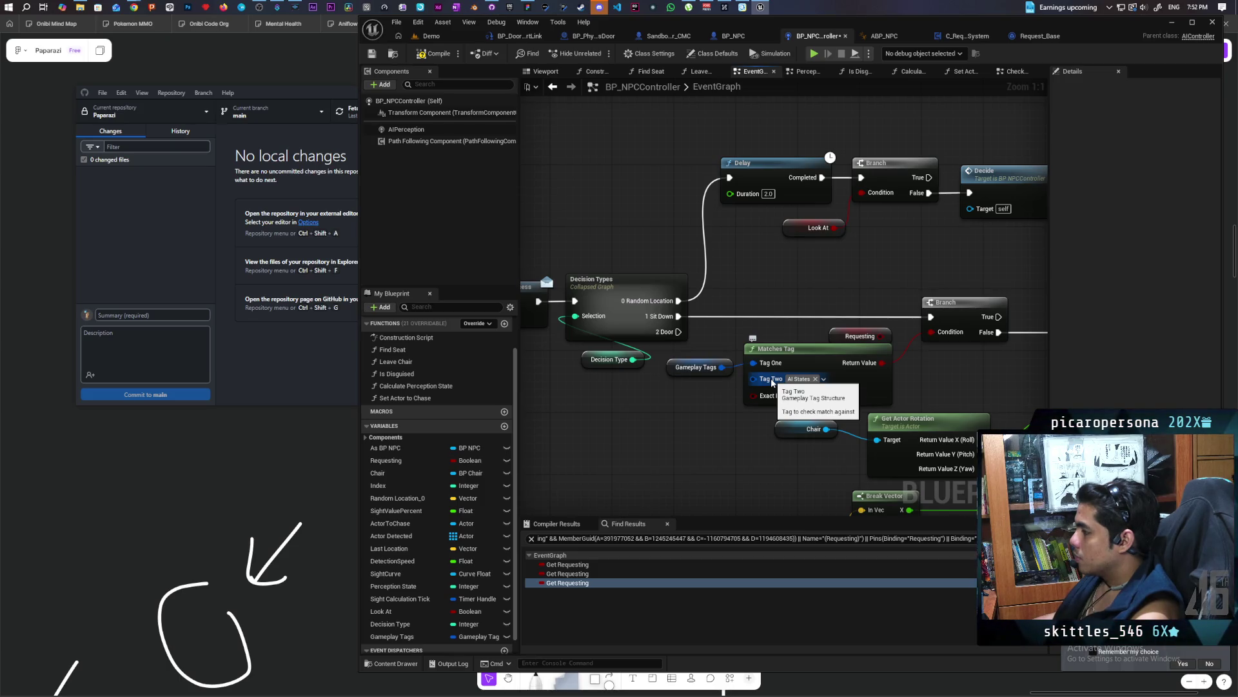
pyautogui.moveTo(976, 365)
pyautogui.mouseDown()
pyautogui.moveTo(961, 381)
pyautogui.moveTo(874, 378)
pyautogui.moveTo(967, 381)
pyautogui.moveTo(929, 421)
pyautogui.moveTo(964, 423)
pyautogui.mouseUp()
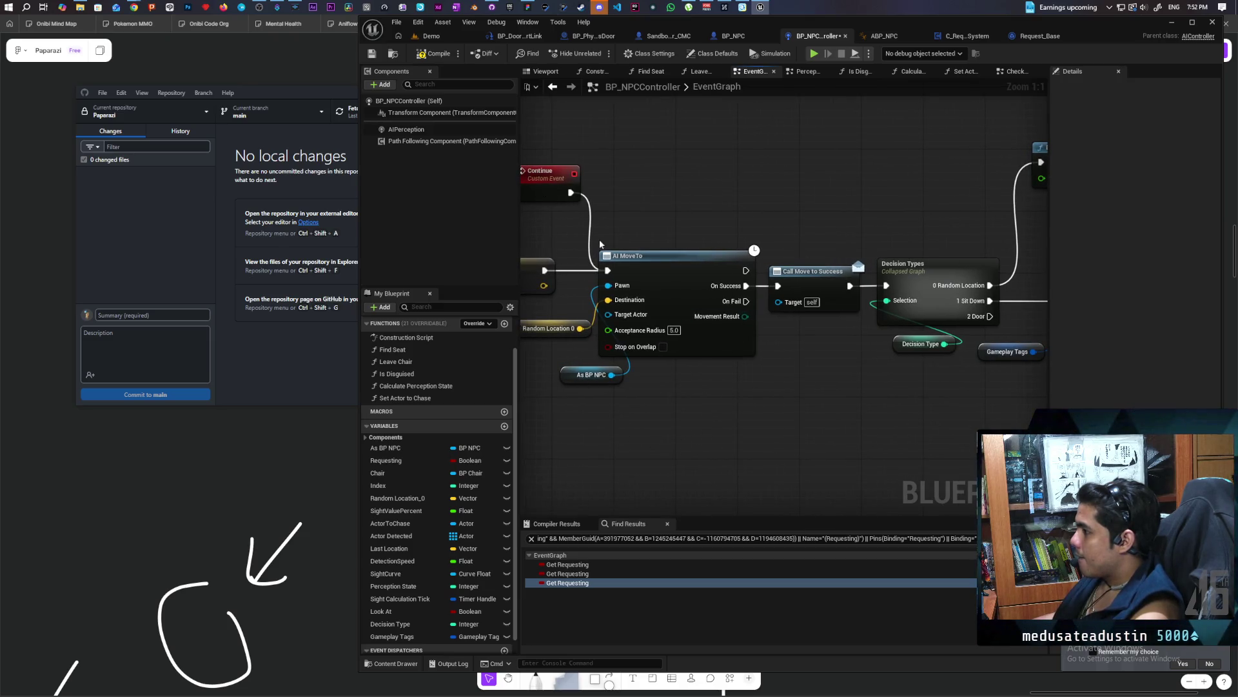
pyautogui.moveTo(779, 418)
pyautogui.mouseDown()
pyautogui.moveTo(684, 361)
pyautogui.moveTo(587, 335)
pyautogui.moveTo(648, 333)
pyautogui.moveTo(438, 335)
pyautogui.moveTo(887, 344)
pyautogui.mouseUp()
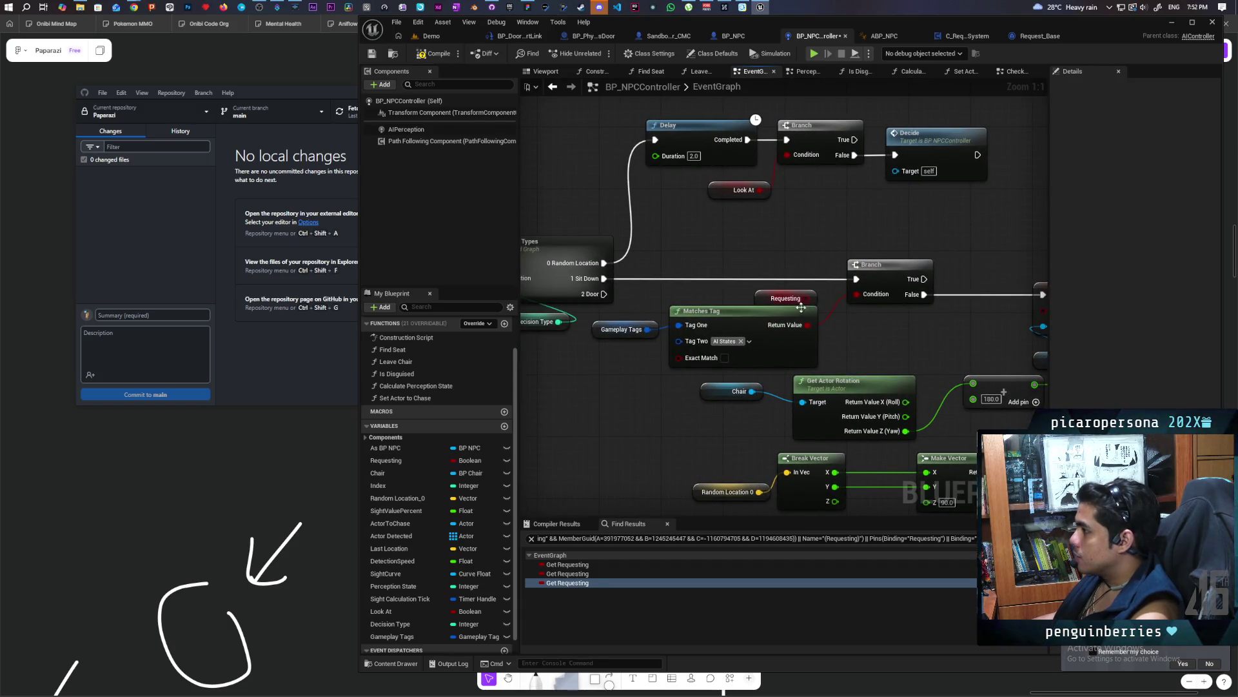
# Wire Matches Tag's result into the upper Branch Condition and delete the unused Look At node
pyautogui.moveTo(807, 325); pyautogui.dragTo(788, 153)
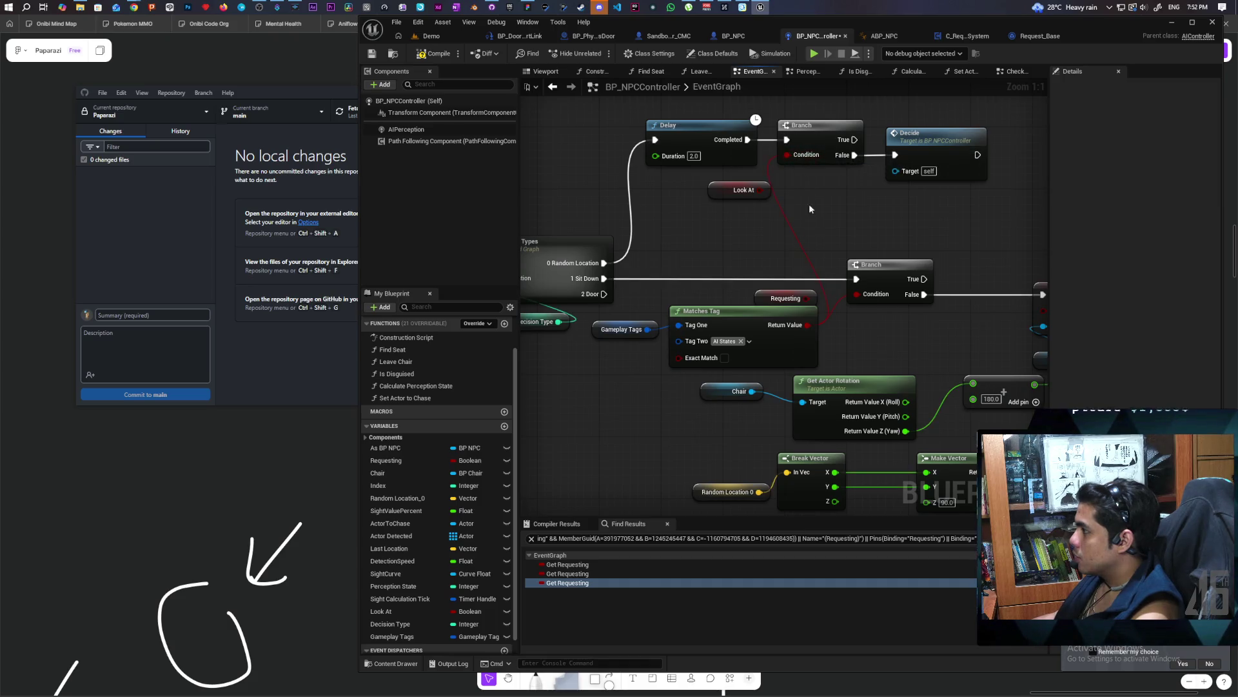
pyautogui.scroll(-1, 749, 244)
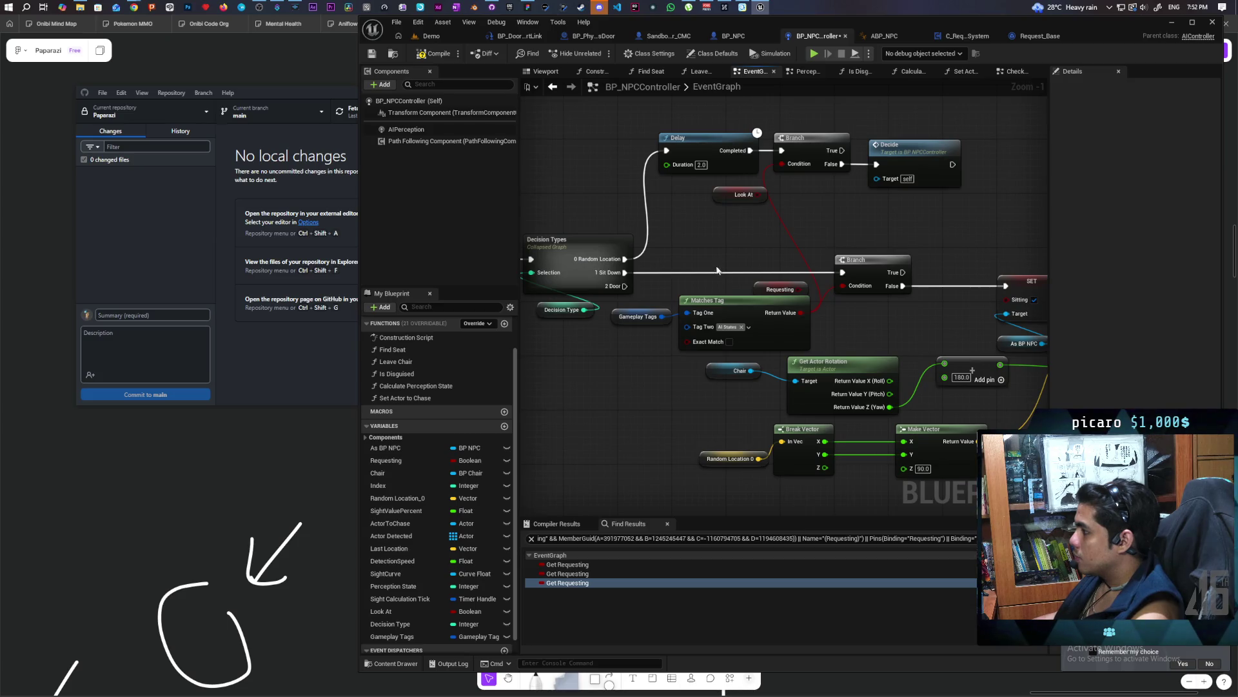
pyautogui.click(743, 198)
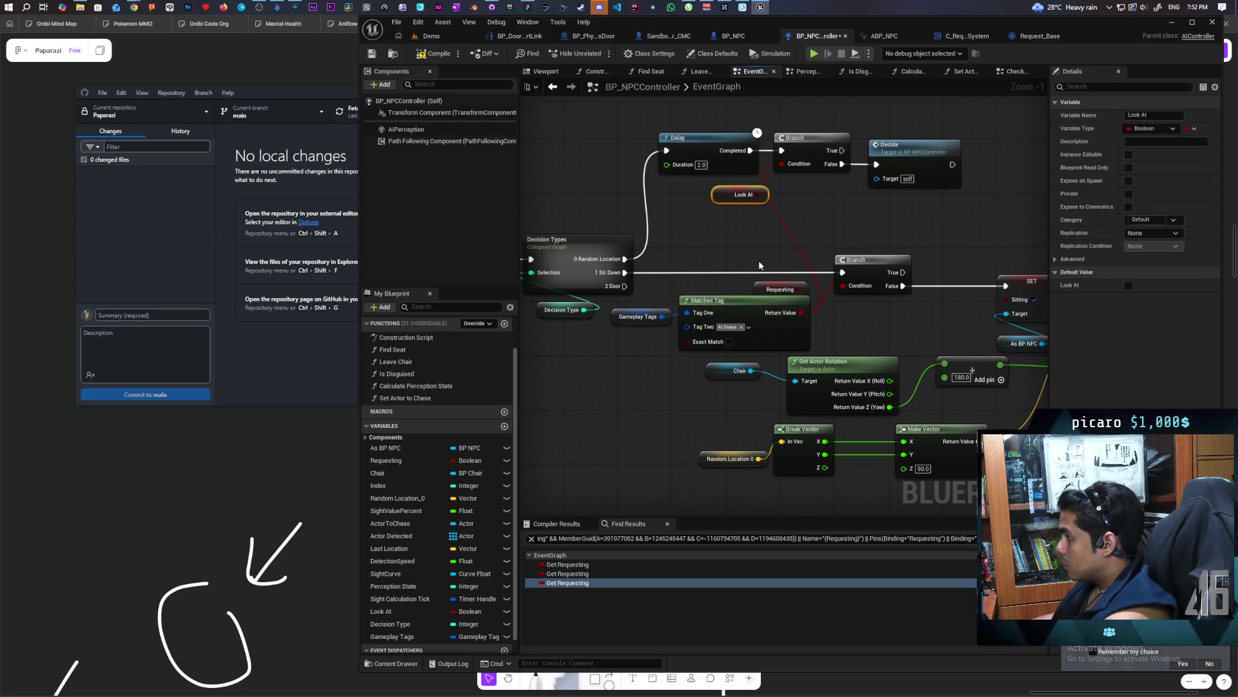
pyautogui.press('Delete')
pyautogui.scroll(-1, 645, 374)
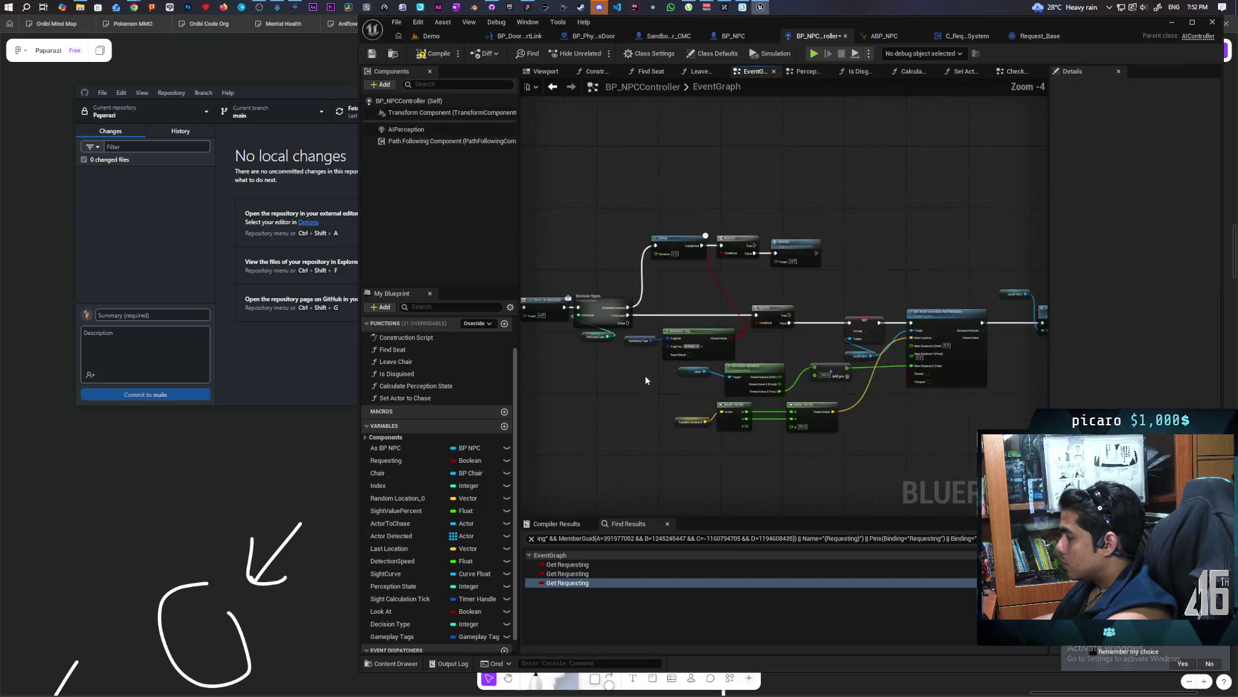
# Bring the BeginPlay and Decide nodes into view and find references to the Requesting variable
pyautogui.click(688, 319)
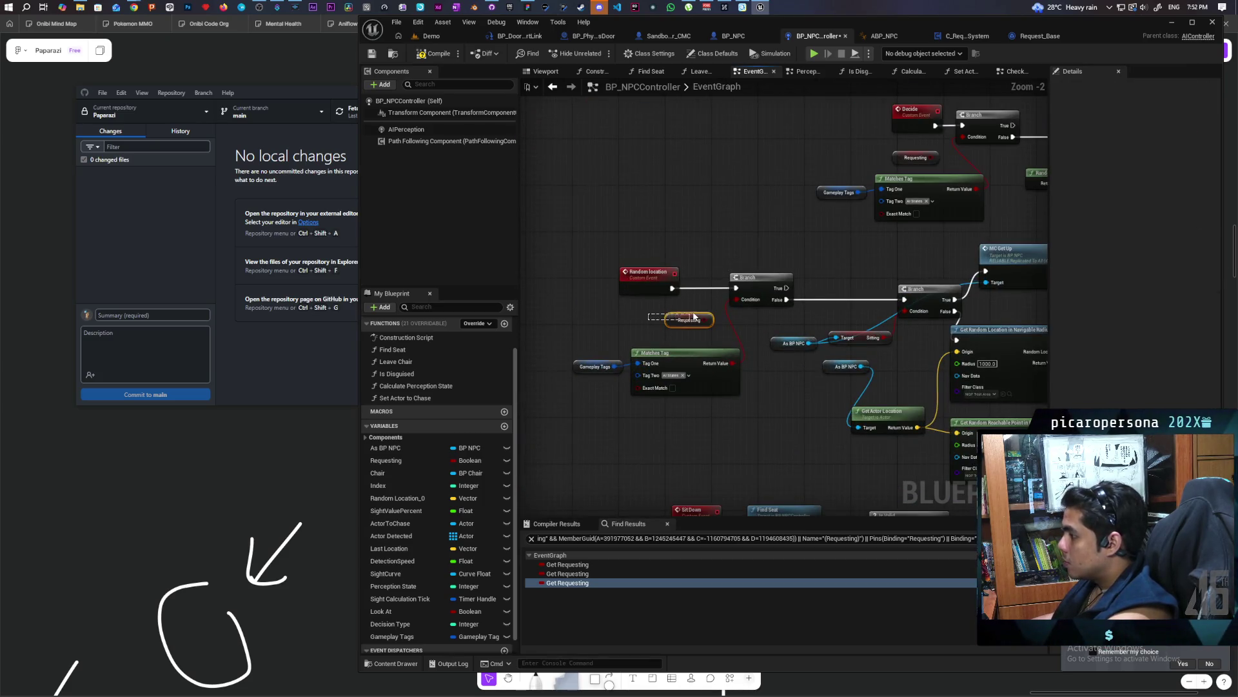
pyautogui.moveTo(740, 313)
pyautogui.mouseDown()
pyautogui.moveTo(658, 394)
pyautogui.moveTo(714, 311)
pyautogui.mouseUp()
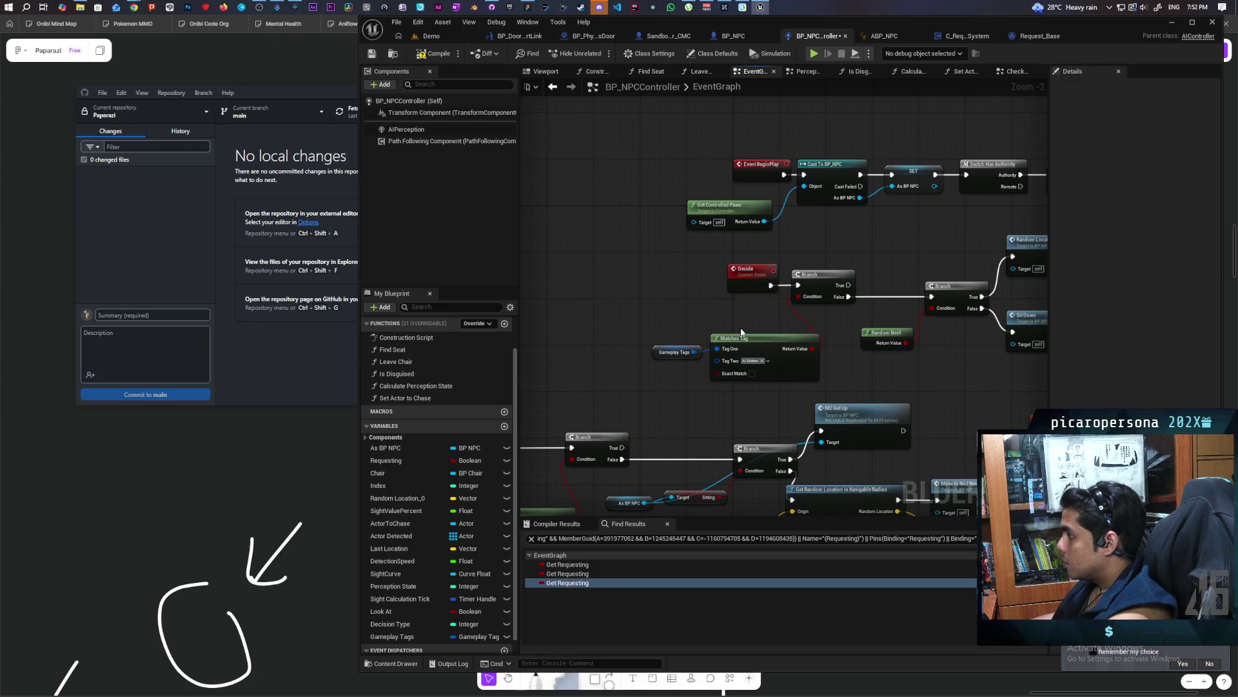
pyautogui.scroll(-3, 900, 355)
pyautogui.scroll(3, 684, 284)
pyautogui.rightClick(386, 460)
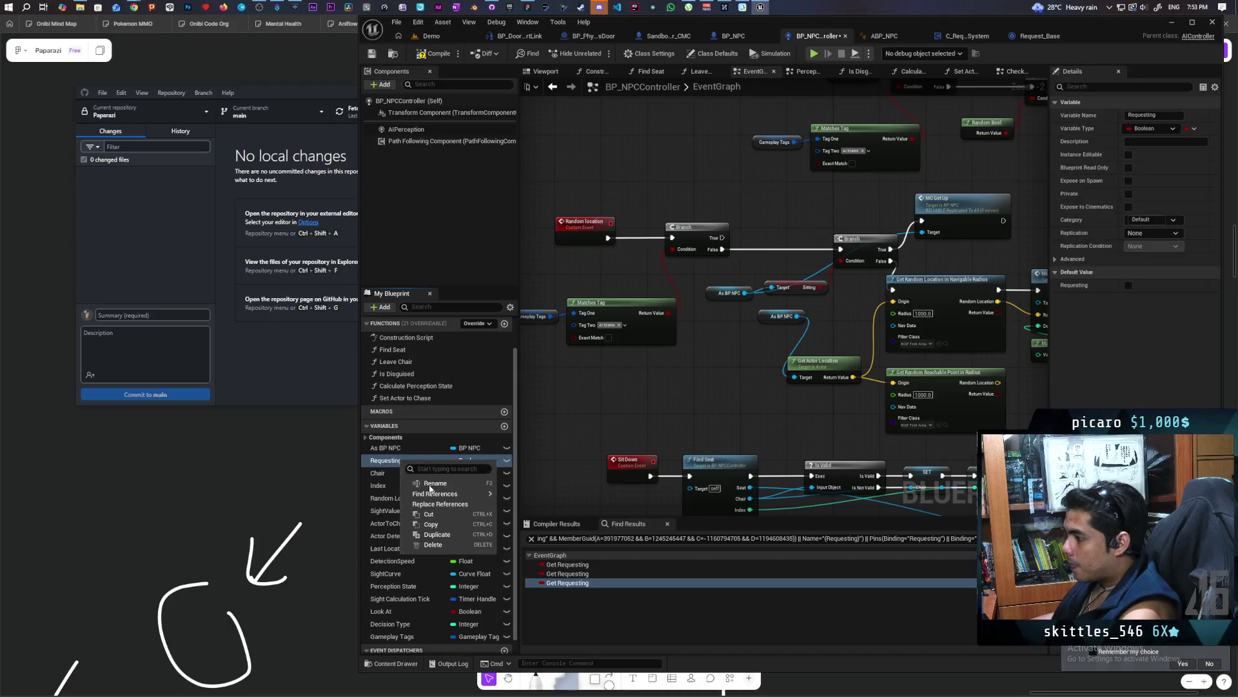
pyautogui.moveTo(452, 493)
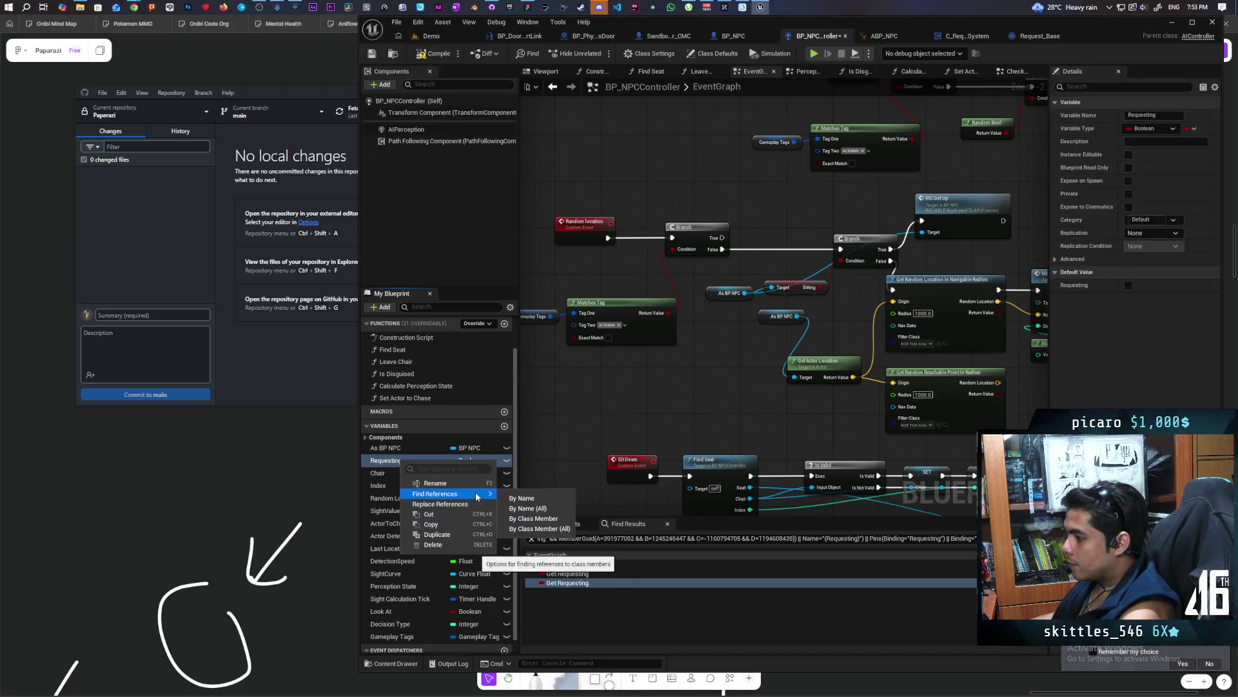
pyautogui.click(535, 519)
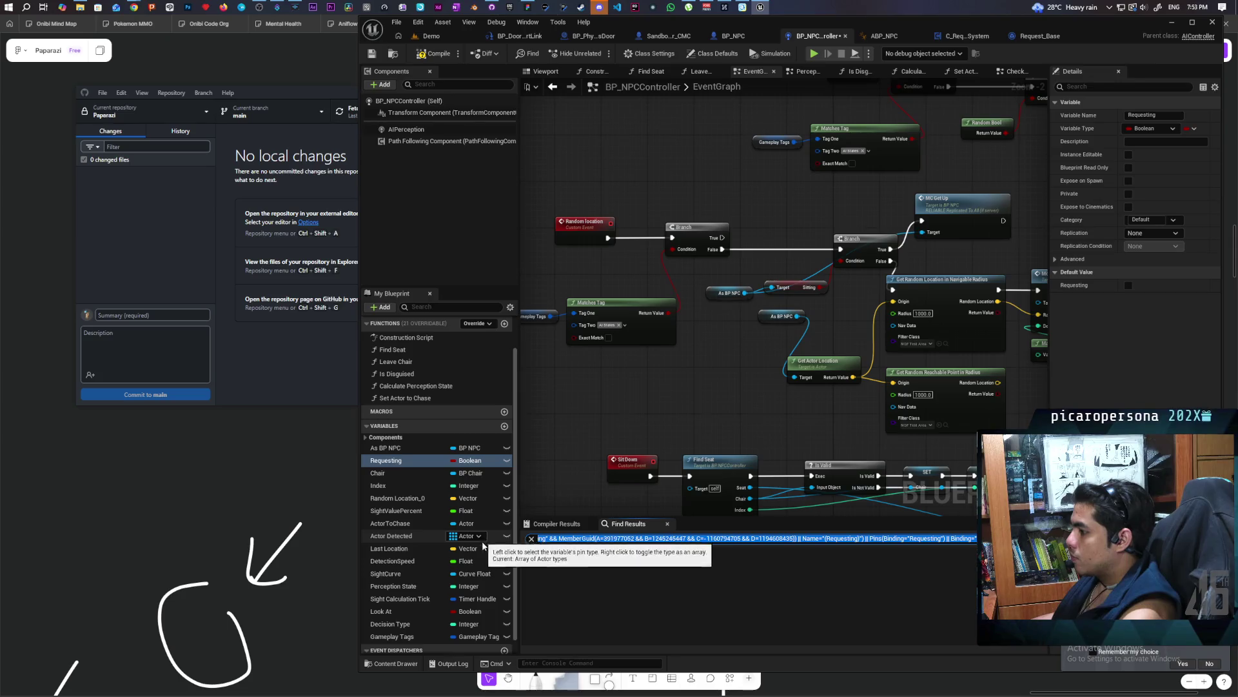
# Find all references to the Look At variable and jump to Get Look At in Perception
pyautogui.rightClick(394, 613)
pyautogui.moveTo(451, 552)
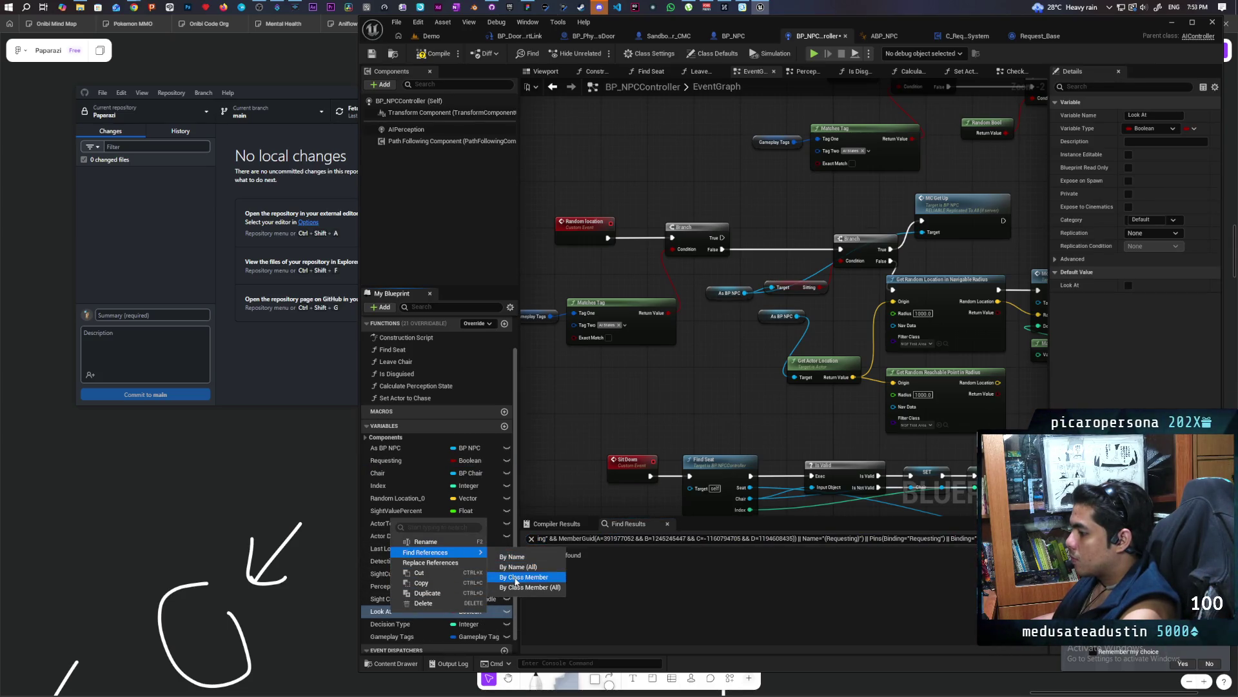
pyautogui.click(507, 557)
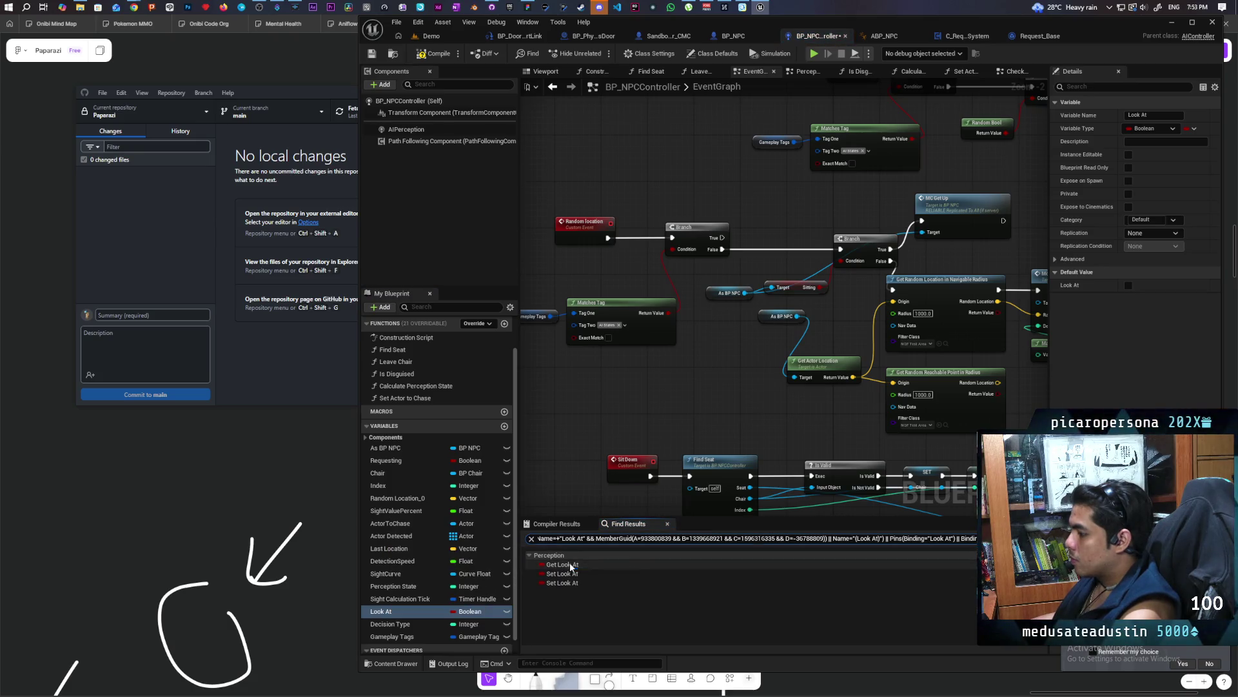
pyautogui.click(570, 565)
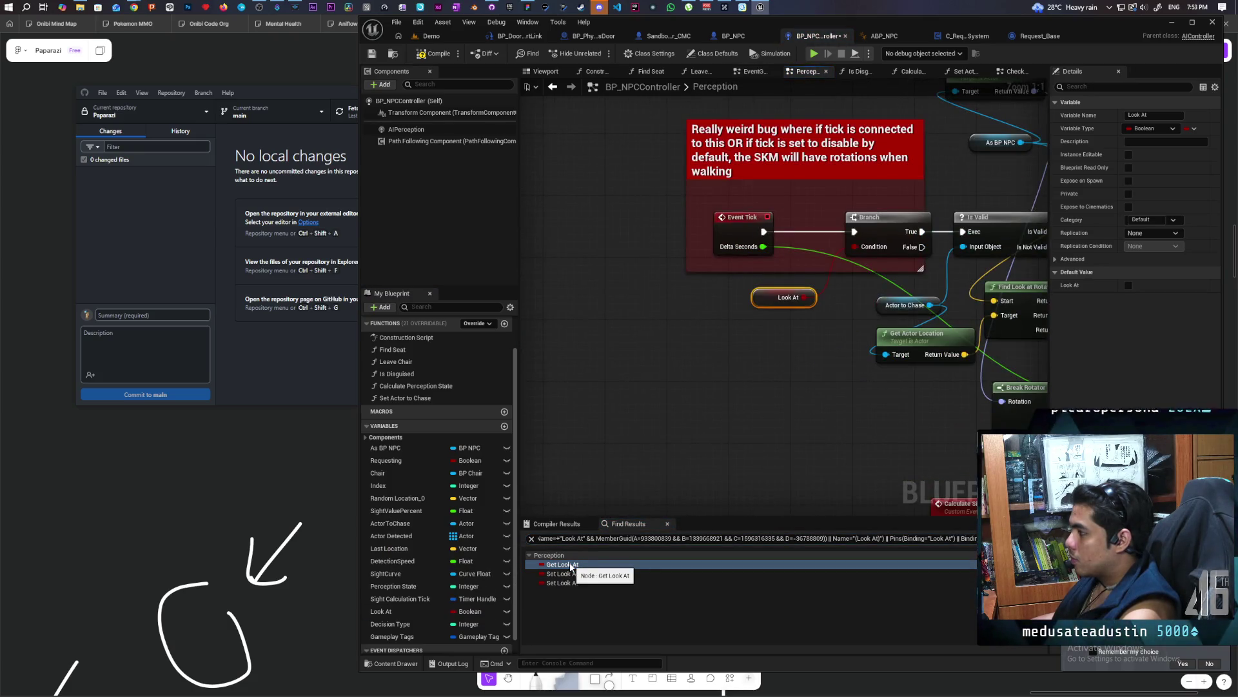
# Paste a Gameplay Tags Matches Tag check into Perception with Tag Two set to AI States.Look at
pyautogui.scroll(-4, 707, 389)
pyautogui.scroll(3, 632, 431)
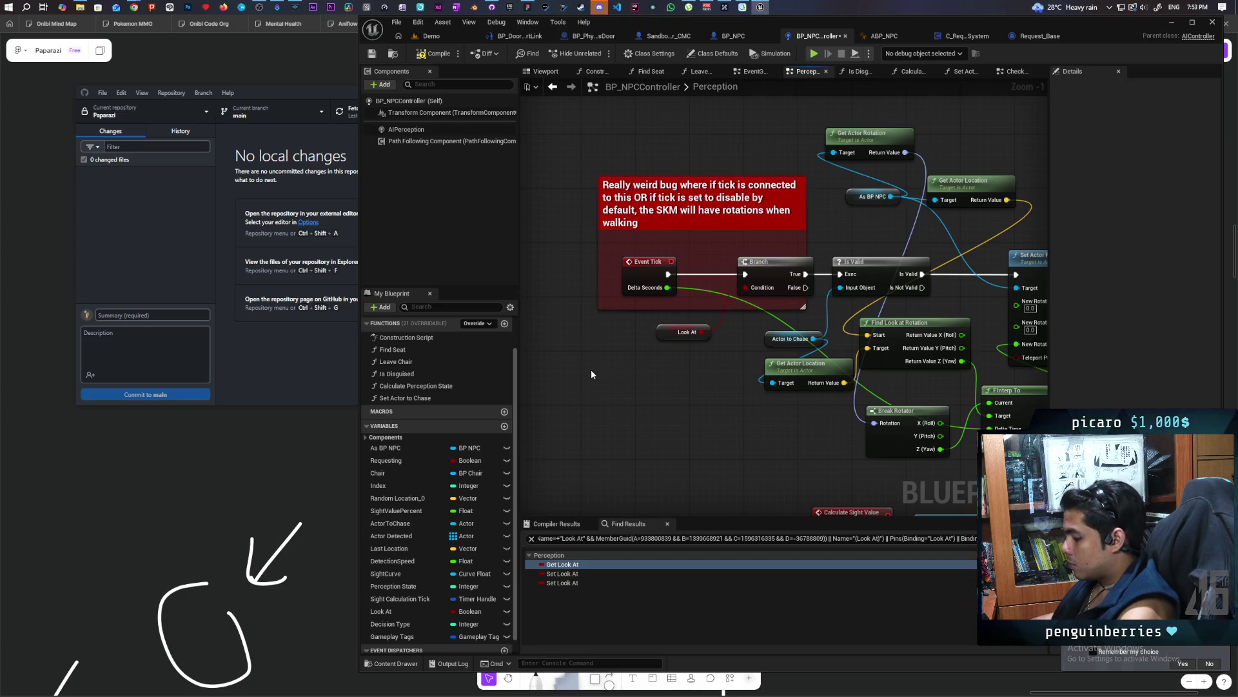
pyautogui.hotkey('ctrl', 'v')
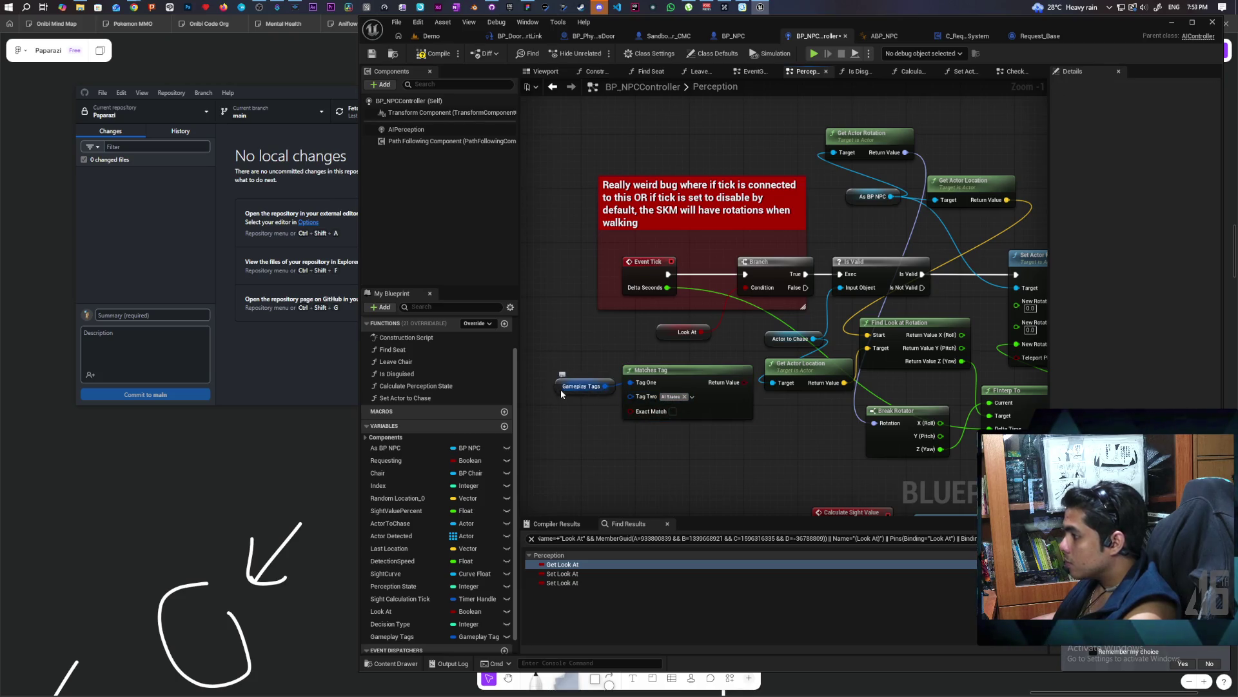
pyautogui.moveTo(560, 389); pyautogui.dragTo(563, 365)
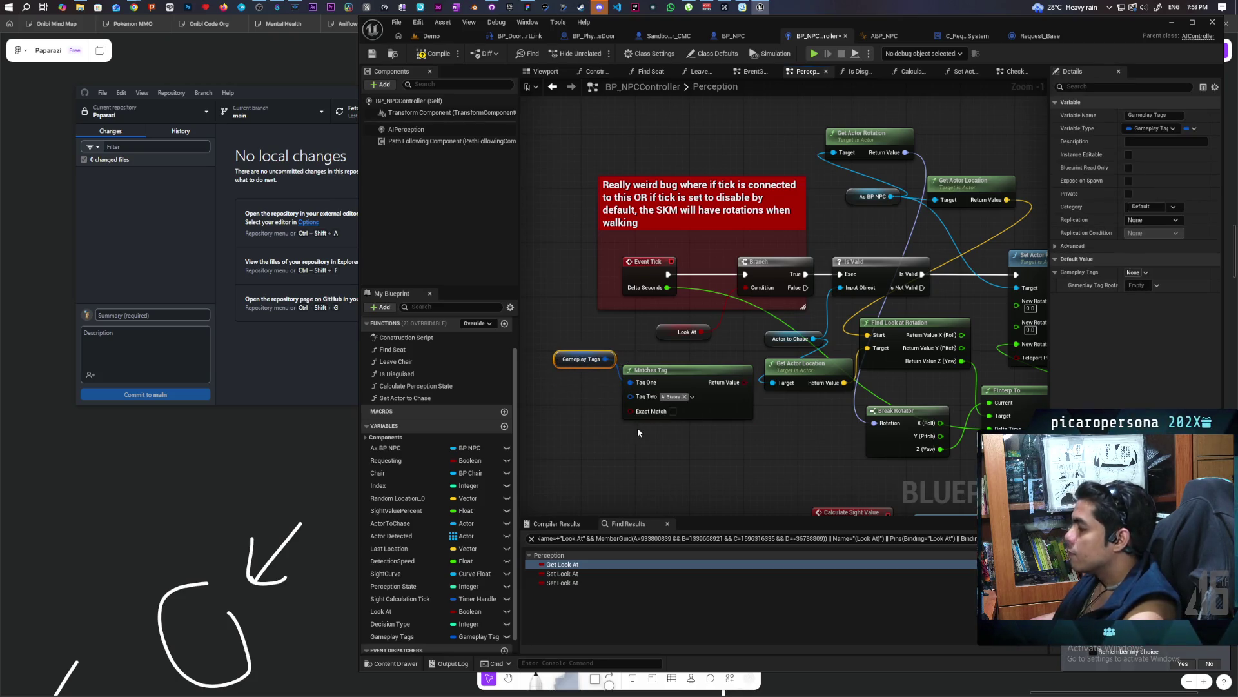
pyautogui.click(669, 399)
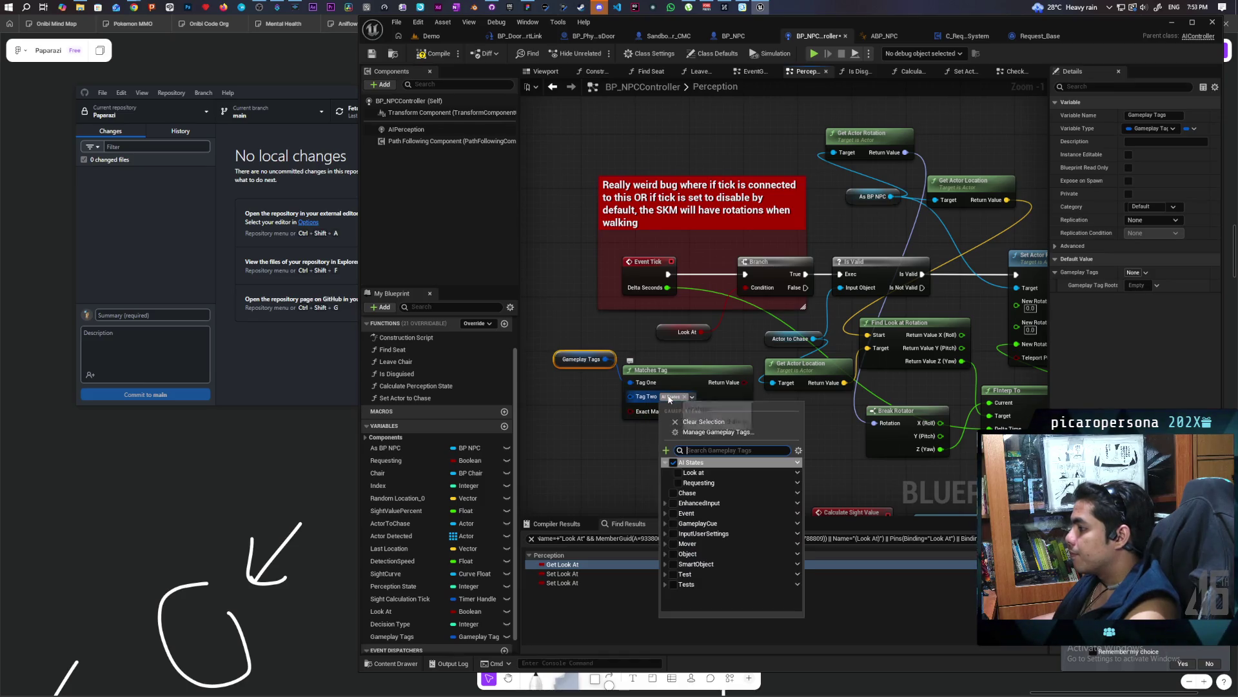
pyautogui.click(673, 478)
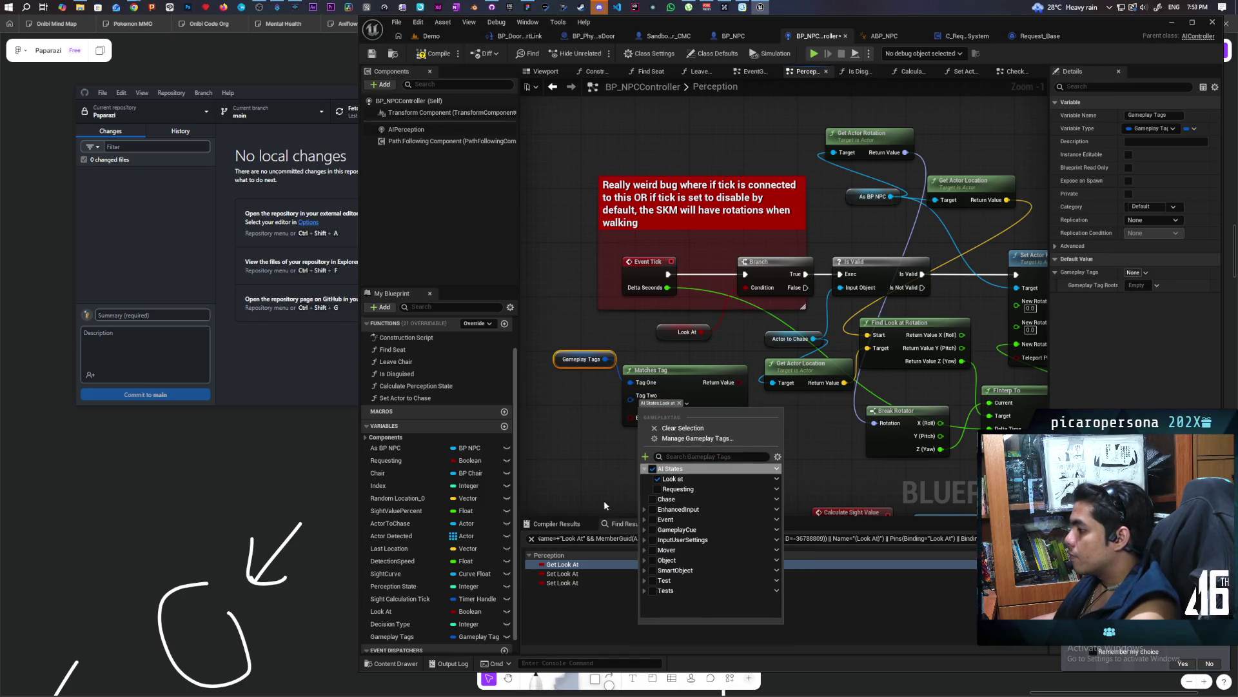
pyautogui.click(623, 461)
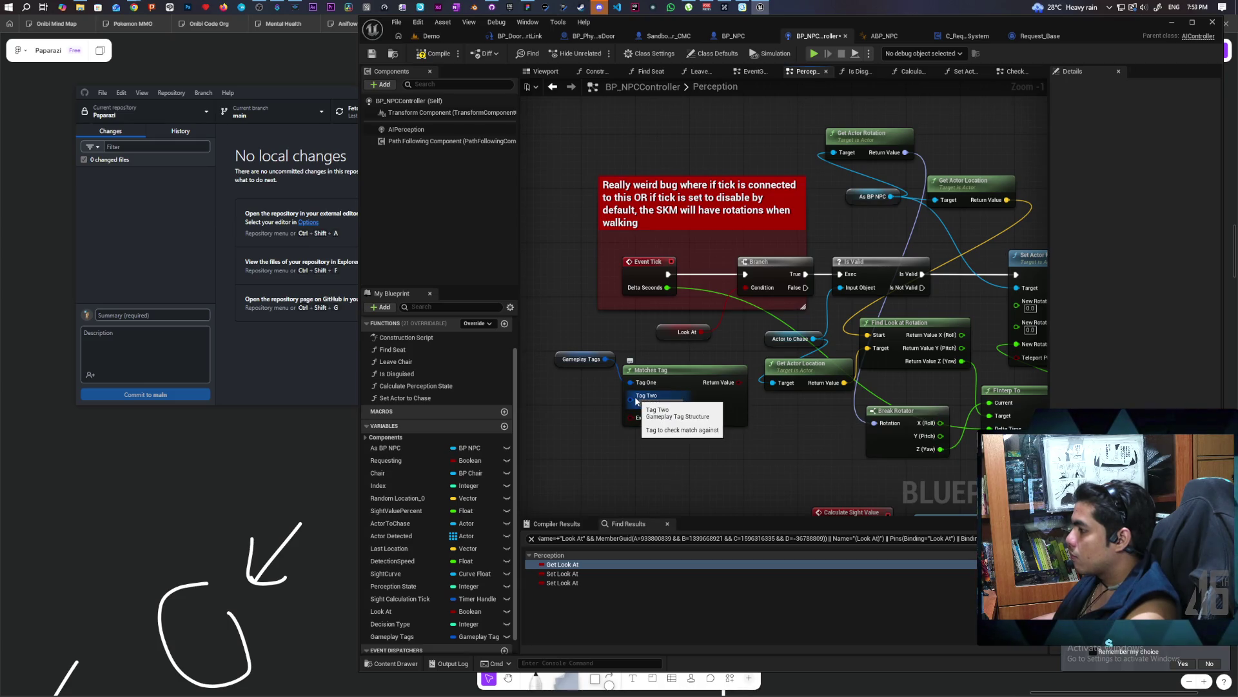
# Wire the Matches Tag Return Value into the Branch Condition, keeping Tag Two as AI States.Look at
pyautogui.moveTo(737, 382); pyautogui.dragTo(755, 291)
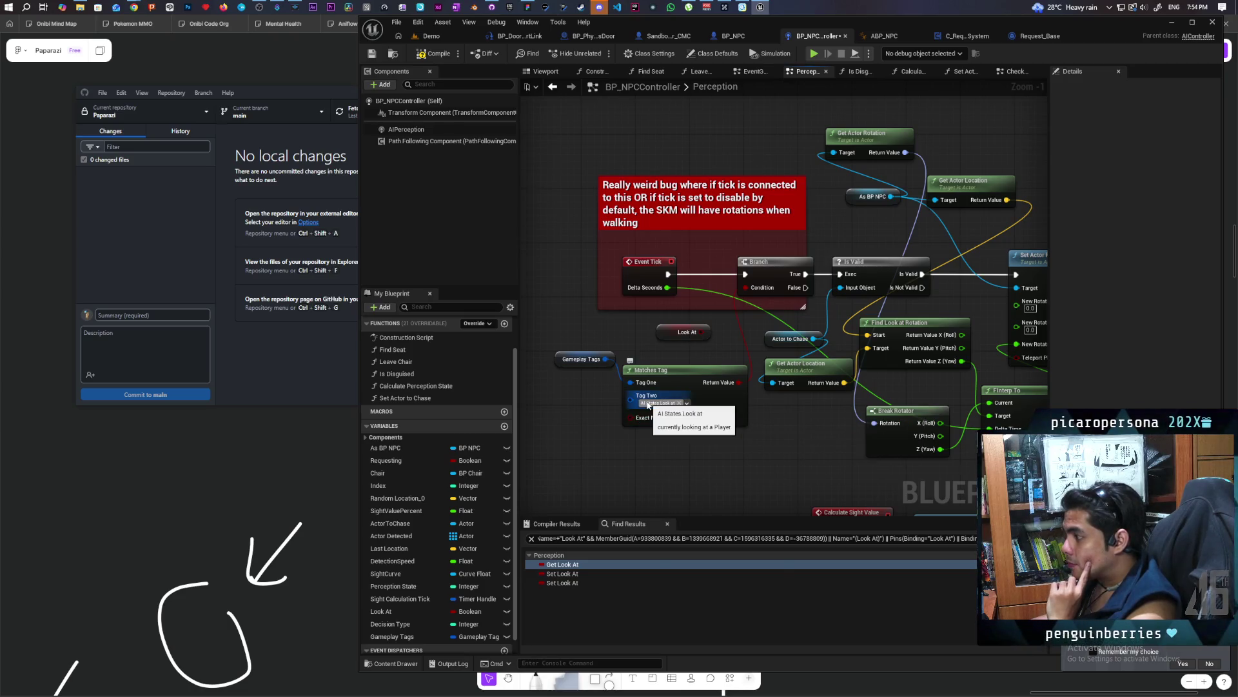
pyautogui.click(648, 404)
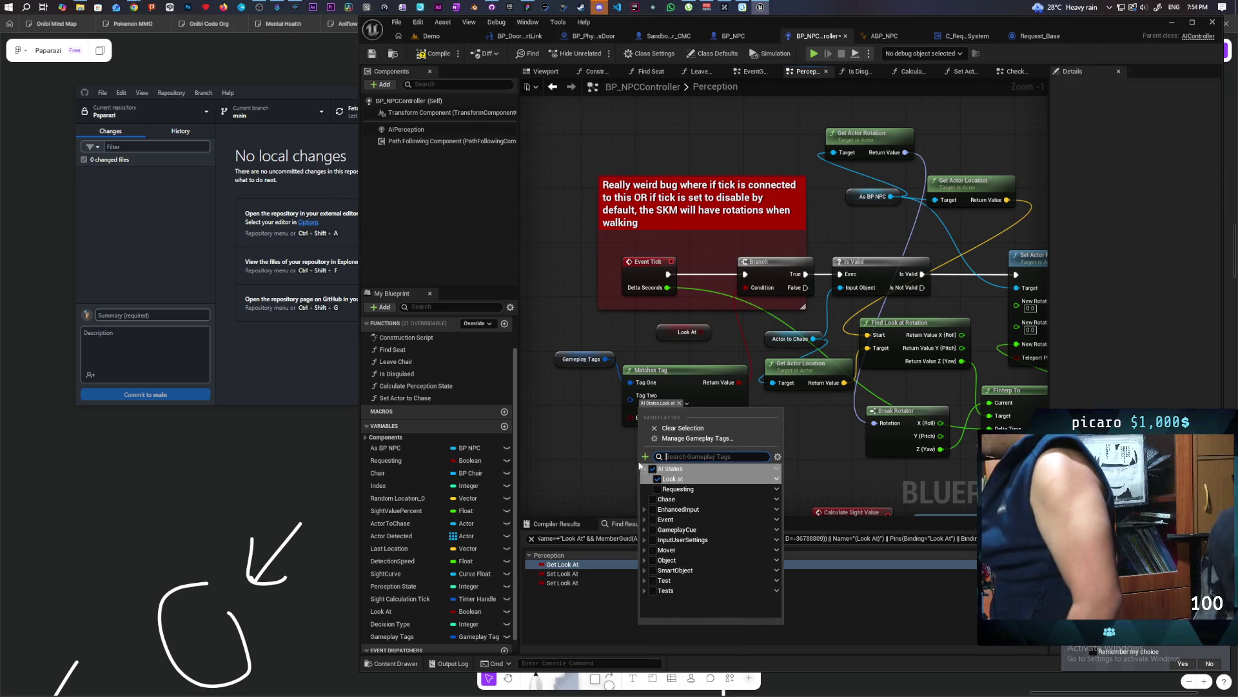
pyautogui.click(617, 451)
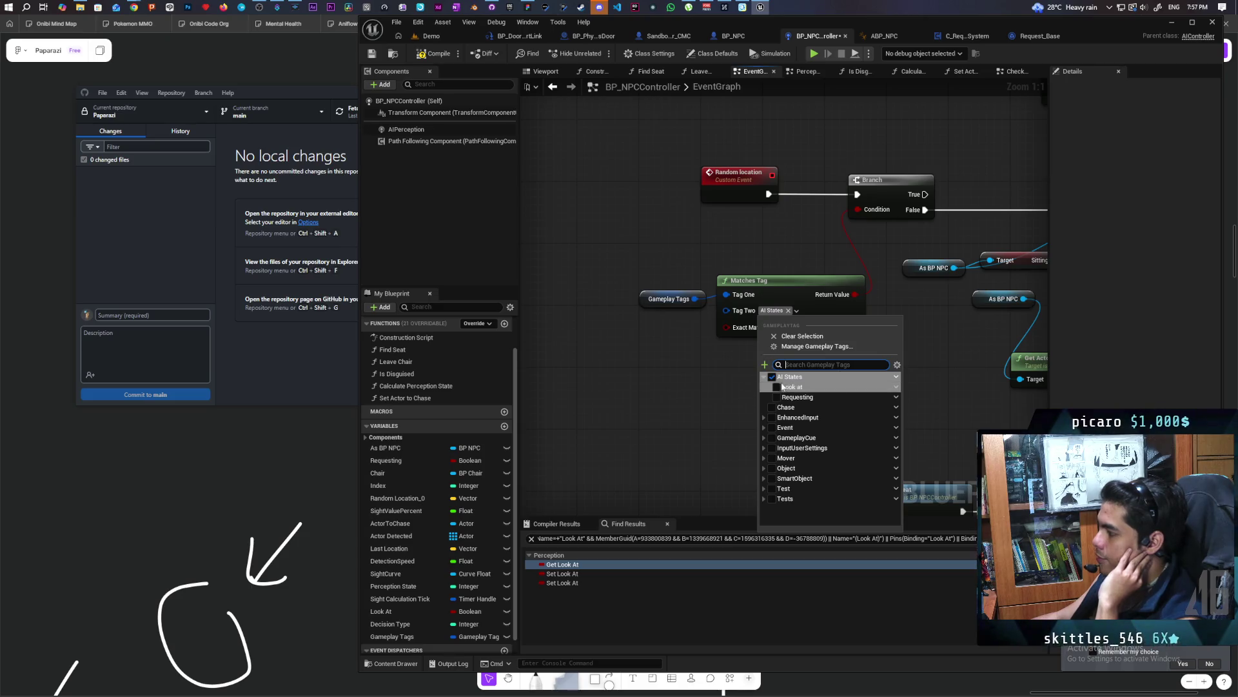
# Set the EventGraph Matches Tag's Tag Two to AI States, then review Perception's Look at check
pyautogui.click(773, 378)
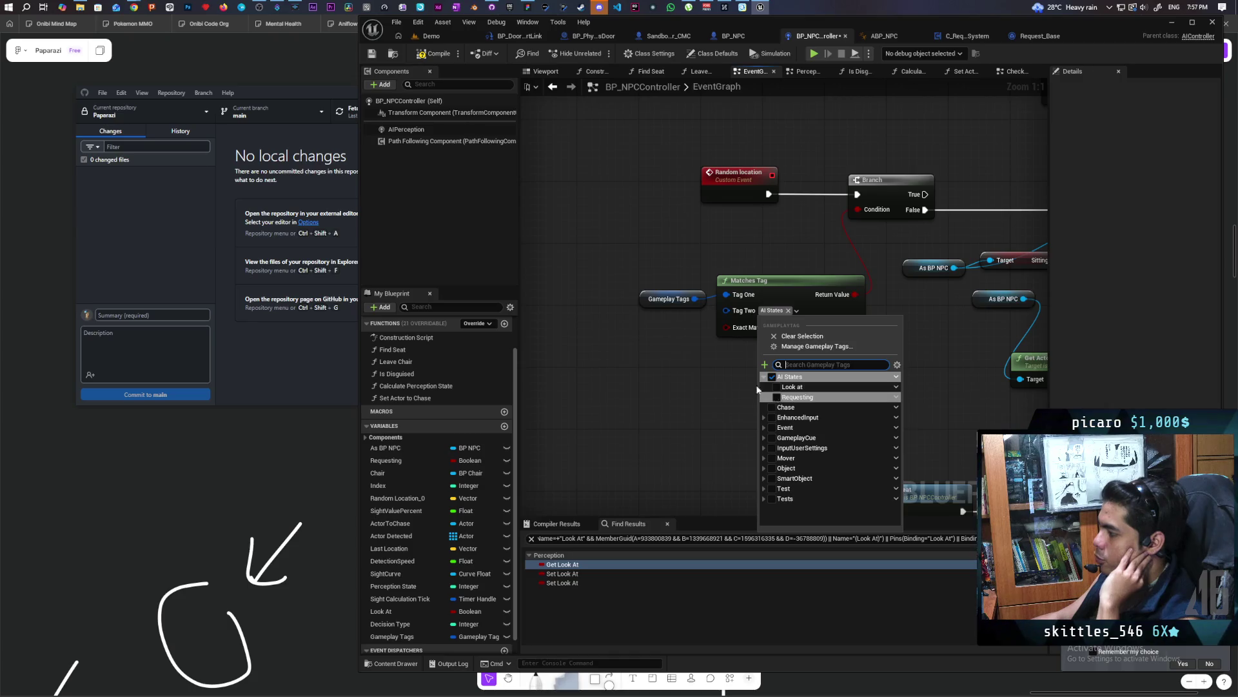
pyautogui.click(758, 389)
pyautogui.moveTo(757, 333)
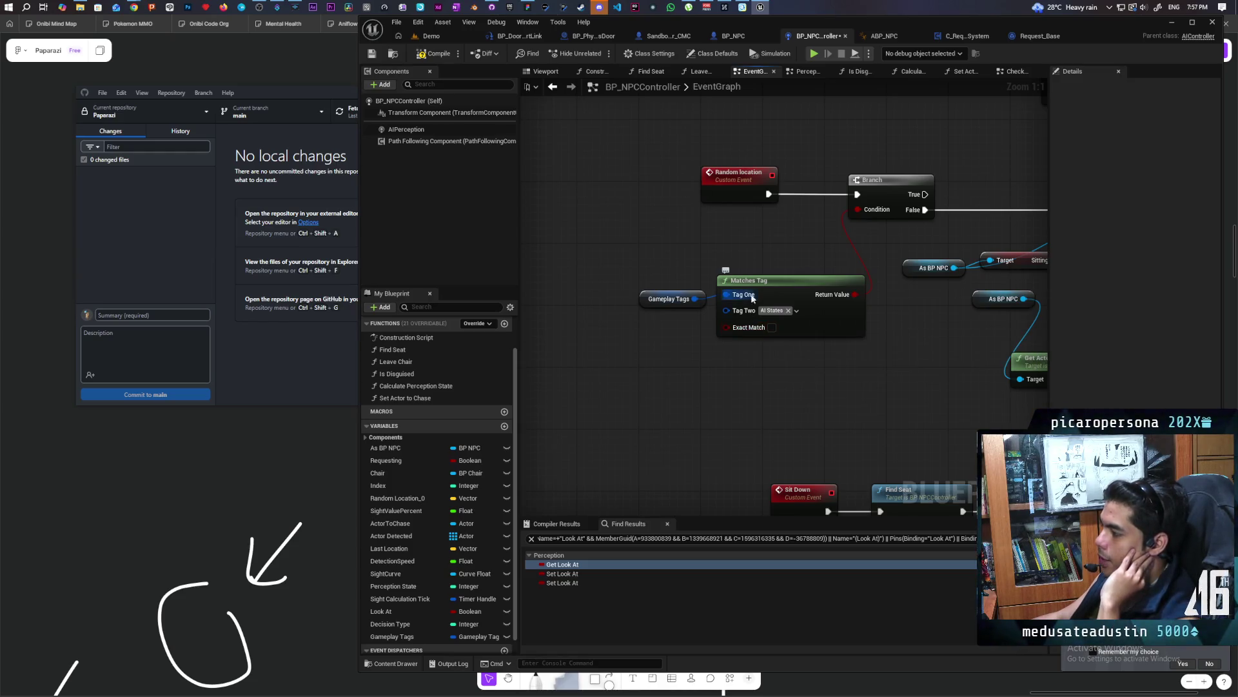
pyautogui.click(772, 311)
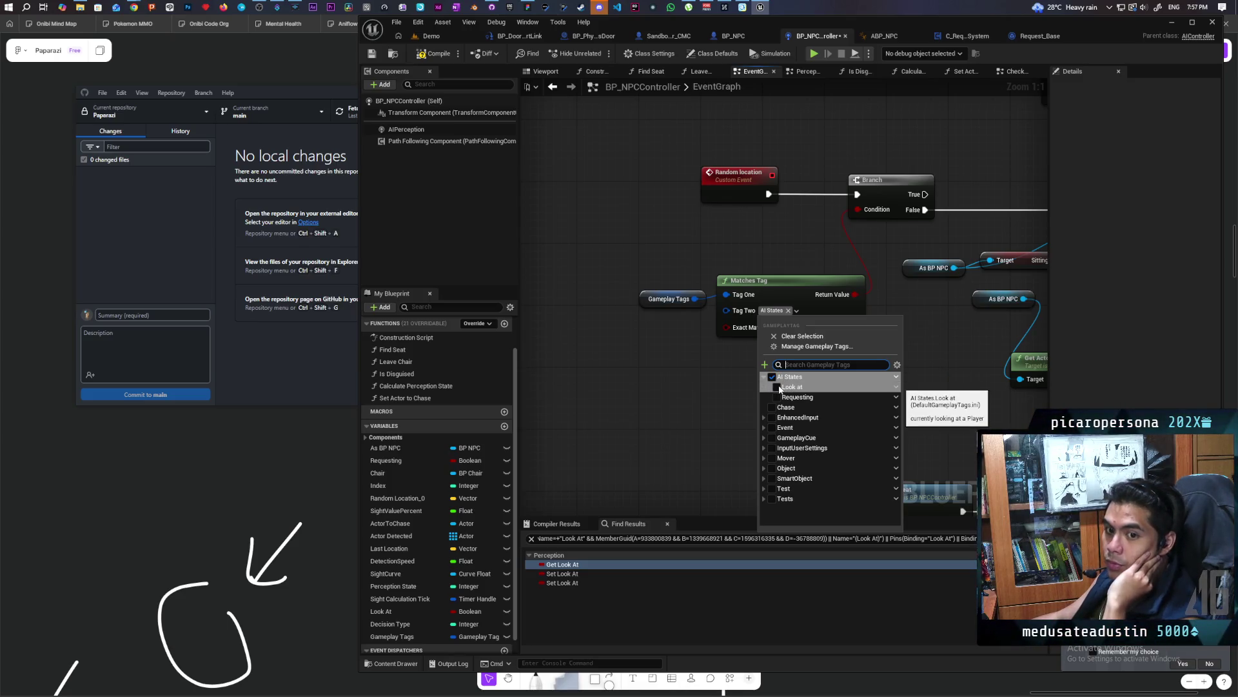
pyautogui.click(689, 368)
pyautogui.click(803, 71)
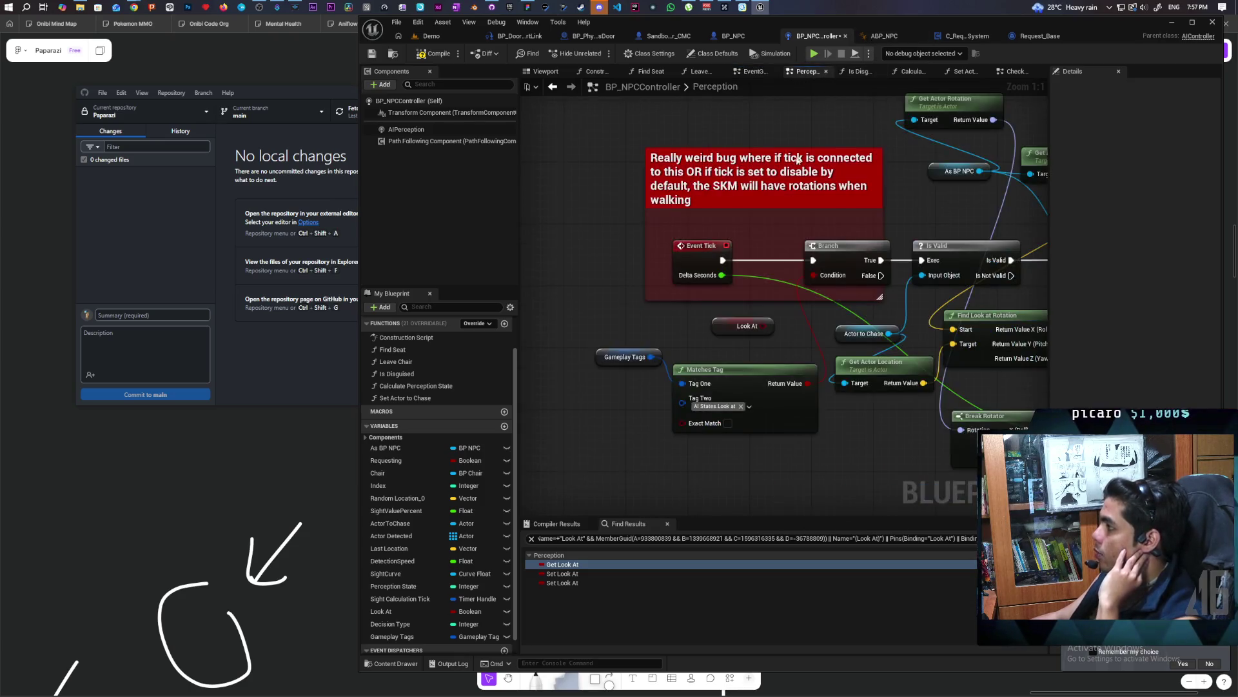
pyautogui.click(704, 406)
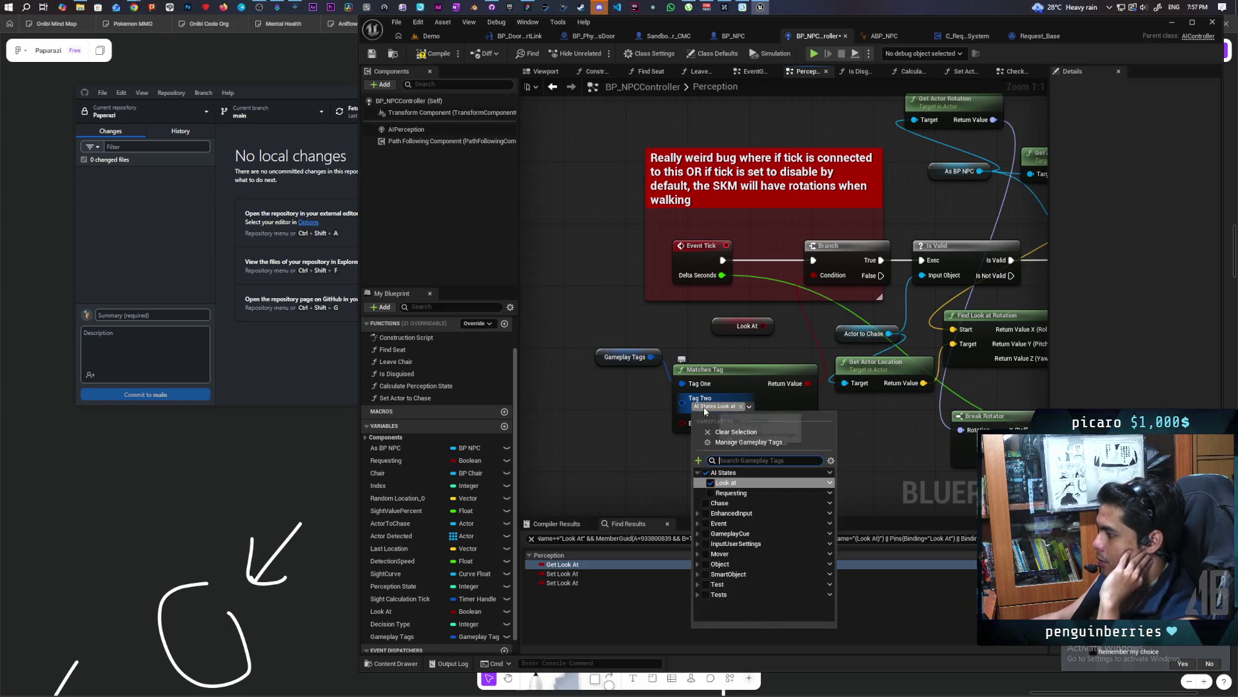
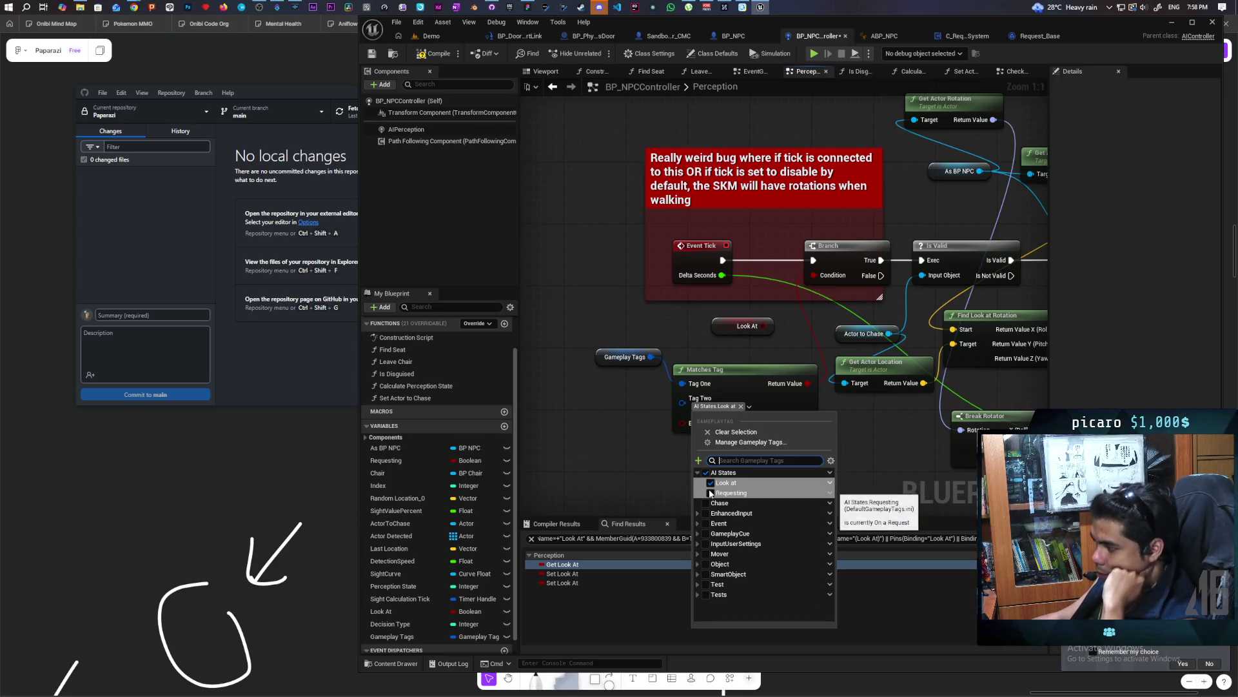
# Try Requesting and Chase as Tag Two, then settle on AI States.Look at and close the picker
pyautogui.click(710, 494)
pyautogui.click(711, 483)
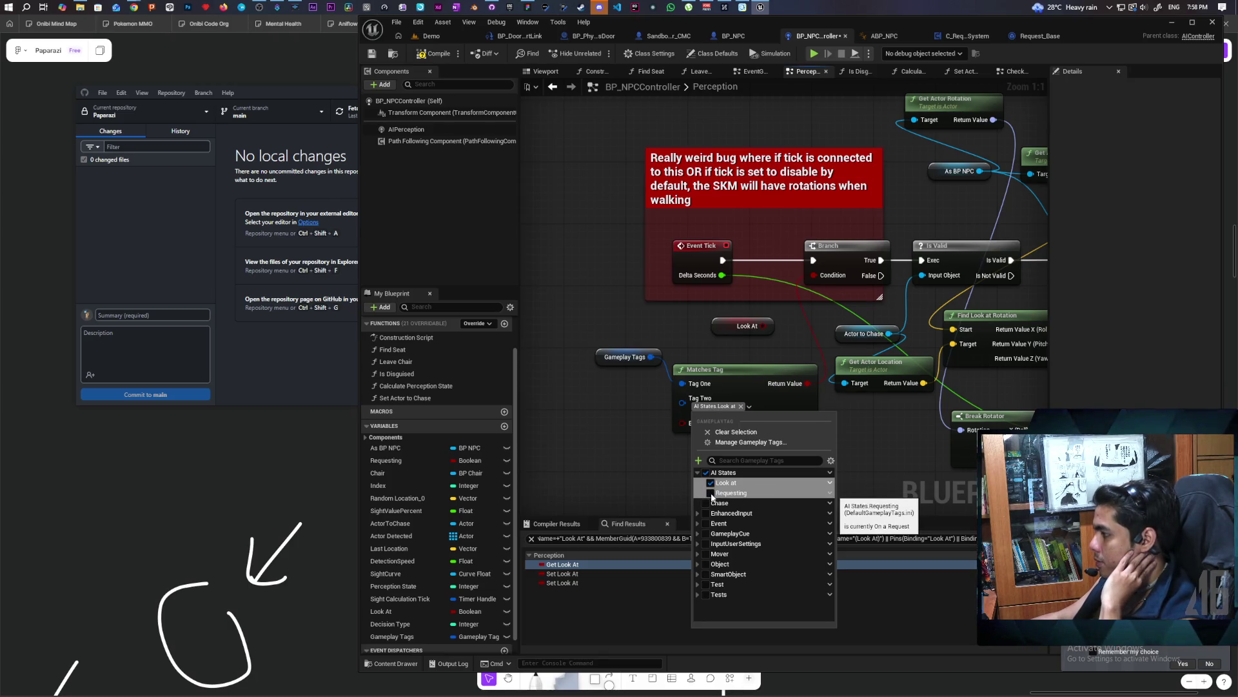
pyautogui.click(712, 493)
pyautogui.click(710, 483)
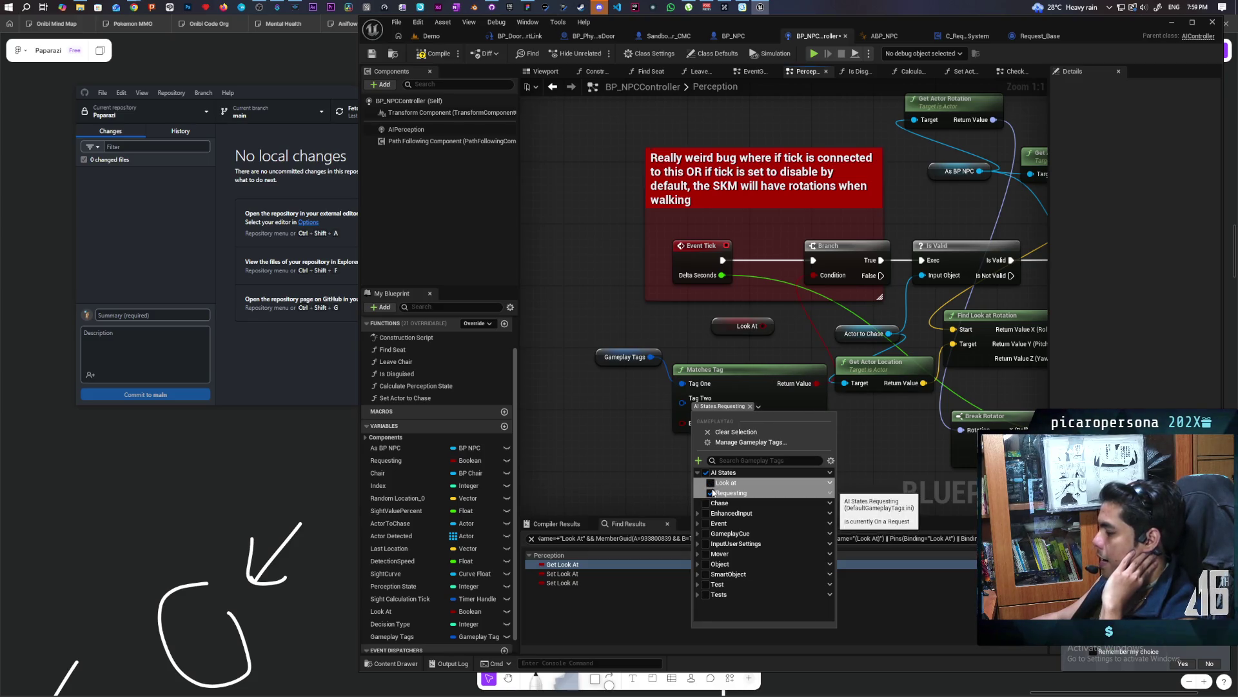
pyautogui.click(707, 501)
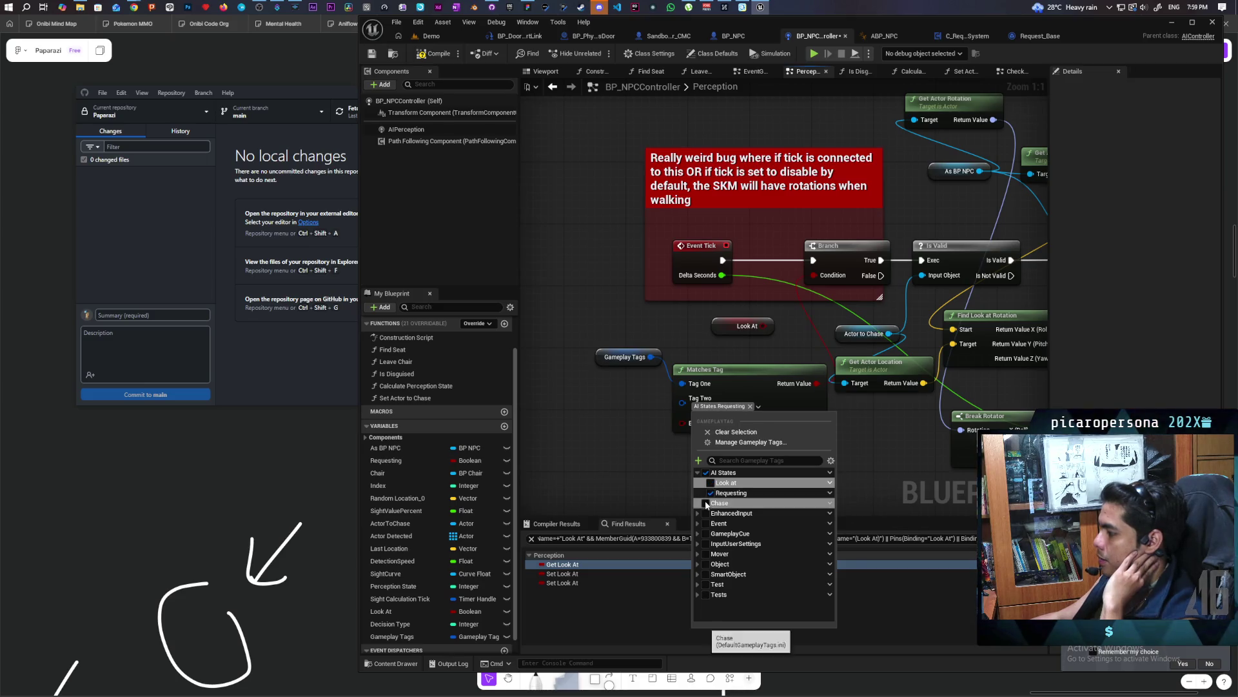
pyautogui.click(729, 478)
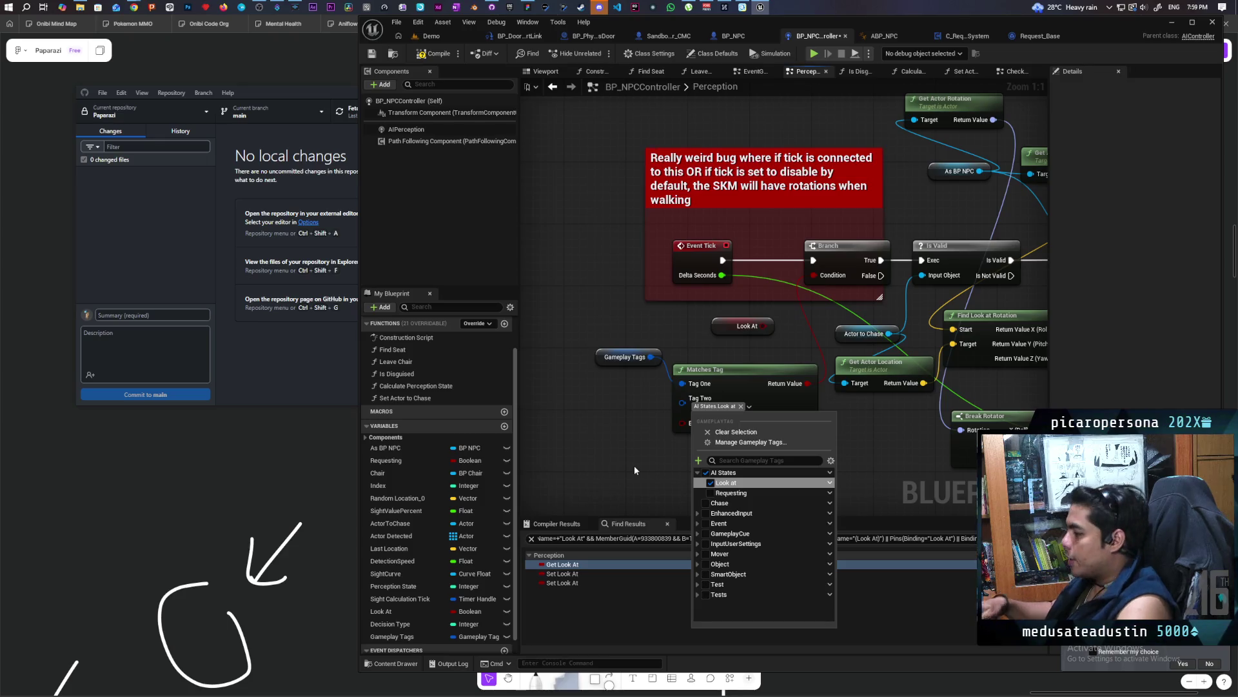
pyautogui.click(633, 465)
pyautogui.moveTo(633, 466)
pyautogui.mouseDown()
pyautogui.moveTo(734, 393)
pyautogui.moveTo(699, 421)
pyautogui.mouseUp()
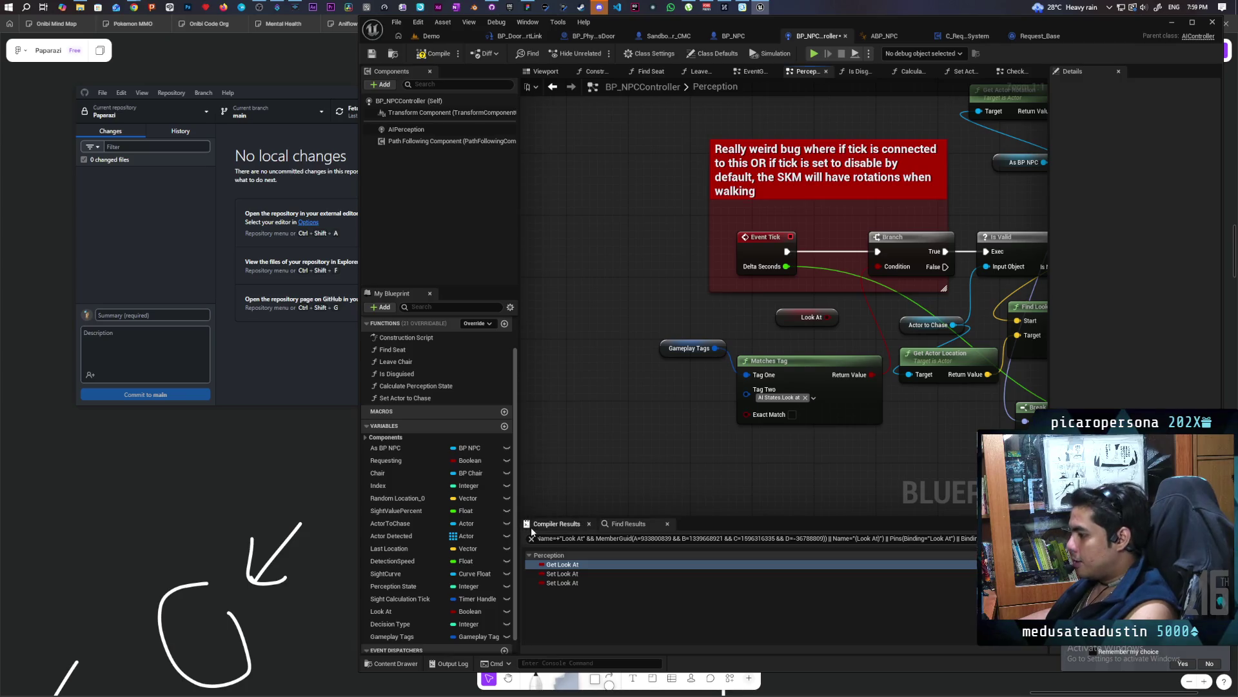
# Retype the Gameplay Tags variable as a Gameplay Tag Container, then compile and save BP_NPCController
pyautogui.scroll(-1, 413, 620)
pyautogui.click(409, 626)
pyautogui.click(485, 625)
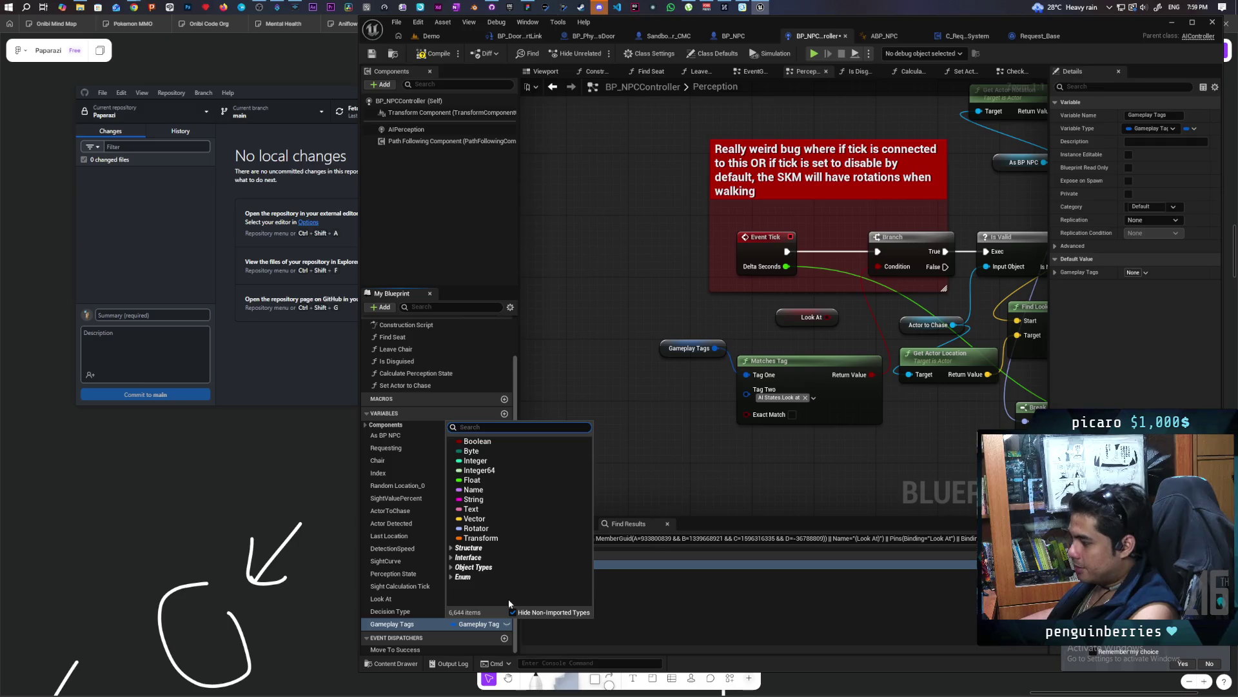
pyautogui.write('gameplay')
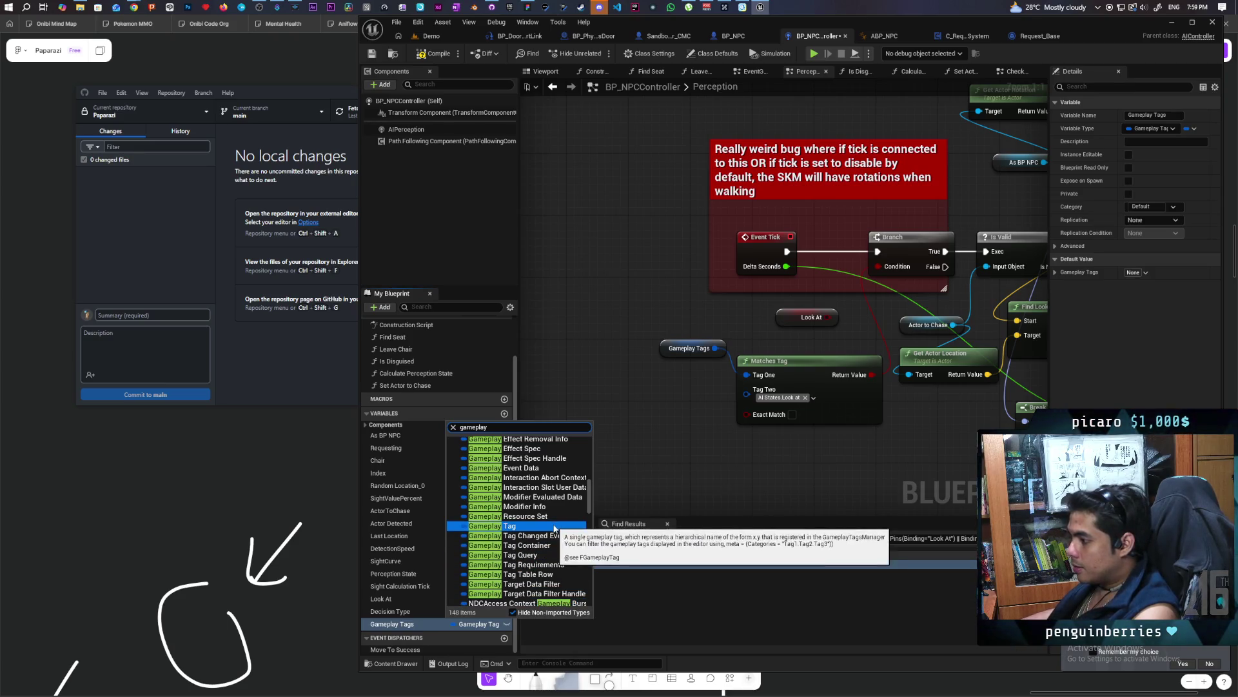
pyautogui.click(576, 545)
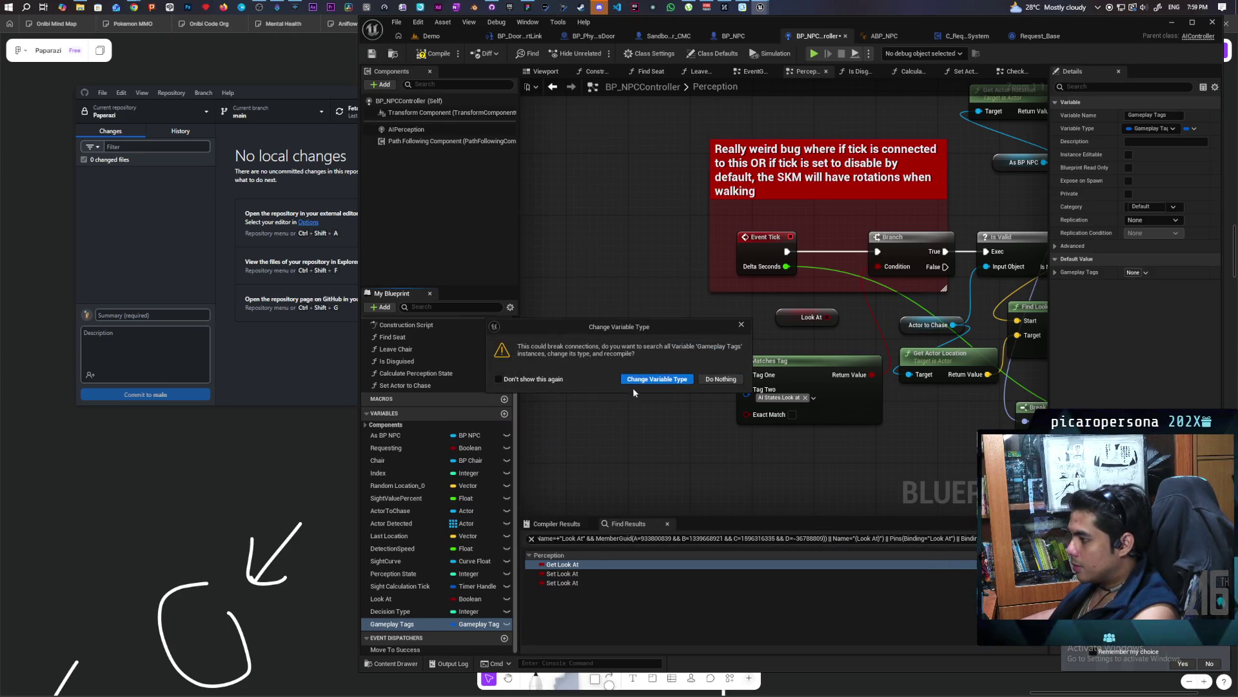
pyautogui.click(650, 381)
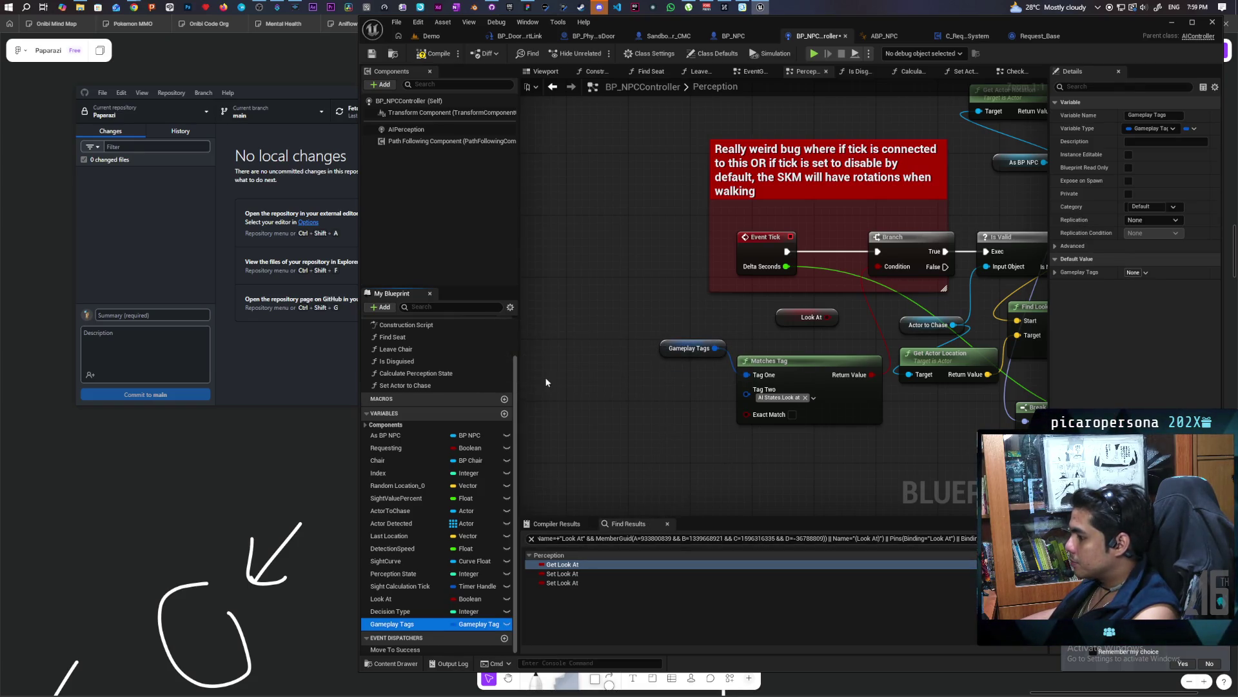
pyautogui.click(435, 54)
pyautogui.click(374, 56)
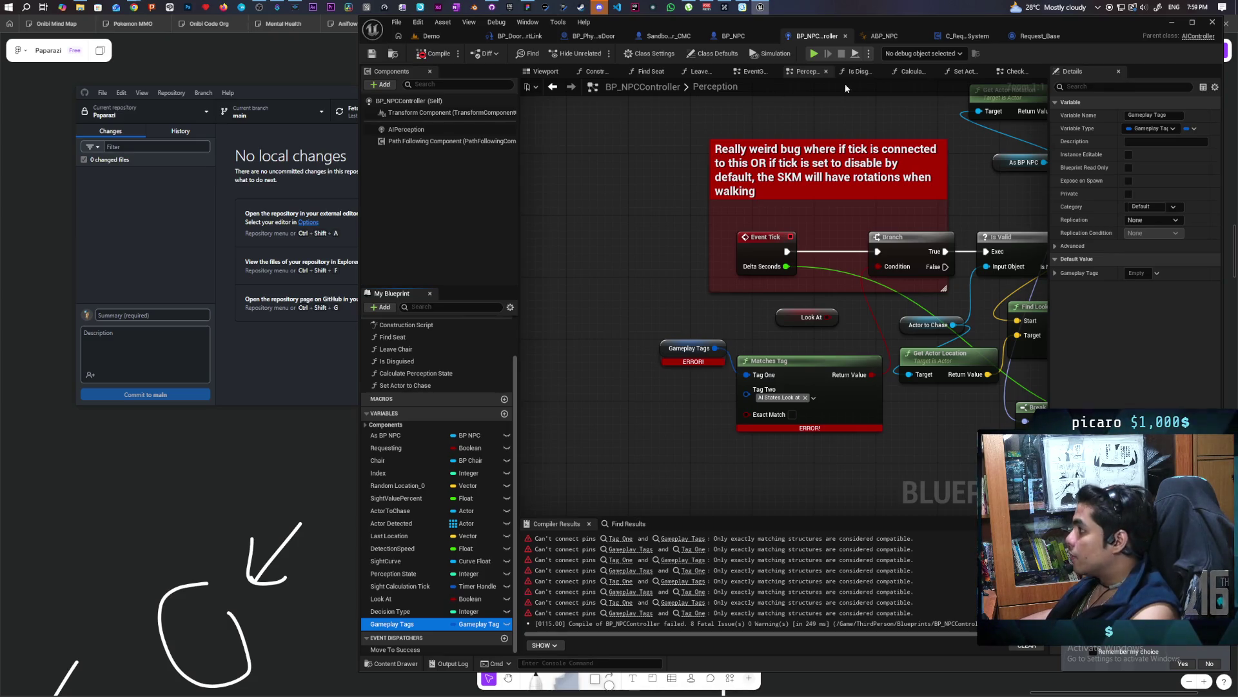
# In the EventGraph, add a Has Tag node fed by Gameplay Tags and delete the old Matches Tag
pyautogui.click(753, 71)
pyautogui.scroll(-2, 697, 269)
pyautogui.scroll(2, 691, 263)
pyautogui.moveTo(692, 268)
pyautogui.mouseDown()
pyautogui.moveTo(653, 344)
pyautogui.moveTo(605, 317)
pyautogui.moveTo(694, 308)
pyautogui.mouseUp()
pyautogui.write('has ta')
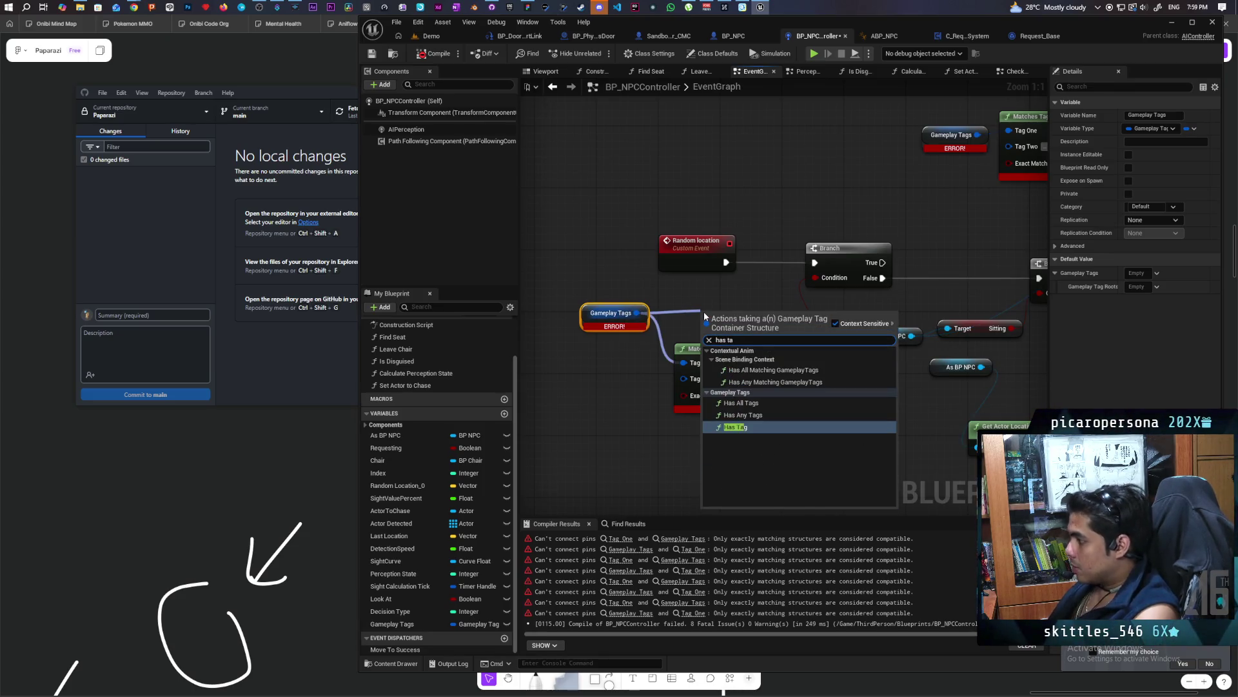
pyautogui.click(751, 427)
pyautogui.moveTo(755, 360); pyautogui.dragTo(734, 318)
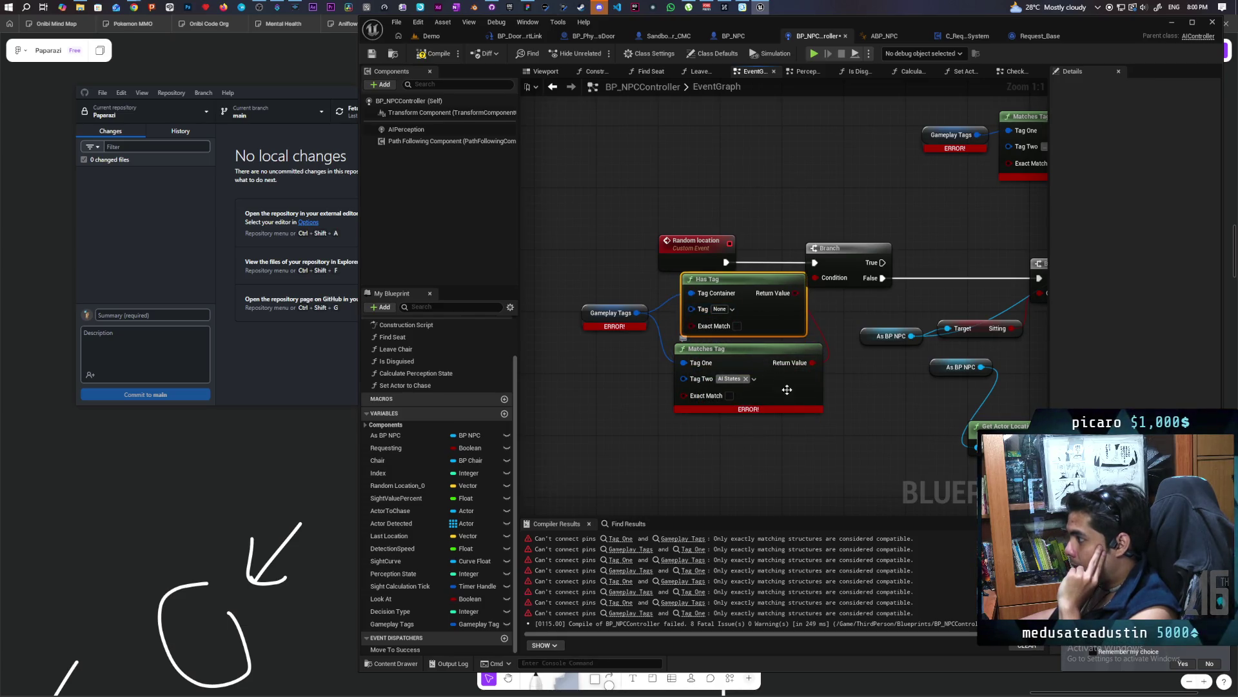
pyautogui.click(779, 410)
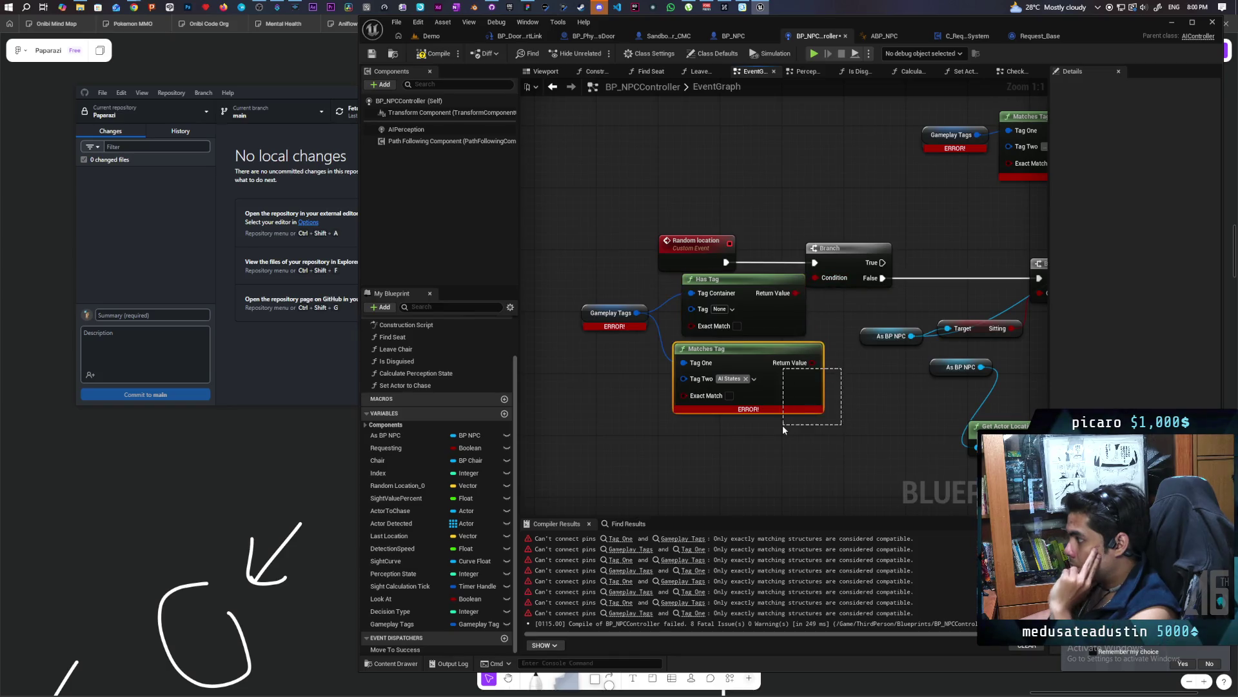
pyautogui.press('Delete')
# Set the Has Tag node's tag to AI States and recompile
pyautogui.click(724, 344)
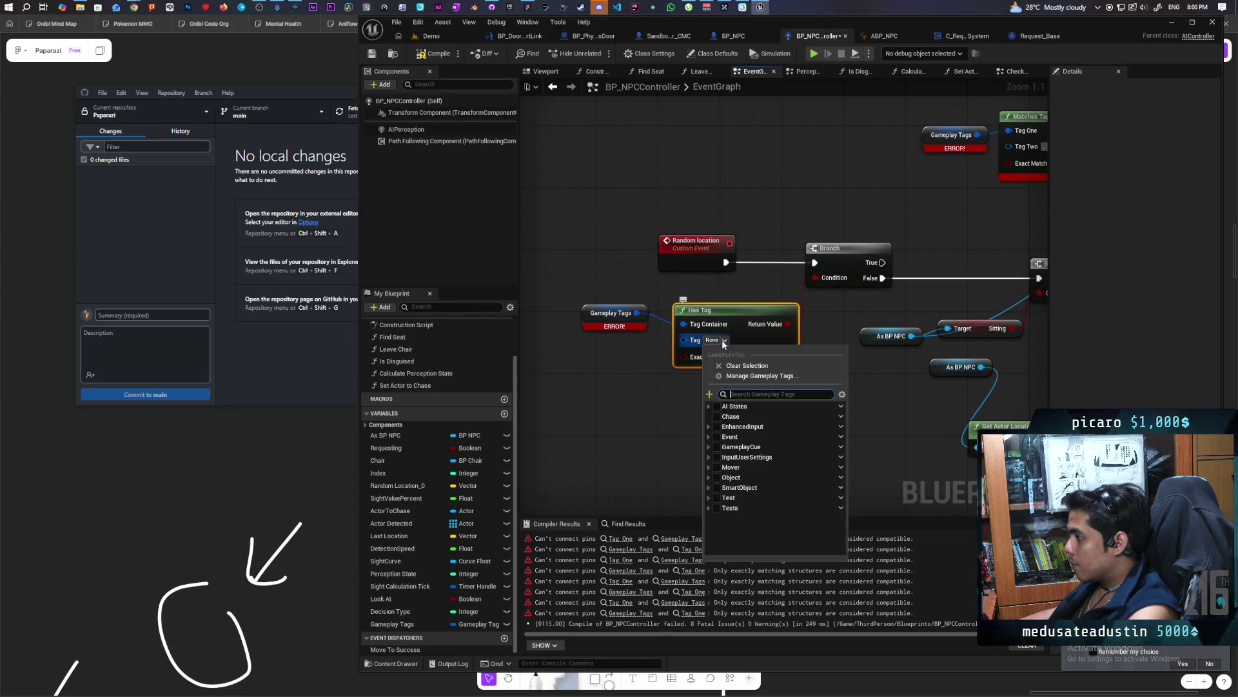
pyautogui.click(717, 408)
pyautogui.click(709, 407)
pyautogui.click(632, 419)
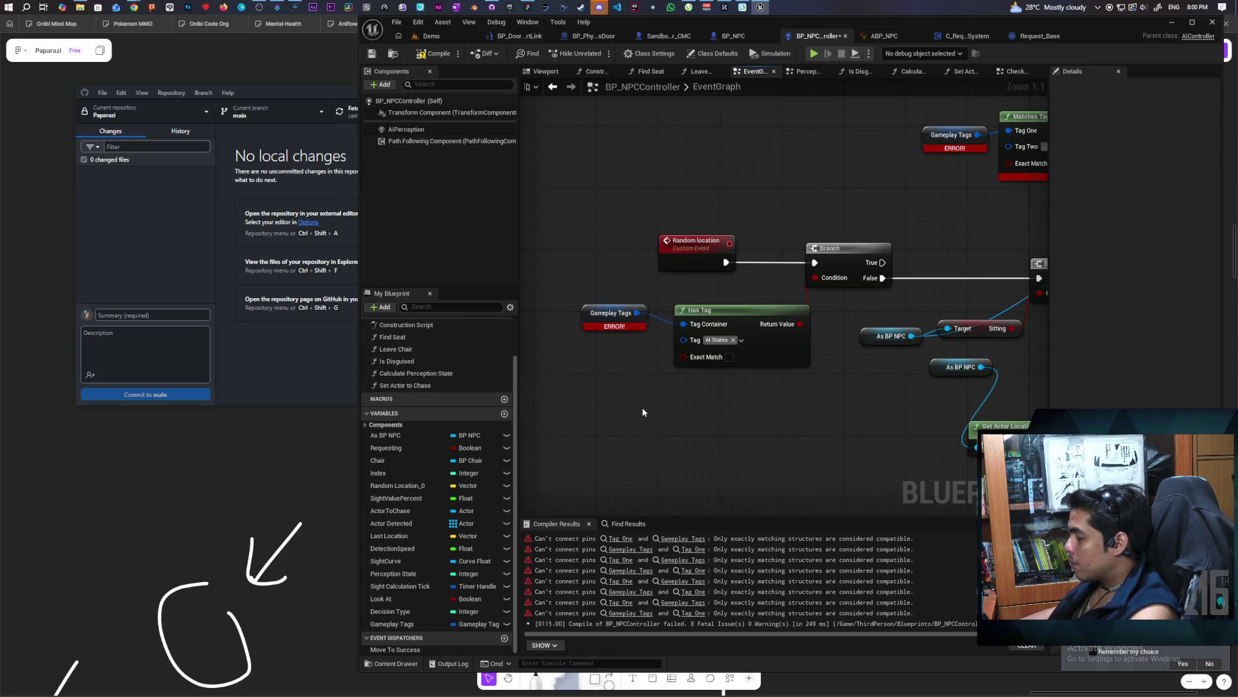
pyautogui.click(438, 54)
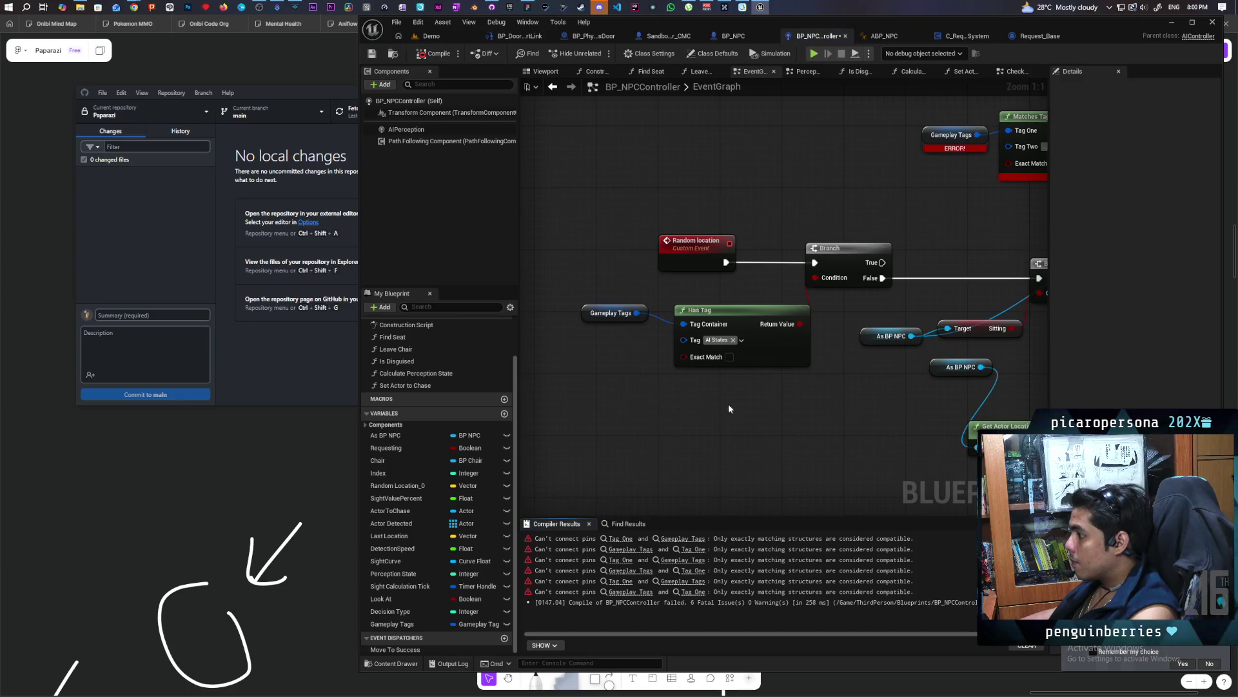
# Replace the next Matches Tag with Has Tag wired into its Branch condition, then recompile
pyautogui.moveTo(574, 372); pyautogui.dragTo(588, 358)
pyautogui.click(710, 363)
pyautogui.moveTo(971, 229)
pyautogui.mouseDown()
pyautogui.moveTo(698, 365)
pyautogui.moveTo(722, 319)
pyautogui.mouseUp()
pyautogui.press('Delete')
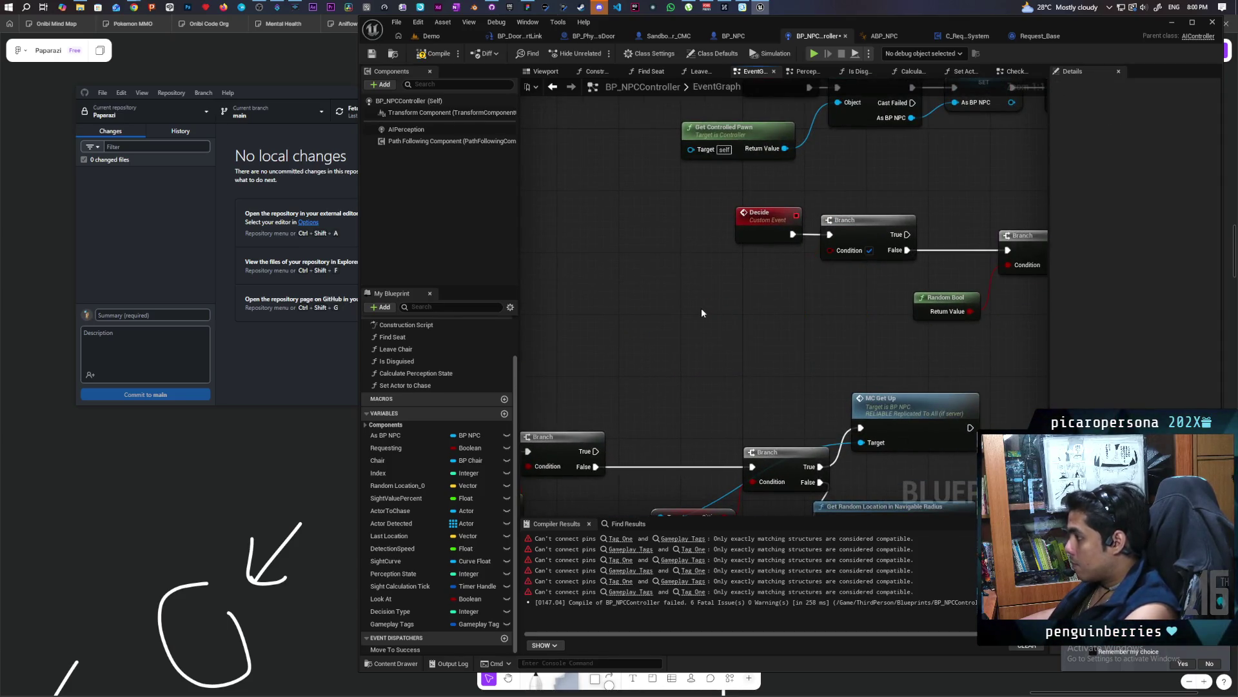
pyautogui.hotkey('ctrl', 'z')
pyautogui.moveTo(861, 334); pyautogui.dragTo(830, 249)
pyautogui.press('F7')
# Swap the remaining erroring Matches Tag for a pasted Has Tag feeding the Branch, then recompile
pyautogui.click(684, 538)
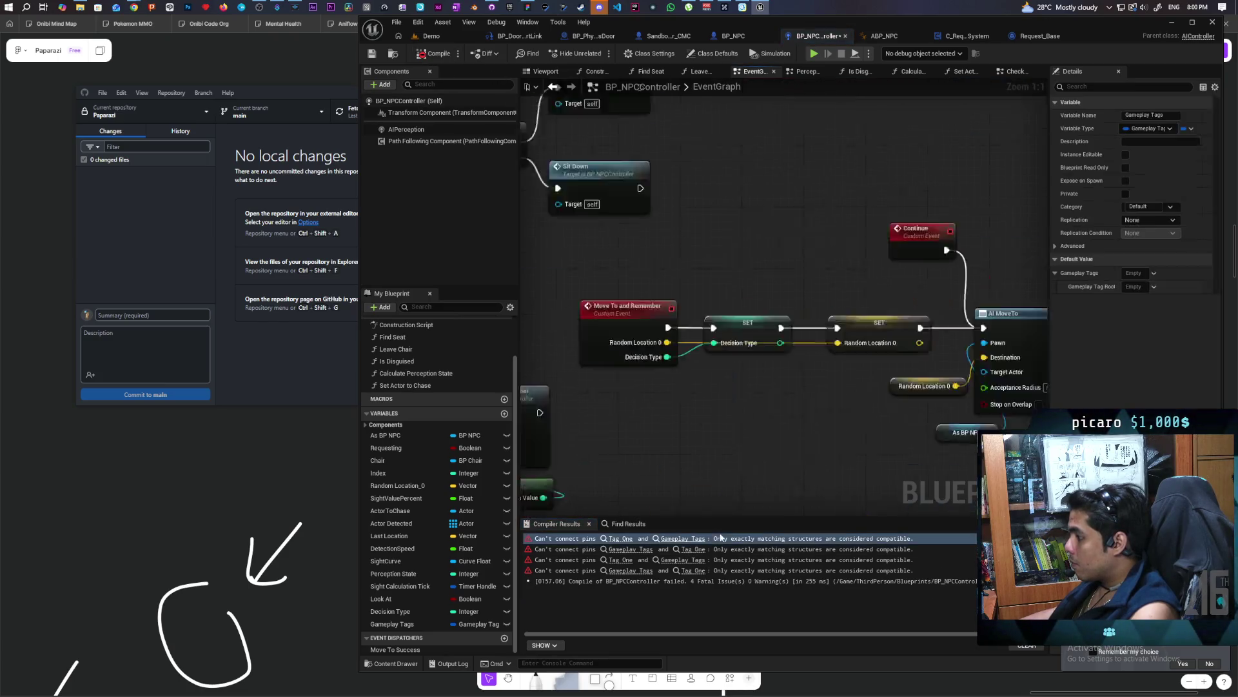
pyautogui.hotkey('ctrl', 'v')
pyautogui.moveTo(876, 388)
pyautogui.mouseDown()
pyautogui.moveTo(673, 405)
pyautogui.moveTo(811, 274)
pyautogui.mouseUp()
pyautogui.moveTo(541, 293)
pyautogui.mouseDown()
pyautogui.moveTo(666, 329)
pyautogui.moveTo(822, 313)
pyautogui.mouseUp()
pyautogui.press('Delete')
pyautogui.moveTo(770, 373)
pyautogui.mouseDown()
pyautogui.moveTo(808, 274)
pyautogui.moveTo(856, 267)
pyautogui.mouseUp()
pyautogui.moveTo(630, 363)
pyautogui.mouseDown()
pyautogui.moveTo(797, 243)
pyautogui.moveTo(785, 222)
pyautogui.mouseUp()
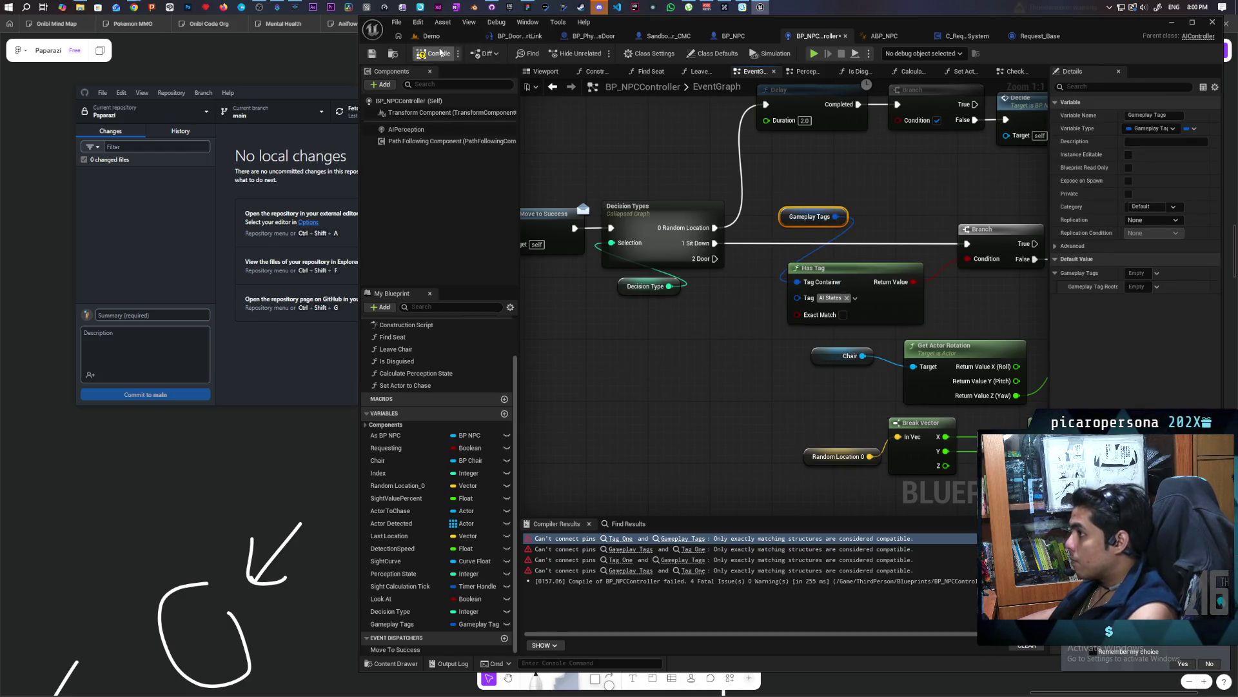
pyautogui.click(693, 549)
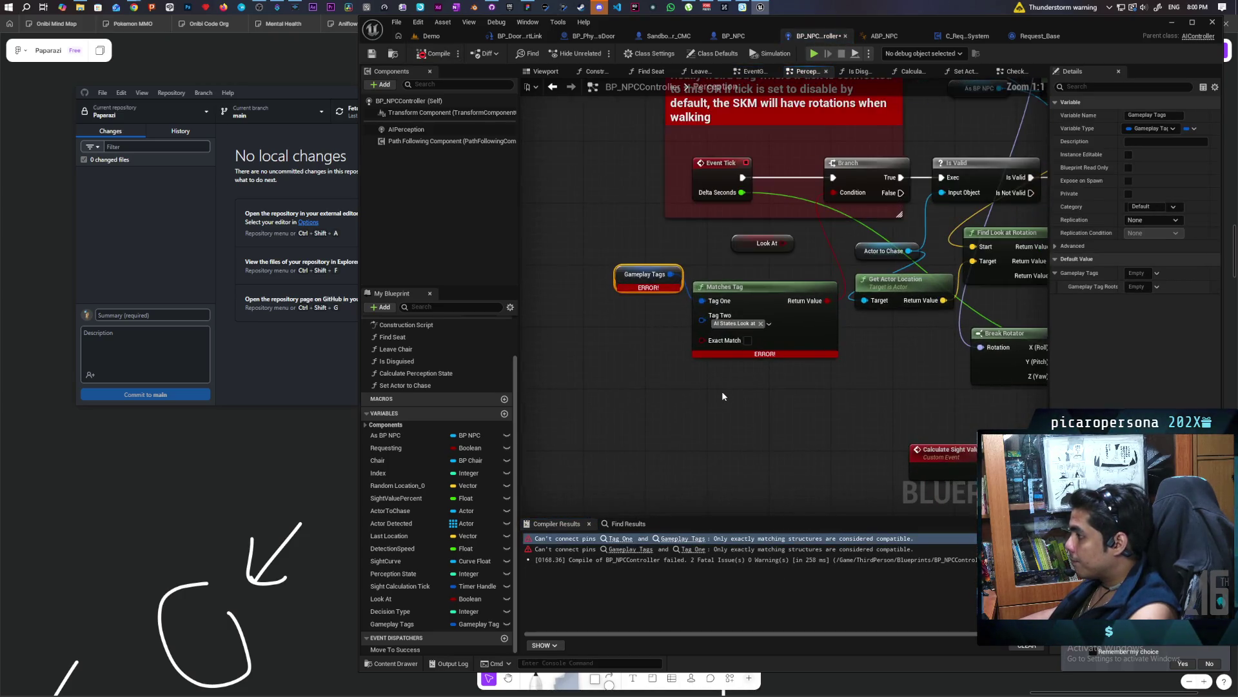
# Paste Gameplay Tags and Has Tag nodes into Perception and set Tag to AI States.Look at
pyautogui.click(689, 404)
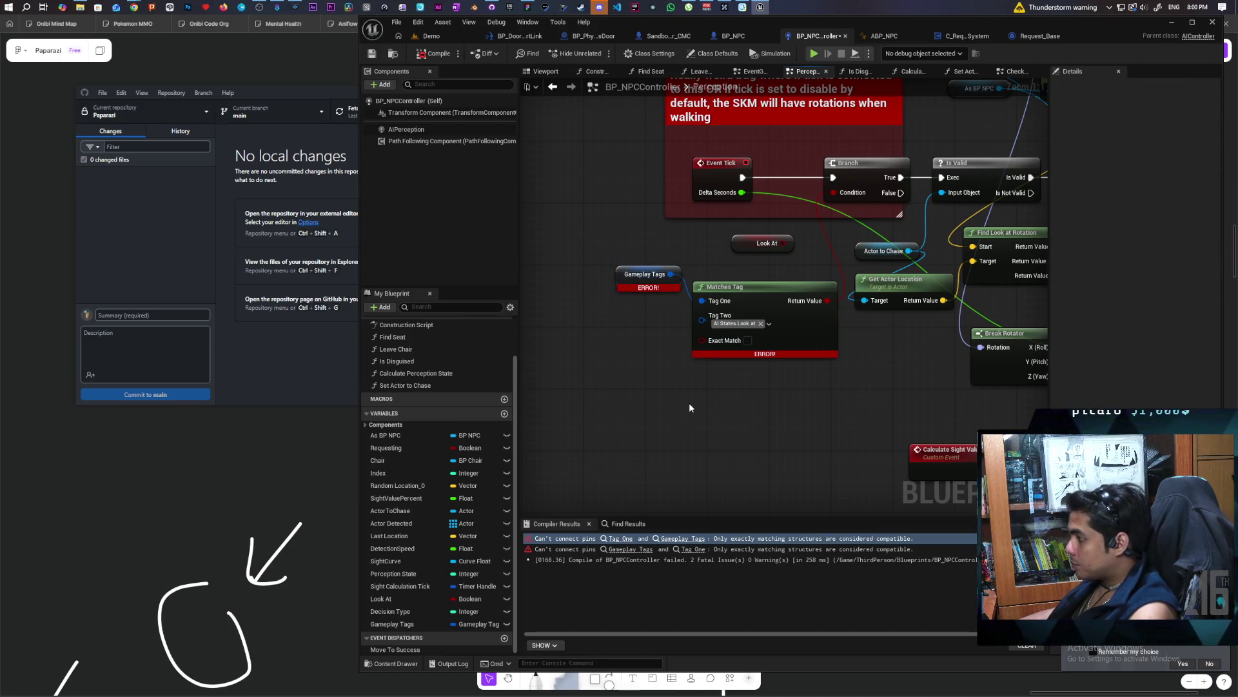
pyautogui.hotkey('ctrl', 'space')
pyautogui.click(675, 393)
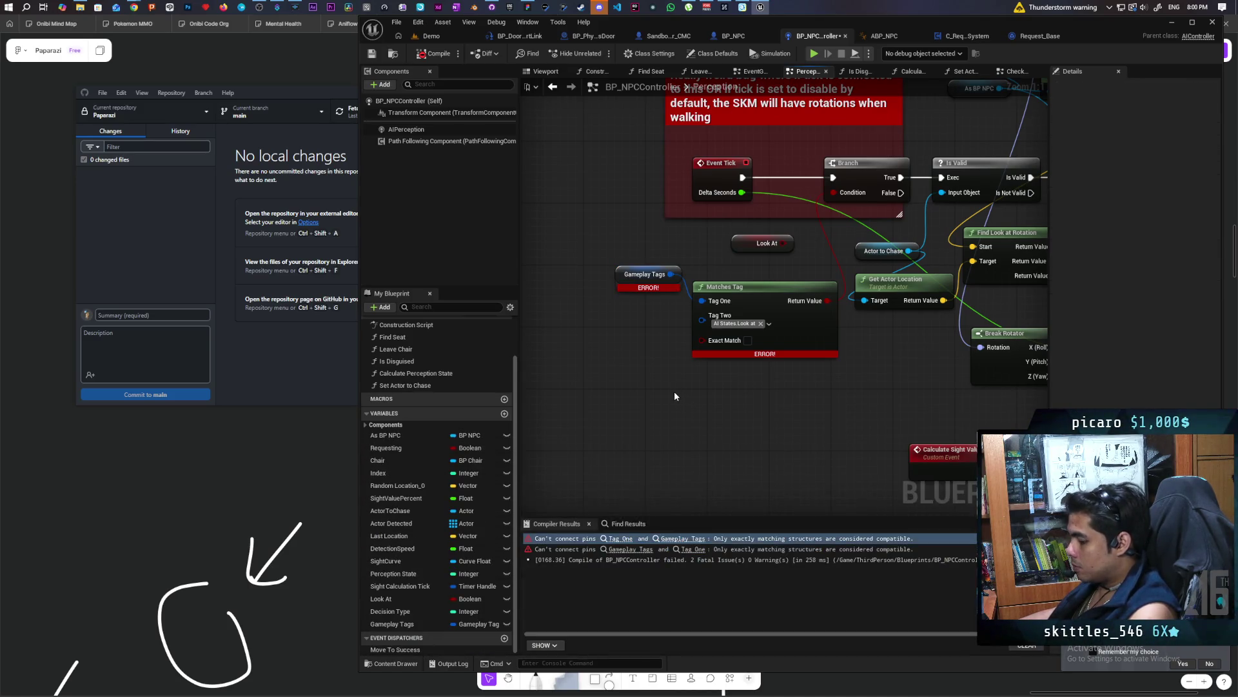
pyautogui.hotkey('ctrl', 'v')
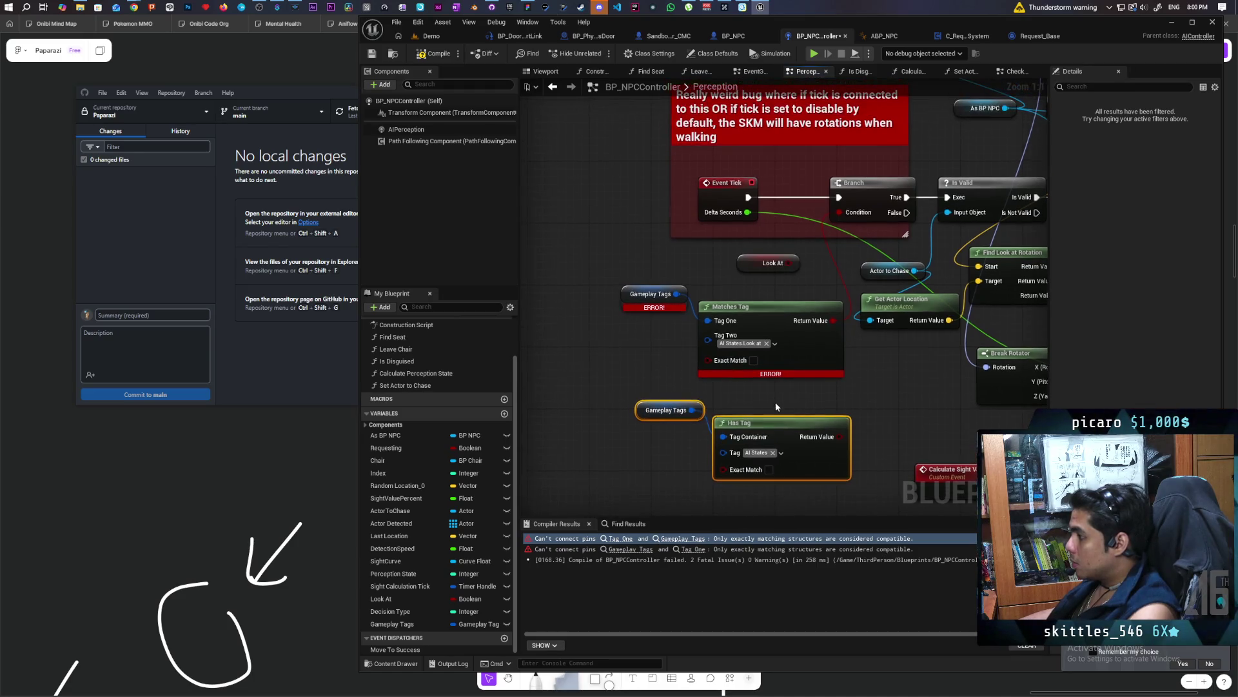
pyautogui.click(648, 414)
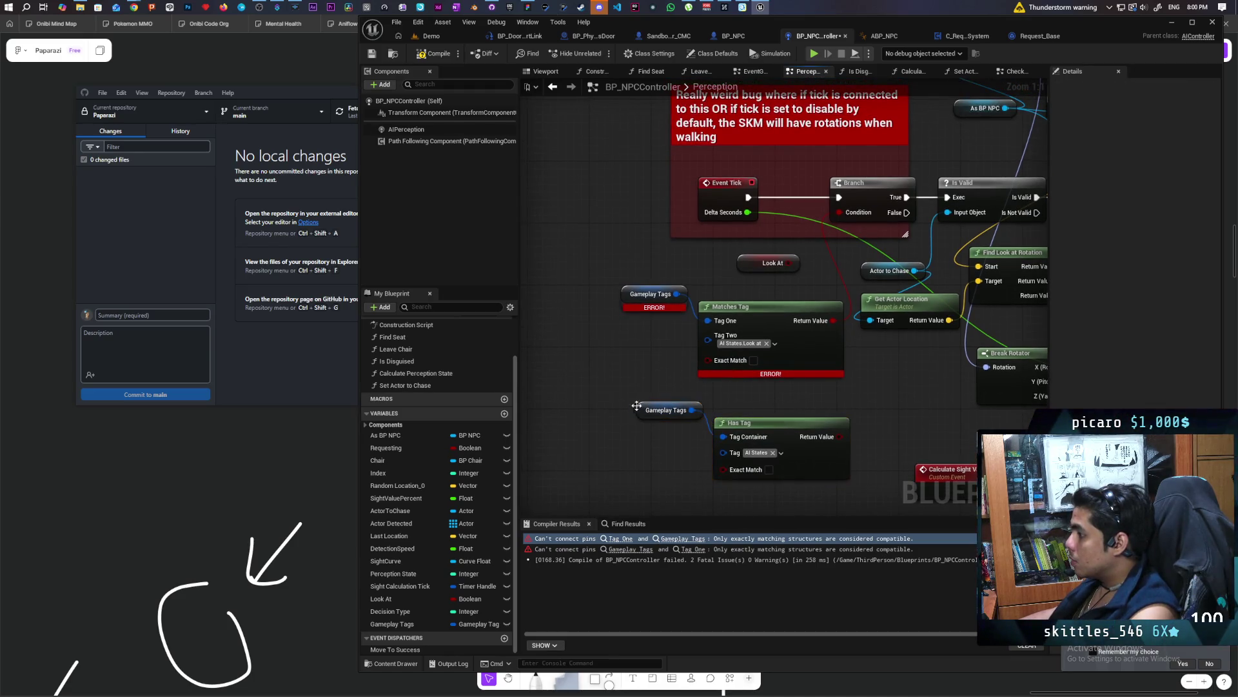
pyautogui.moveTo(647, 414); pyautogui.dragTo(617, 398)
pyautogui.moveTo(752, 424); pyautogui.dragTo(736, 416)
pyautogui.click(764, 445)
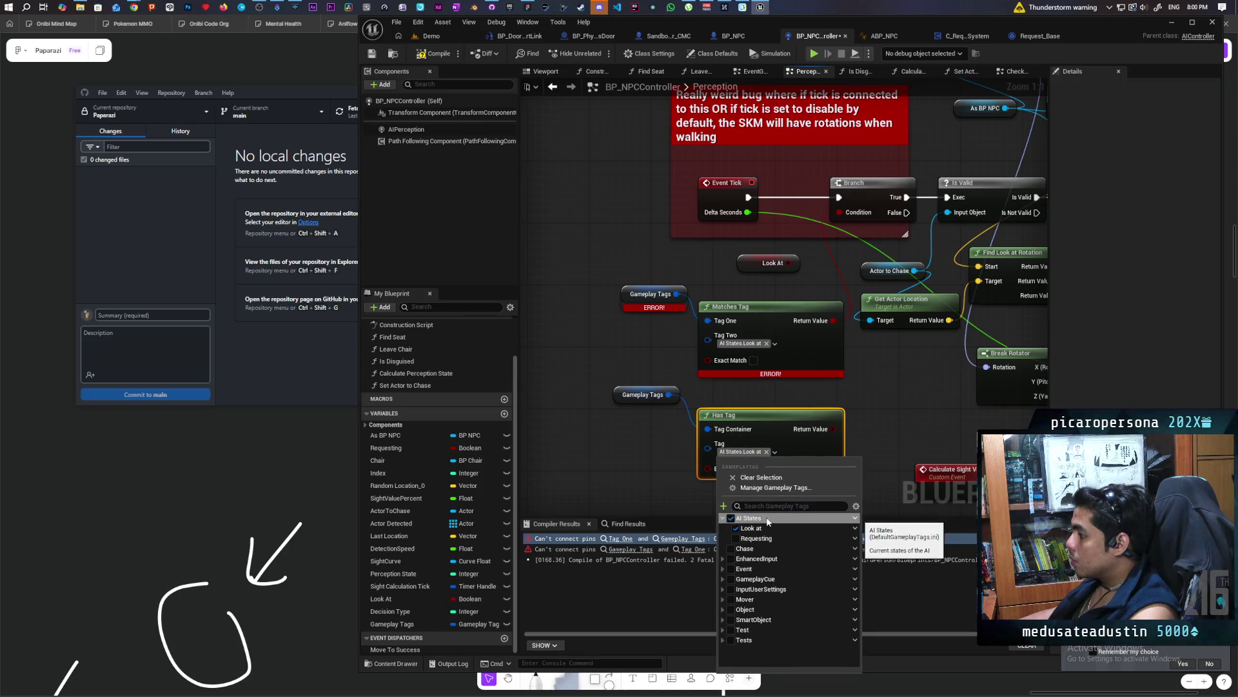
# Delete the old Matches Tag and its getter, then compile the blueprint
pyautogui.moveTo(866, 402)
pyautogui.mouseDown()
pyautogui.moveTo(795, 471)
pyautogui.moveTo(773, 206)
pyautogui.mouseUp()
pyautogui.moveTo(548, 277)
pyautogui.mouseDown()
pyautogui.moveTo(656, 312)
pyautogui.moveTo(672, 255)
pyautogui.mouseUp()
pyautogui.press('Delete')
pyautogui.press('Delete')
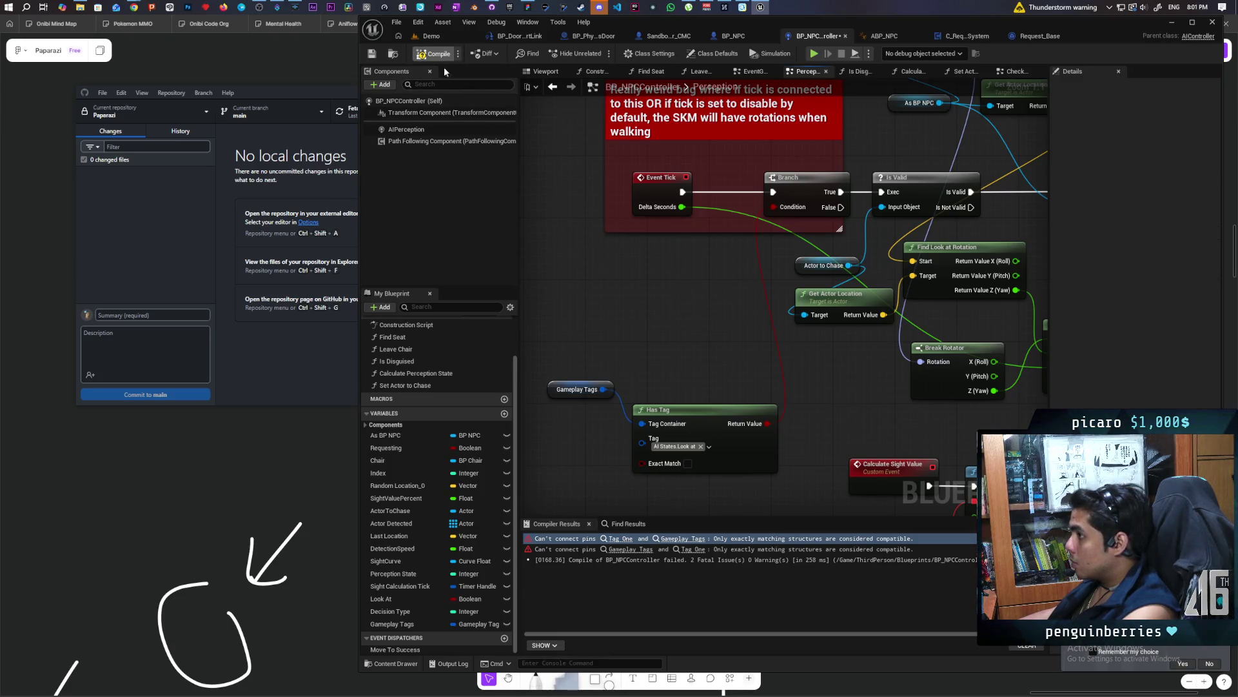
pyautogui.press('F7')
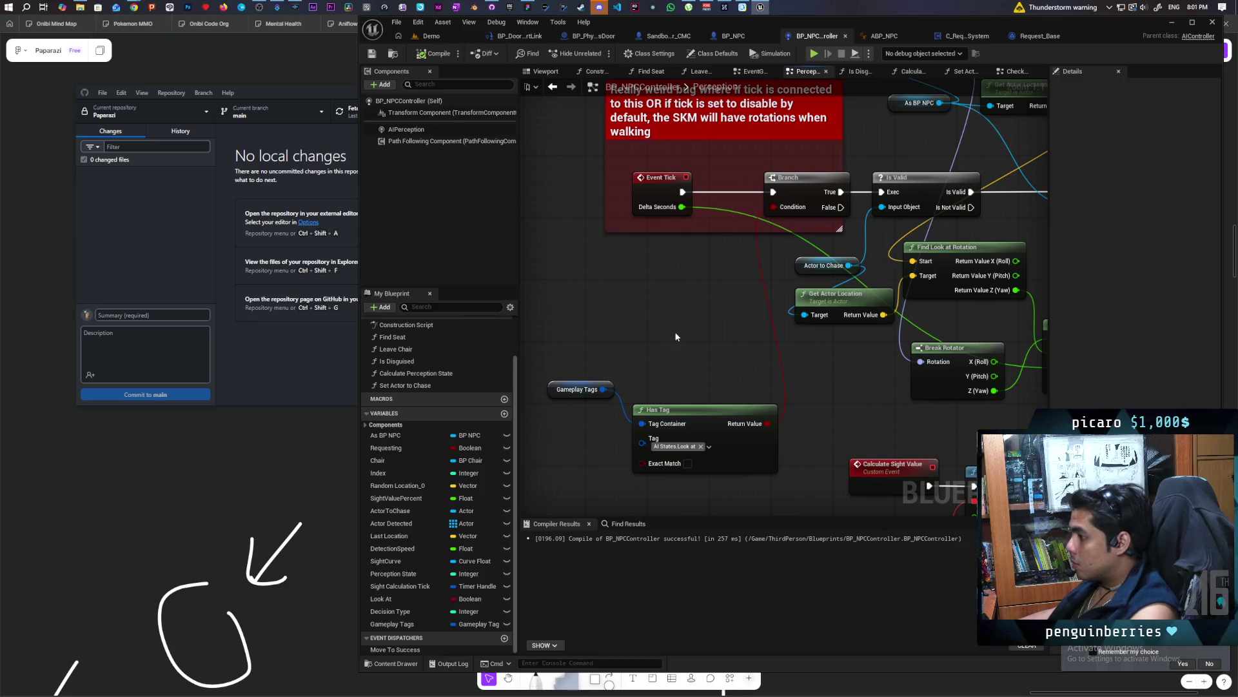
# Tidy the Has Tag nodes, find Look At references by name, and open the first Set Look At
pyautogui.moveTo(595, 400)
pyautogui.mouseDown()
pyautogui.moveTo(695, 409)
pyautogui.moveTo(670, 289)
pyautogui.mouseUp()
pyautogui.click(571, 416)
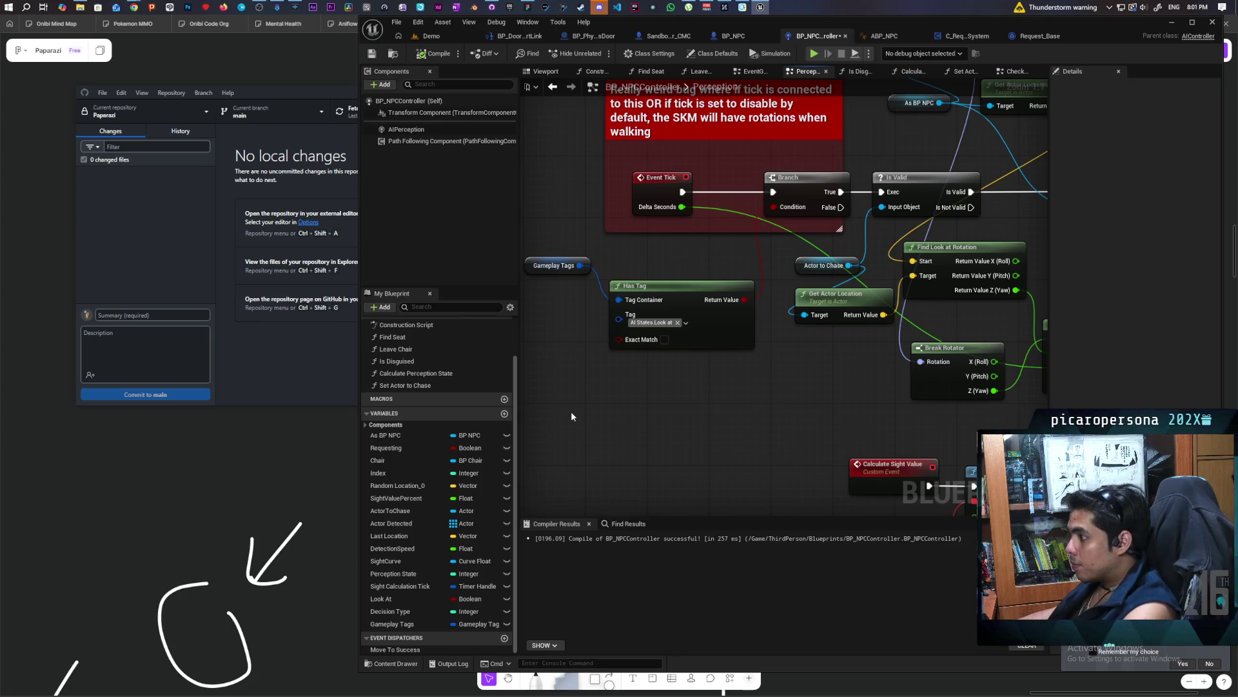
pyautogui.rightClick(392, 603)
pyautogui.moveTo(447, 637)
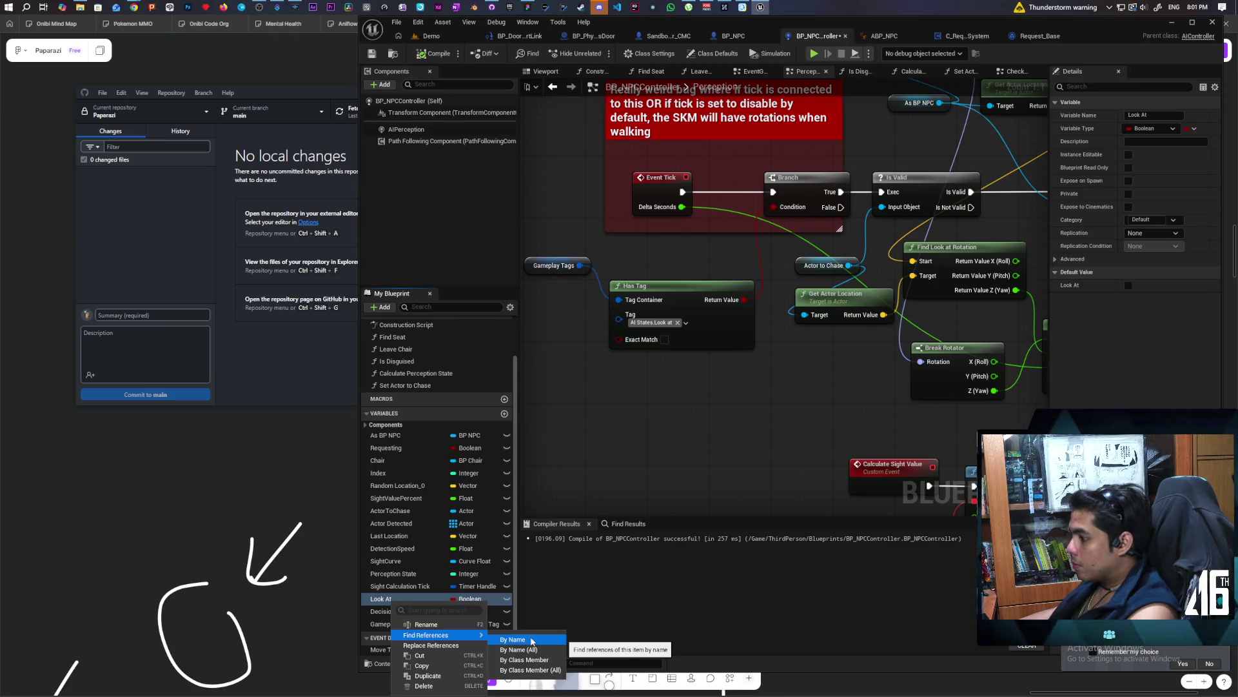
pyautogui.click(532, 641)
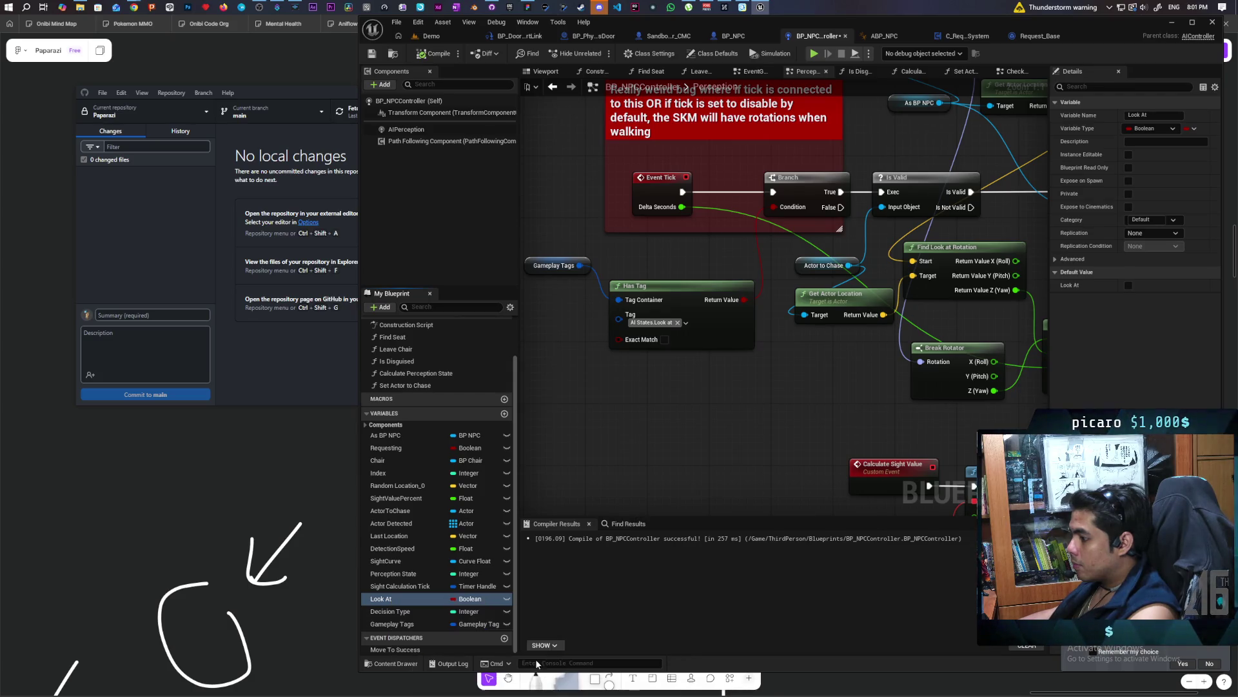
pyautogui.click(562, 565)
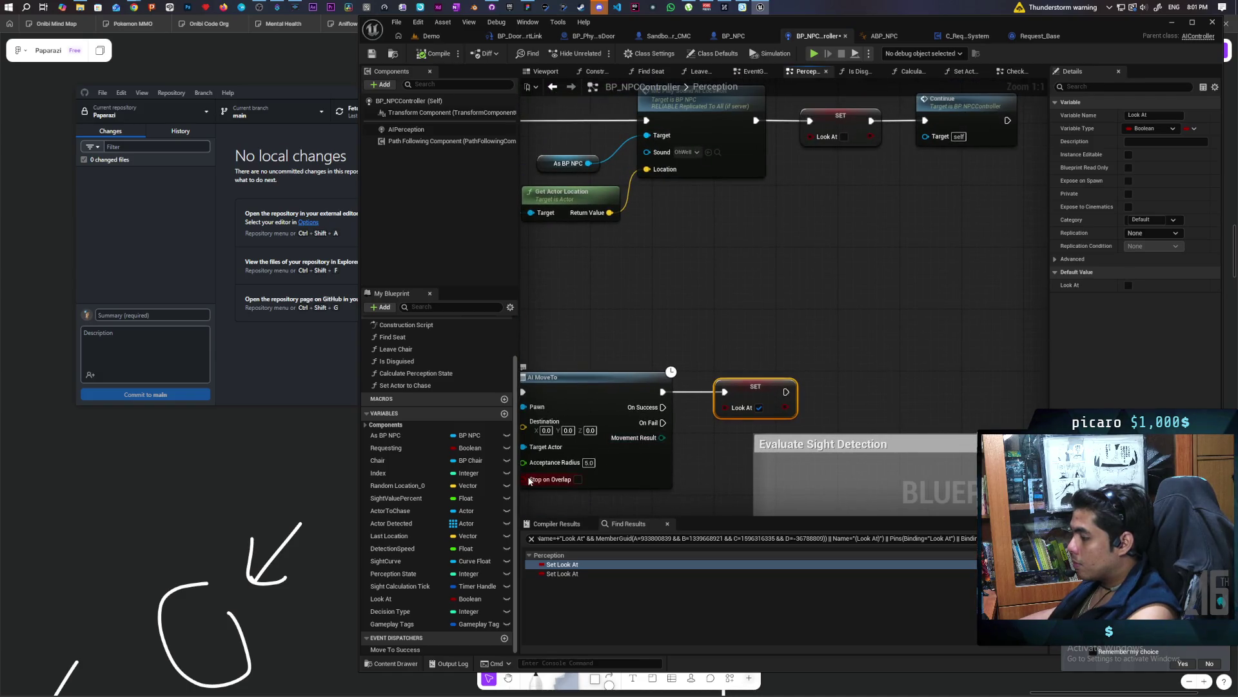
pyautogui.moveTo(396, 624)
pyautogui.mouseDown()
pyautogui.moveTo(633, 288)
pyautogui.moveTo(740, 297)
pyautogui.mouseUp()
# Add an Add Gameplay Tag node on Gameplay Tags with tag AI States.Look at
pyautogui.click(651, 302)
pyautogui.write('add')
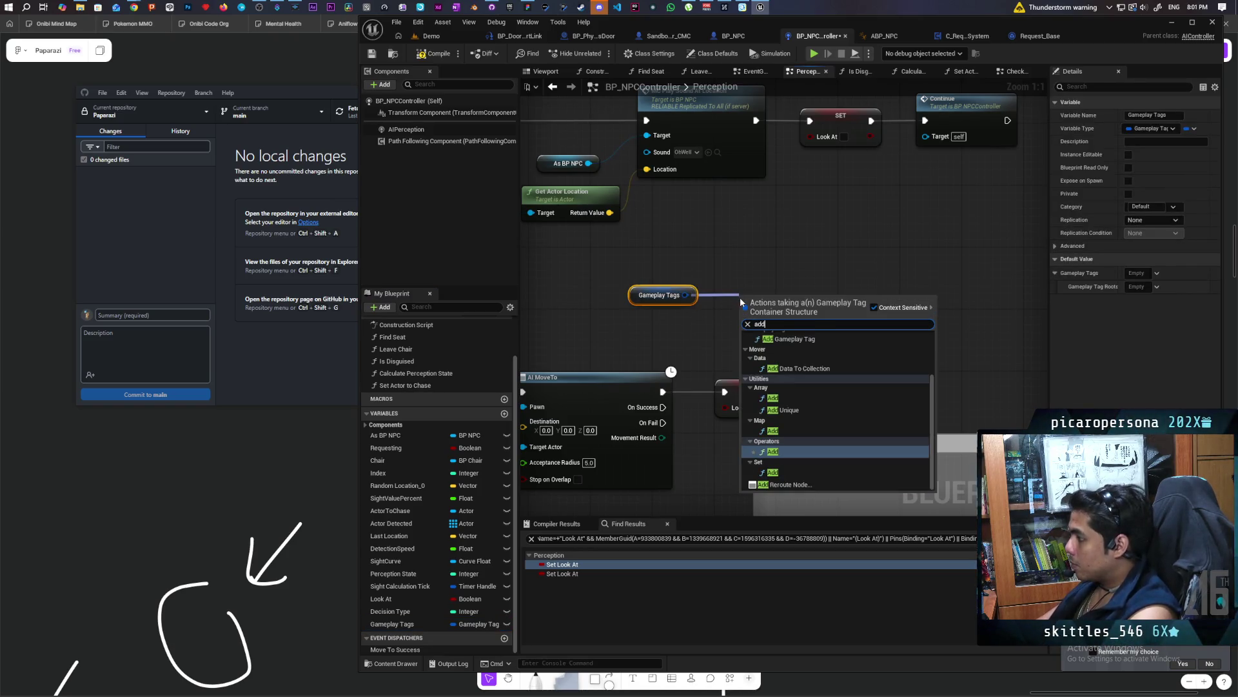
pyautogui.click(802, 339)
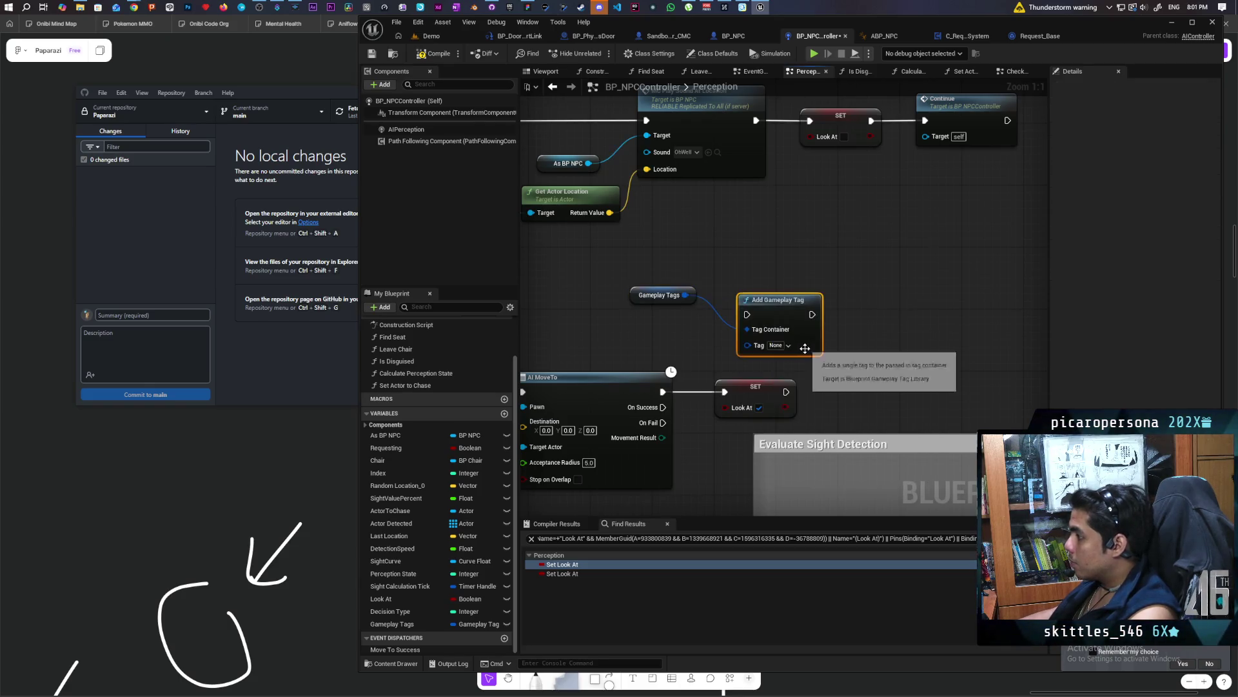
pyautogui.click(778, 345)
pyautogui.moveTo(778, 304); pyautogui.dragTo(817, 272)
pyautogui.click(827, 315)
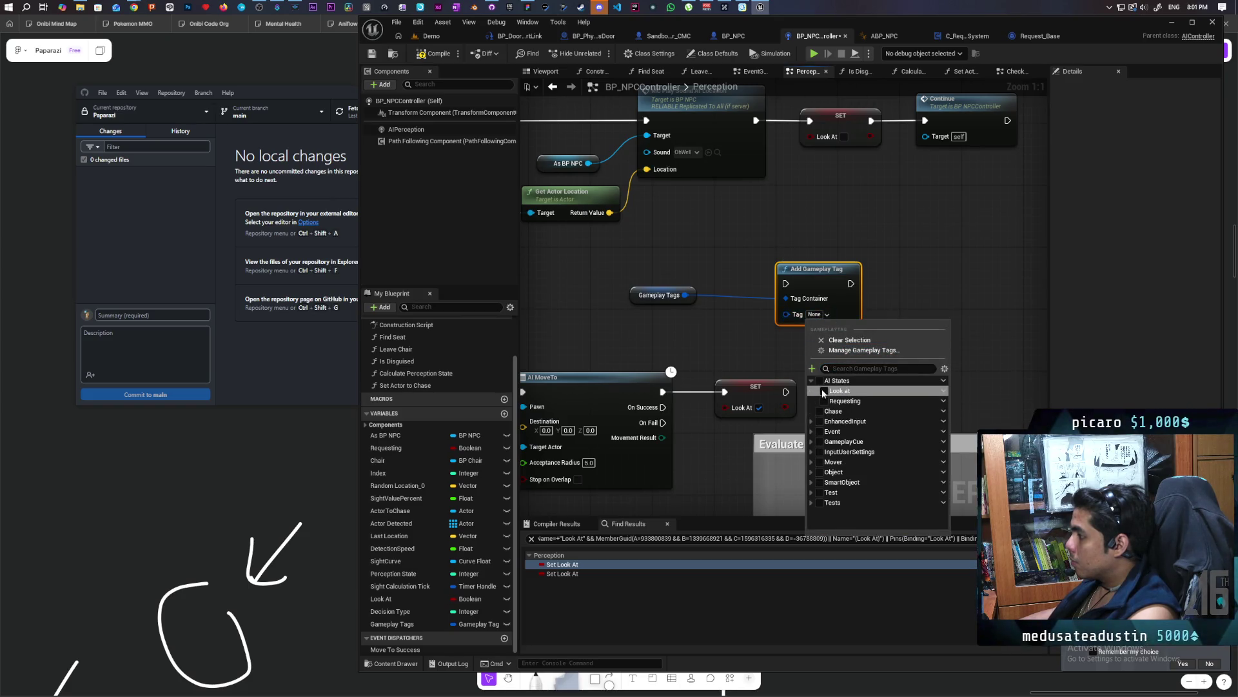
pyautogui.click(823, 391)
pyautogui.click(736, 354)
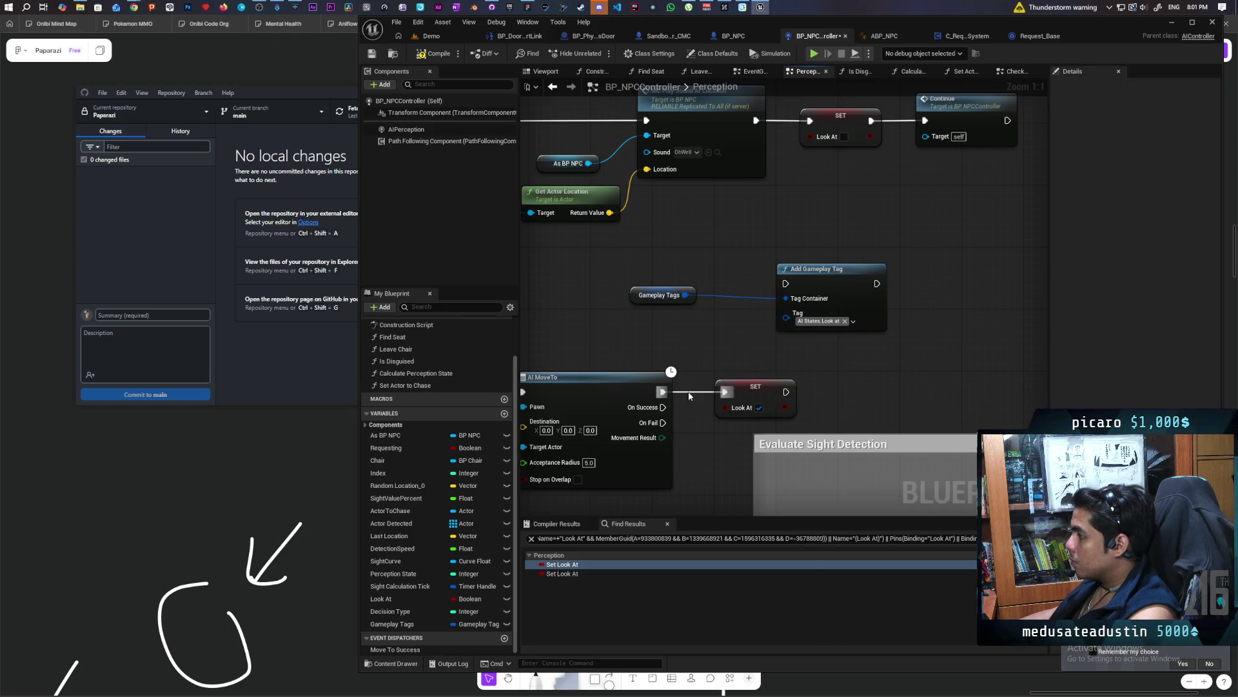
# Run it after AI MoveTo in place of SET Look At, then compile and save
pyautogui.moveTo(664, 392)
pyautogui.mouseDown()
pyautogui.moveTo(746, 297)
pyautogui.moveTo(782, 282)
pyautogui.moveTo(751, 364)
pyautogui.moveTo(780, 369)
pyautogui.moveTo(779, 381)
pyautogui.mouseUp()
pyautogui.click(771, 409)
pyautogui.press('Delete')
pyautogui.click(434, 54)
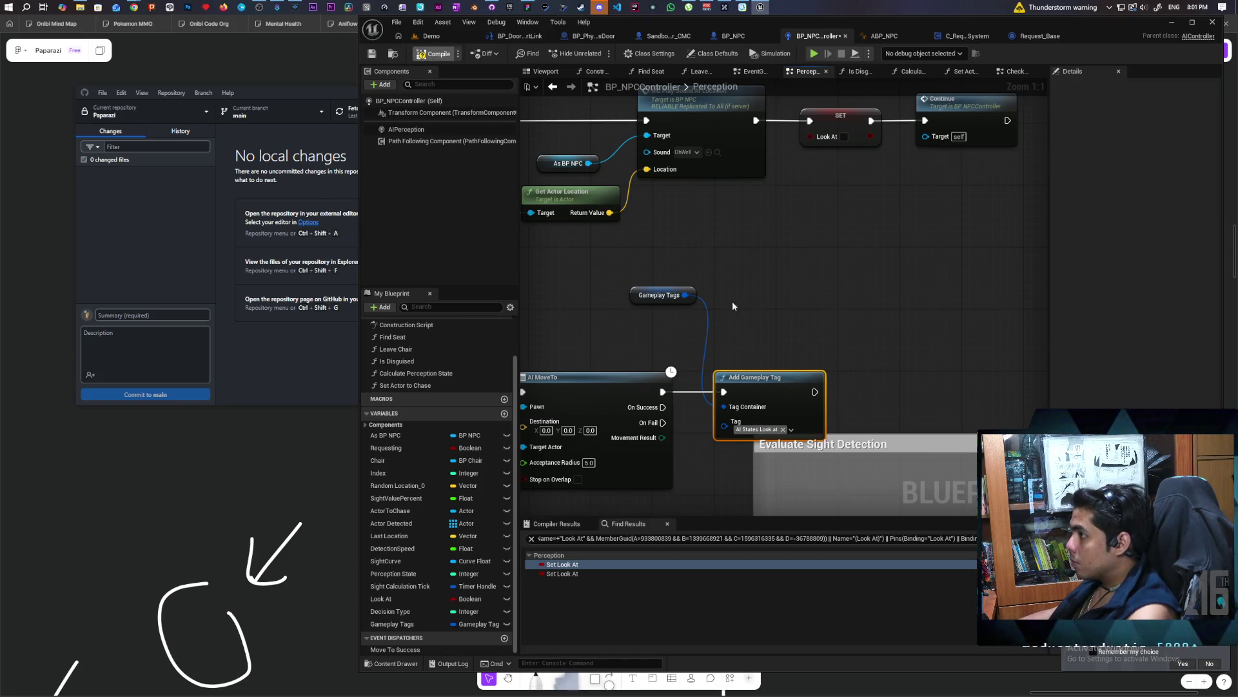
pyautogui.hotkey('ctrl', 's')
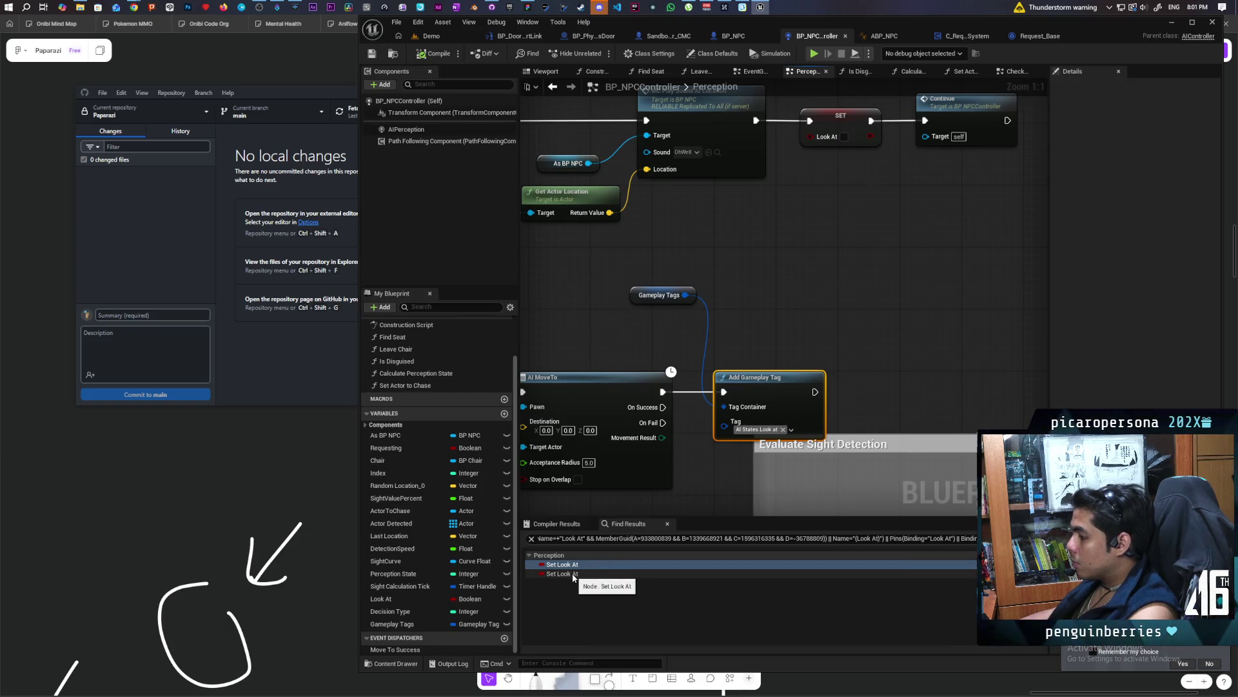
pyautogui.moveTo(634, 288); pyautogui.dragTo(673, 303)
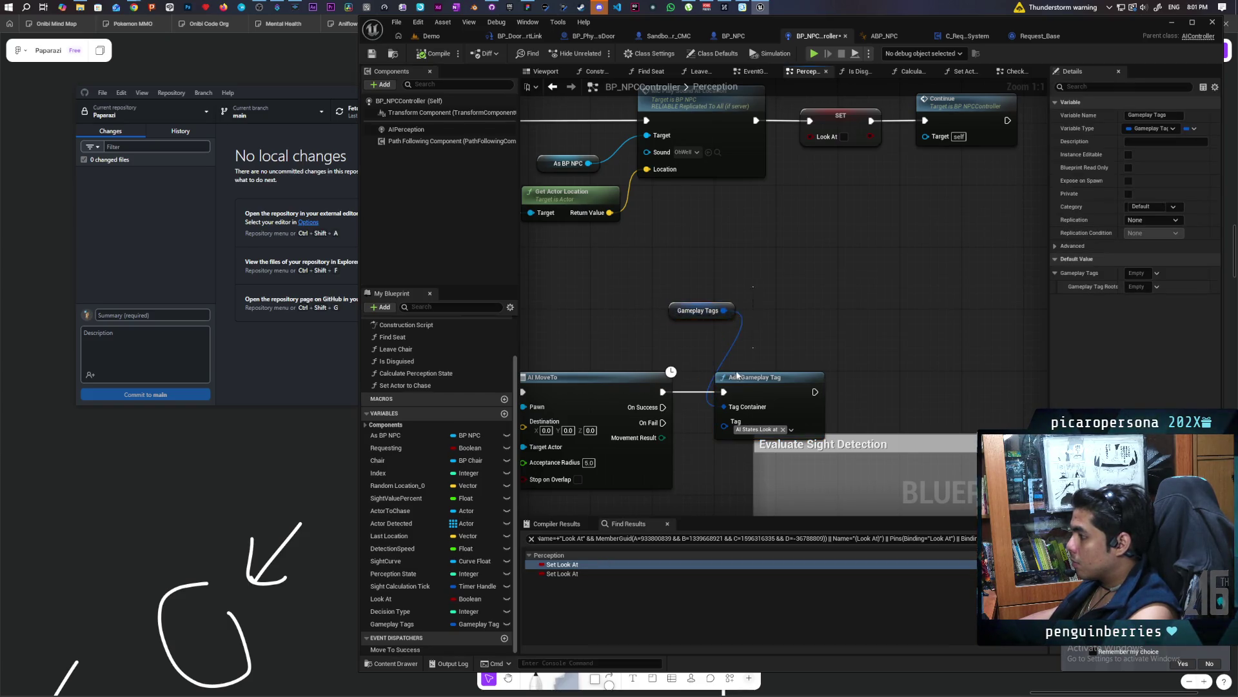
pyautogui.keyDown('ctrl'); pyautogui.click(716, 401); pyautogui.keyUp('ctrl')
pyautogui.click(562, 574)
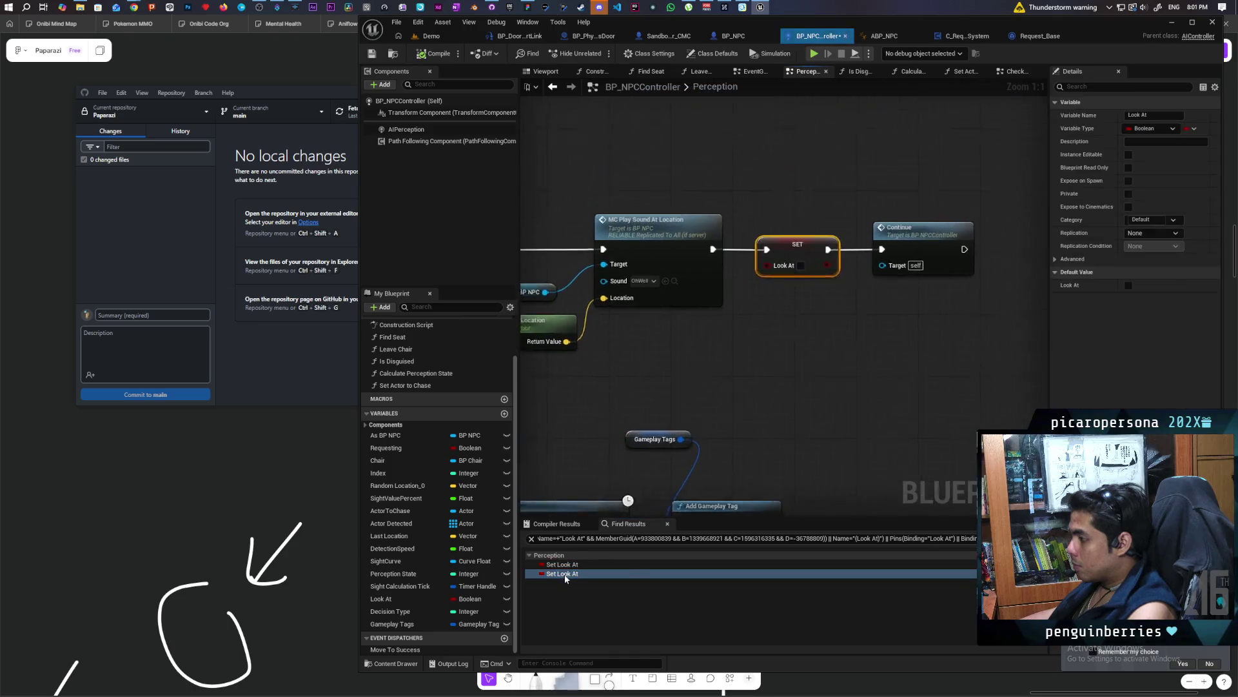
# Add a Remove Gameplay Tag node on Gameplay Tags with tag AI States.Look at
pyautogui.hotkey('ctrl', 'v')
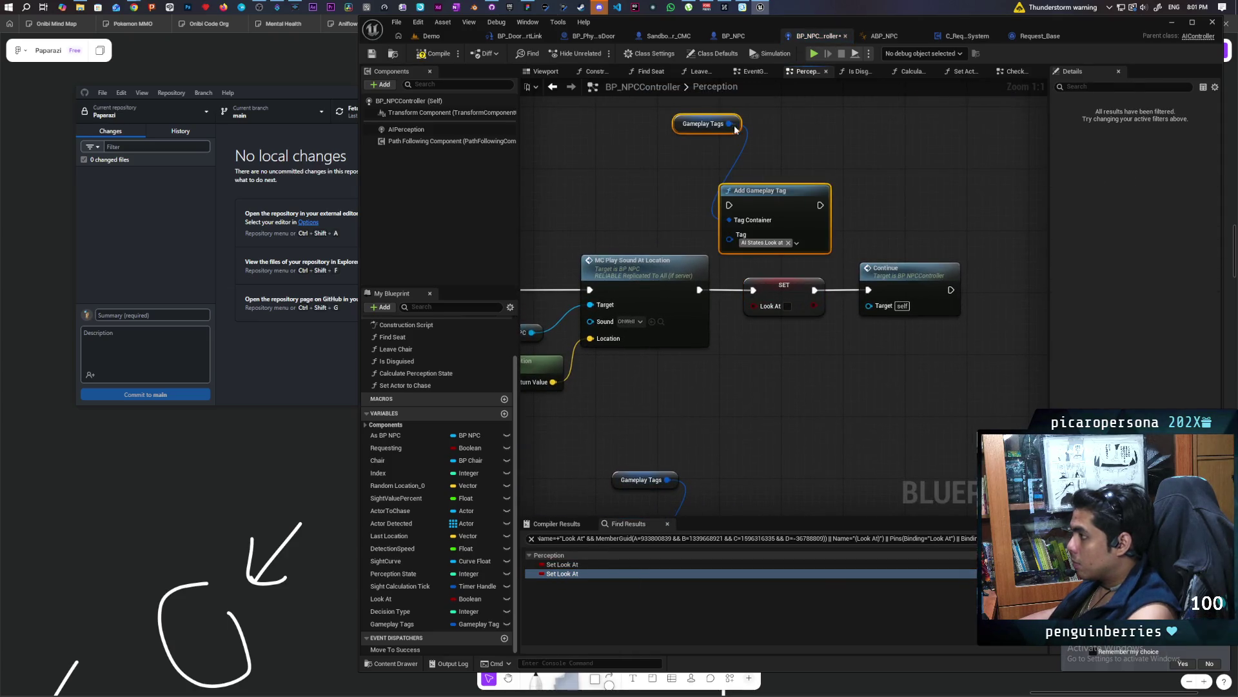
pyautogui.moveTo(730, 125); pyautogui.dragTo(780, 125)
pyautogui.write('remove')
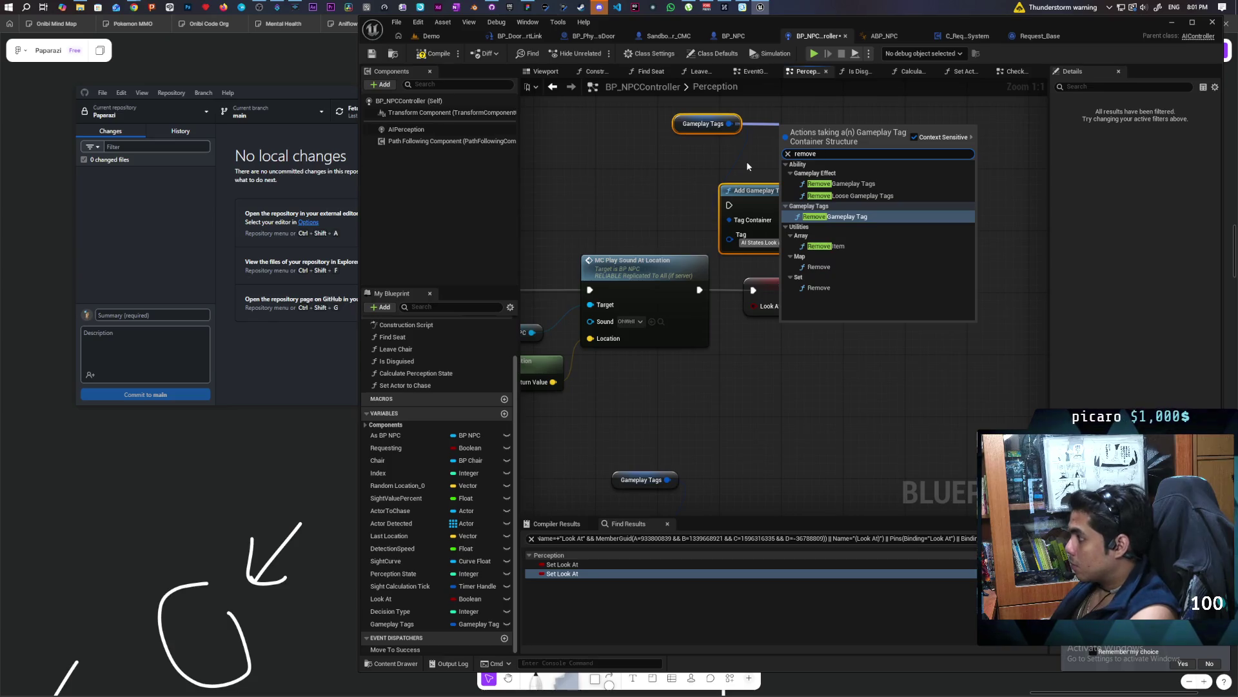
pyautogui.click(826, 214)
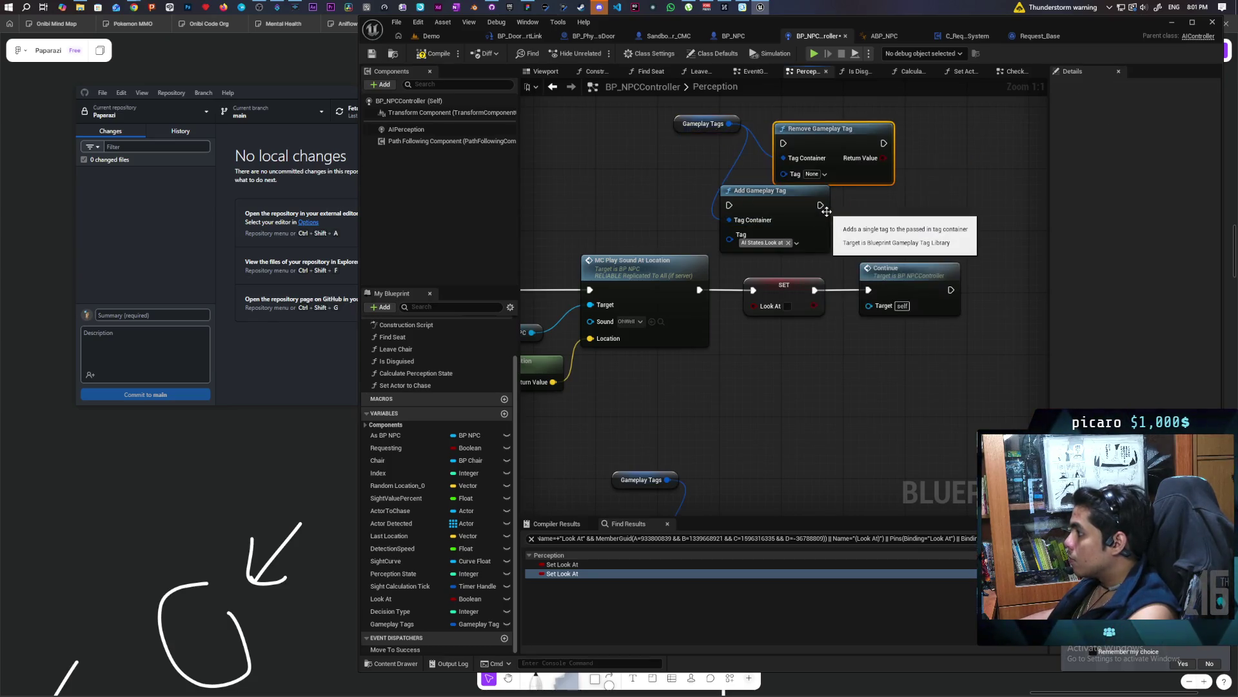
pyautogui.click(824, 174)
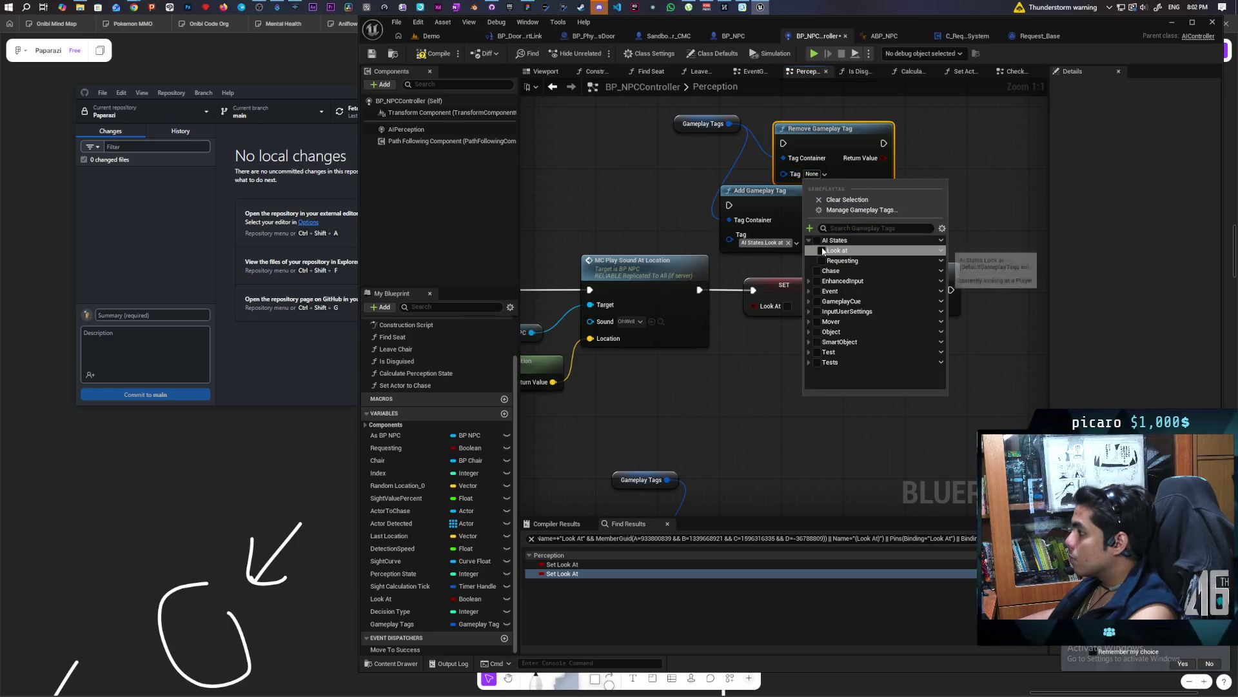
pyautogui.click(822, 251)
pyautogui.click(752, 385)
# Delete SET Look At and the extra Add node, wiring Remove Gameplay Tag between MC Play Sound and Continue
pyautogui.click(784, 288)
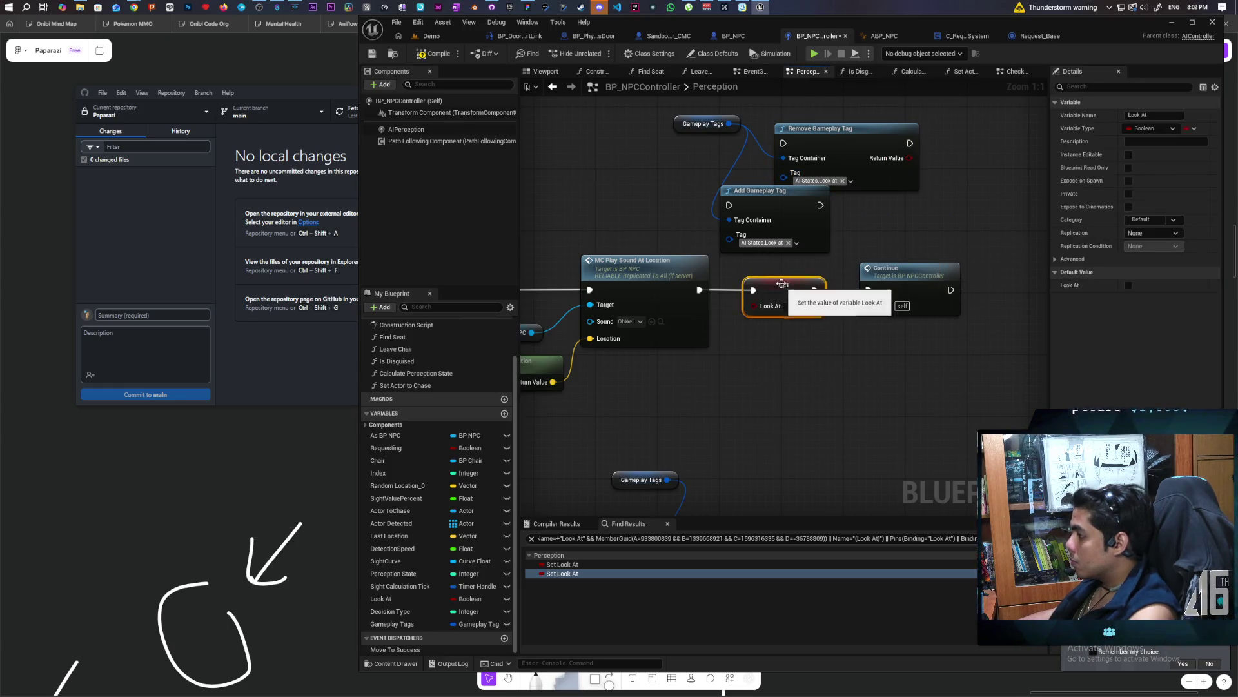
pyautogui.press('Delete')
pyautogui.click(774, 191)
pyautogui.press('Delete')
pyautogui.moveTo(739, 249)
pyautogui.mouseDown()
pyautogui.moveTo(783, 143)
pyautogui.moveTo(771, 268)
pyautogui.mouseUp()
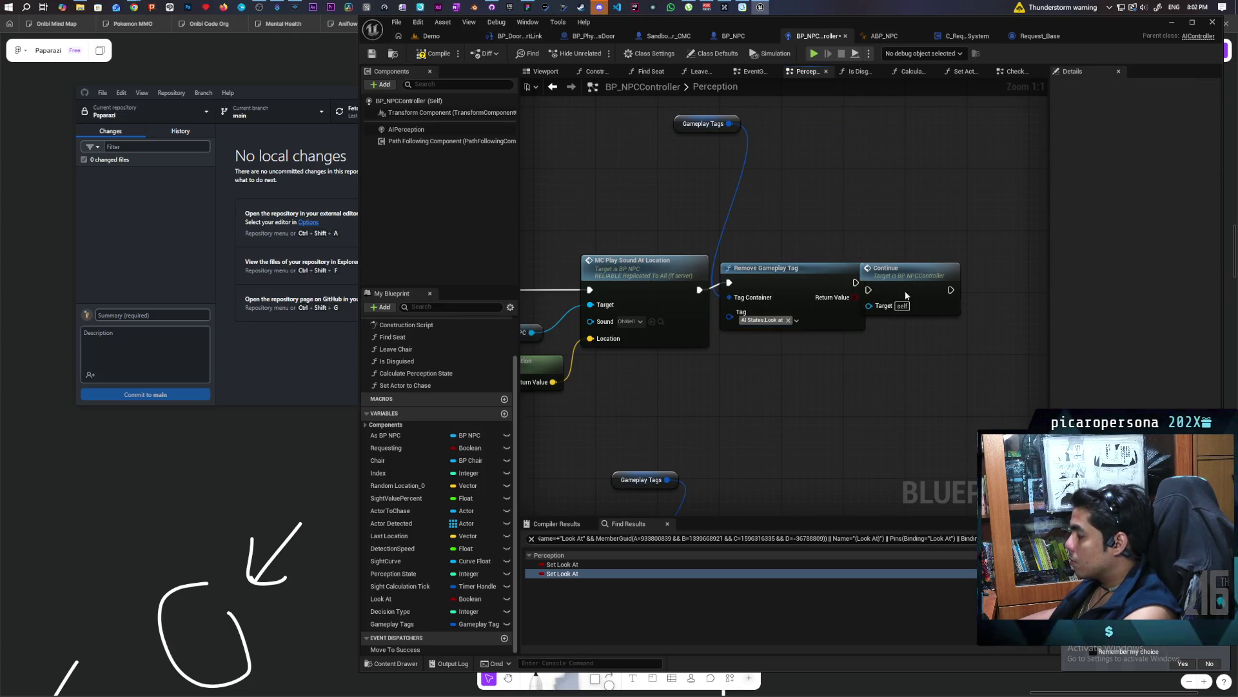
pyautogui.moveTo(906, 295); pyautogui.dragTo(952, 288)
pyautogui.moveTo(847, 279); pyautogui.dragTo(949, 278)
pyautogui.click(860, 226)
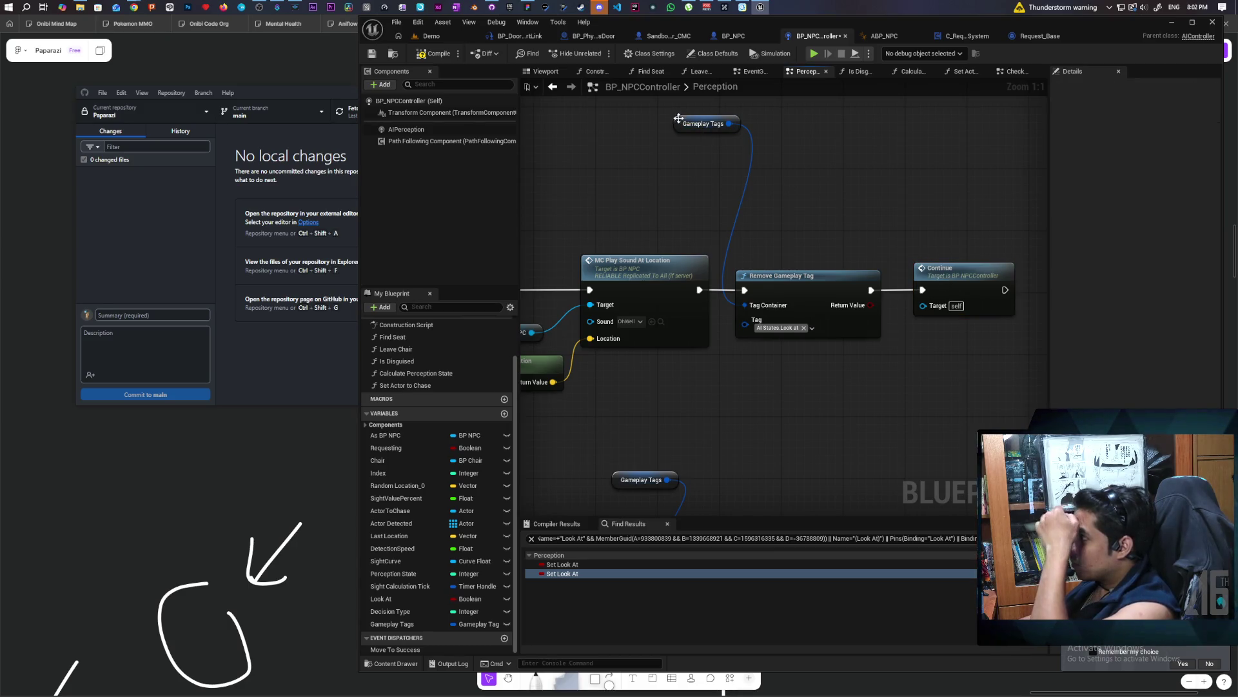
pyautogui.moveTo(679, 118); pyautogui.dragTo(747, 225)
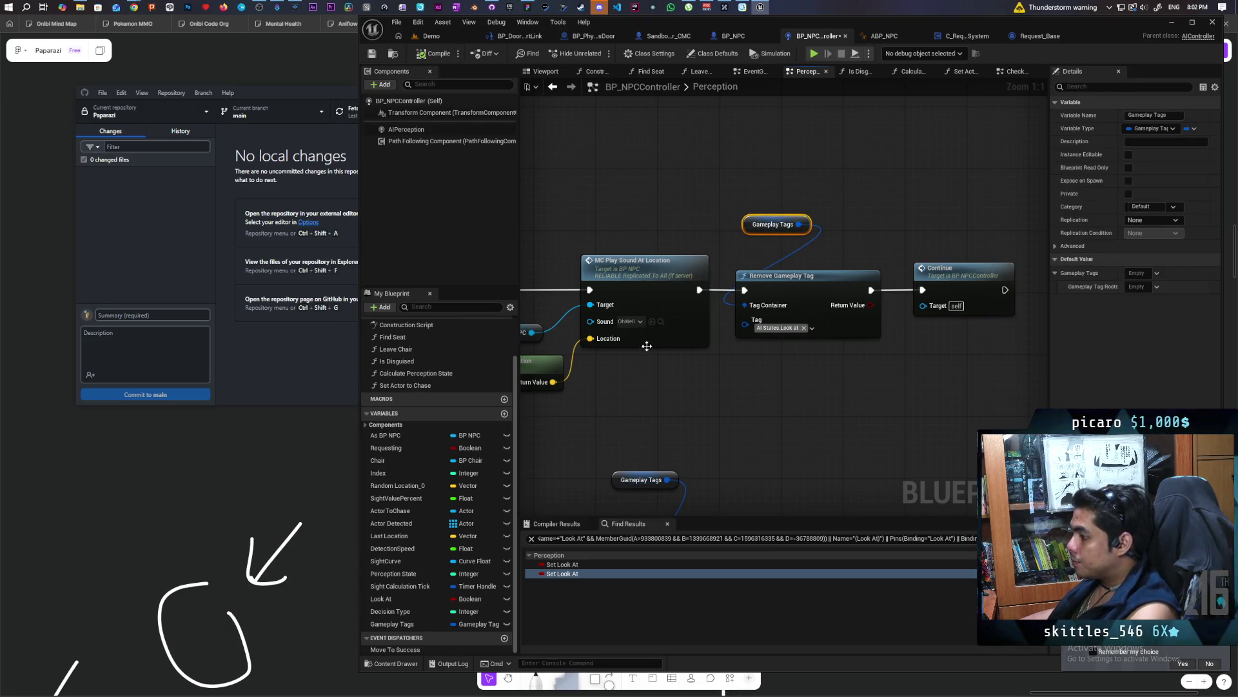
# Search all blueprints for references to the Requesting variable
pyautogui.rightClick(393, 449)
pyautogui.moveTo(477, 488)
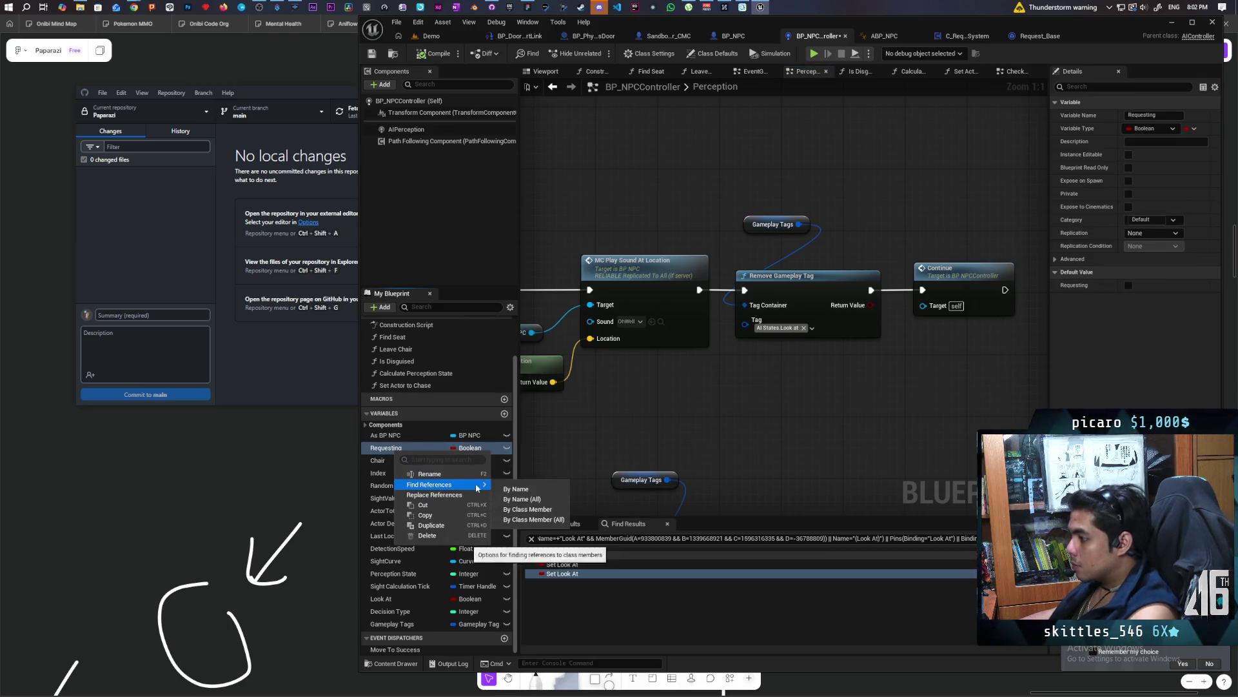
pyautogui.click(519, 510)
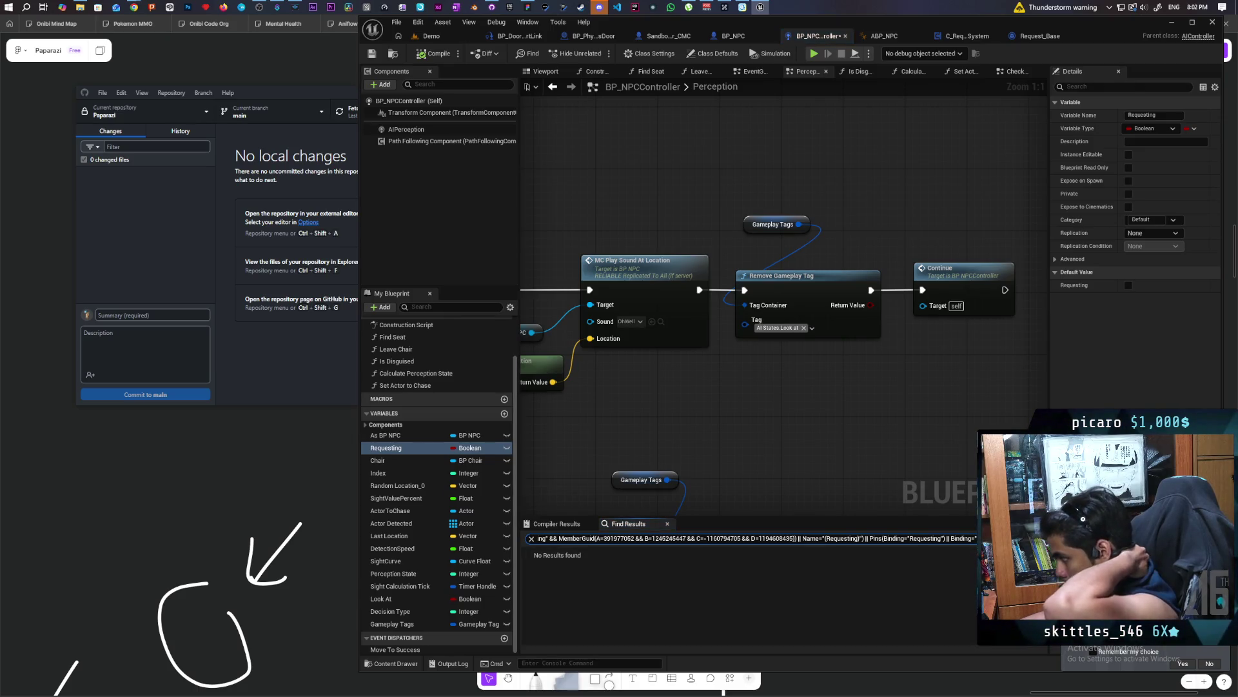
pyautogui.click(1025, 538)
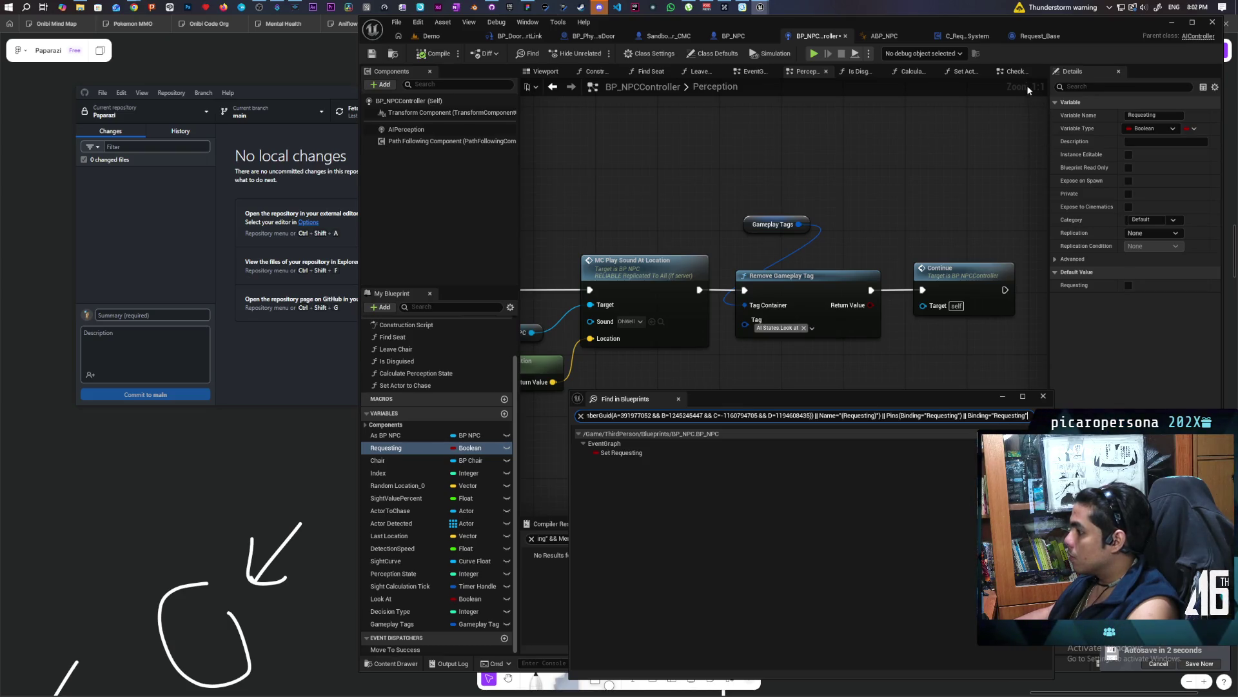
# Switch to C_RequestSystem and open the Set Requesting result in BP_NPC
pyautogui.hotkey('ctrl', 'f')
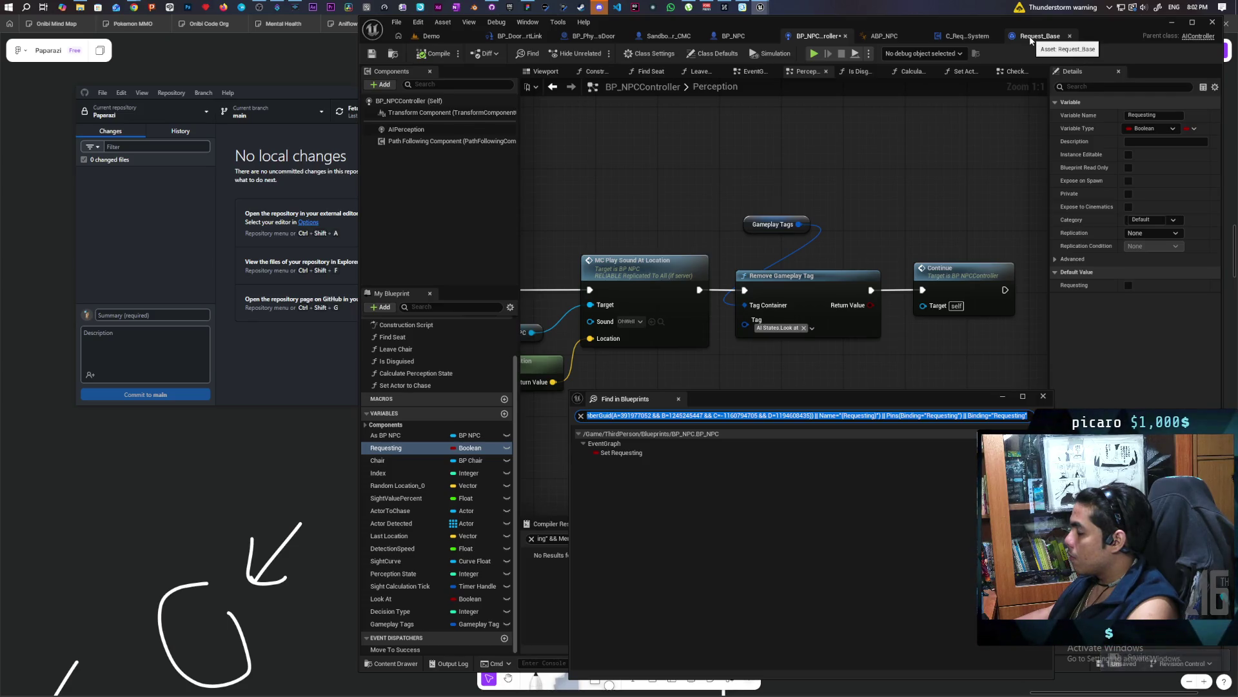
pyautogui.scroll(-9, 710, 207)
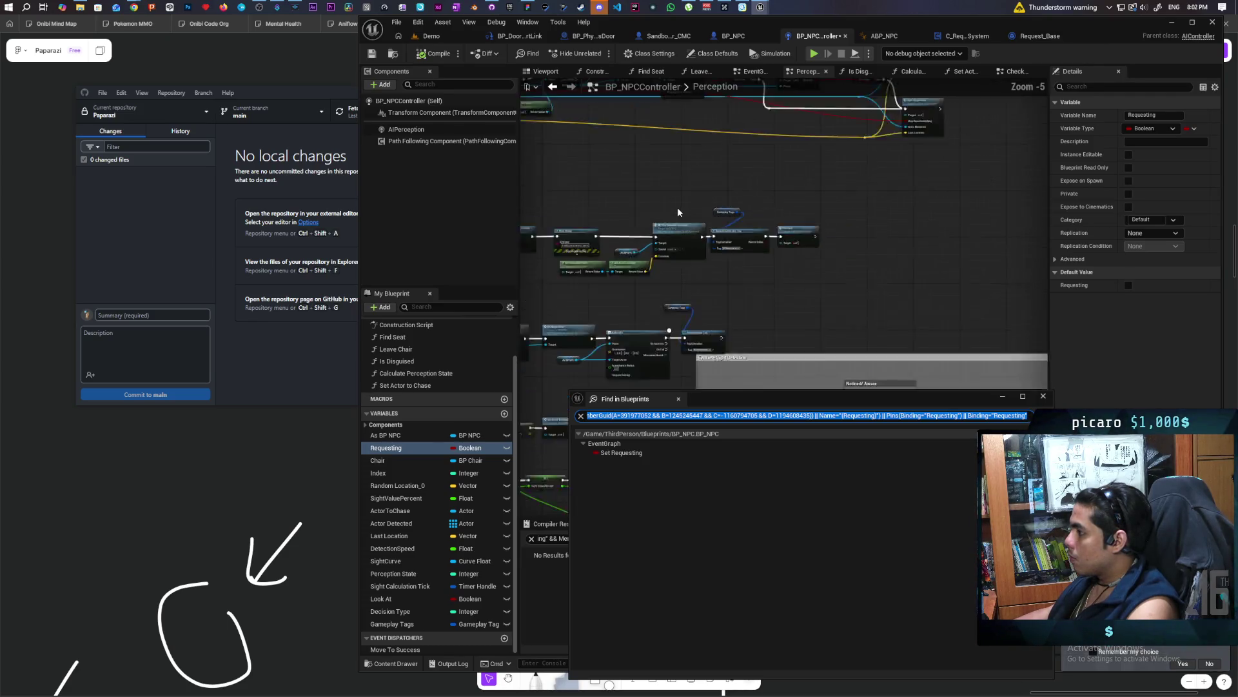
pyautogui.moveTo(644, 265)
pyautogui.mouseDown()
pyautogui.moveTo(821, 251)
pyautogui.moveTo(835, 207)
pyautogui.moveTo(822, 219)
pyautogui.mouseUp()
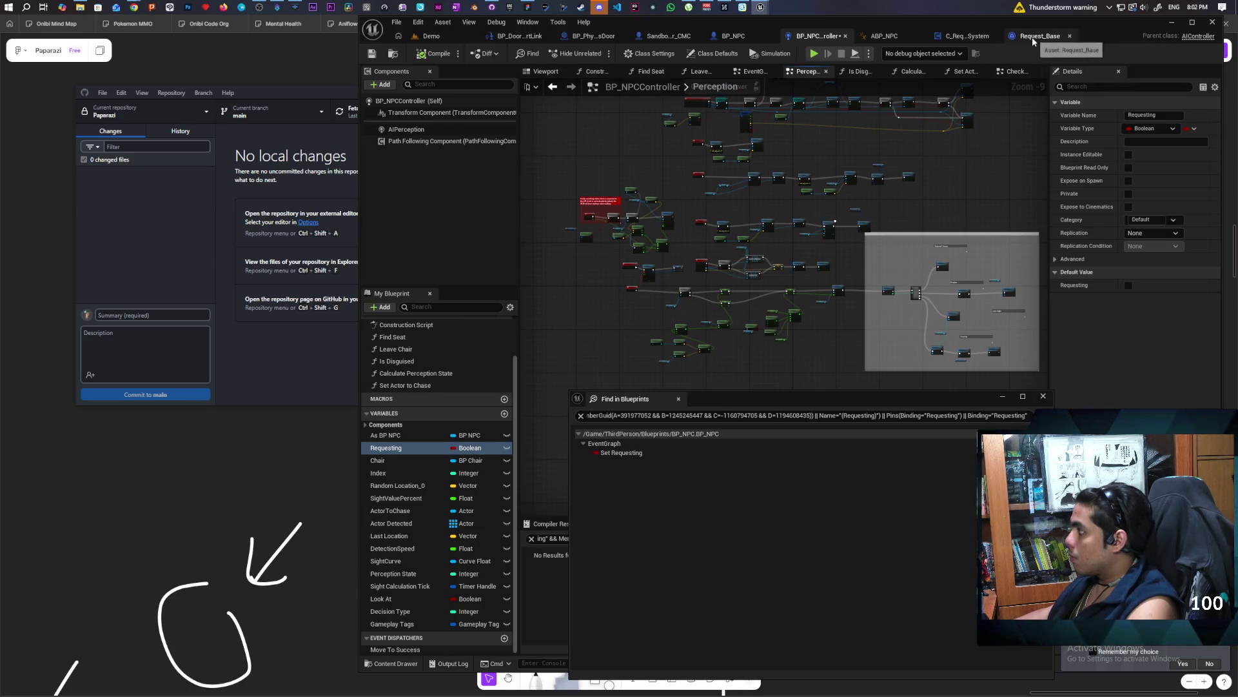
pyautogui.click(968, 37)
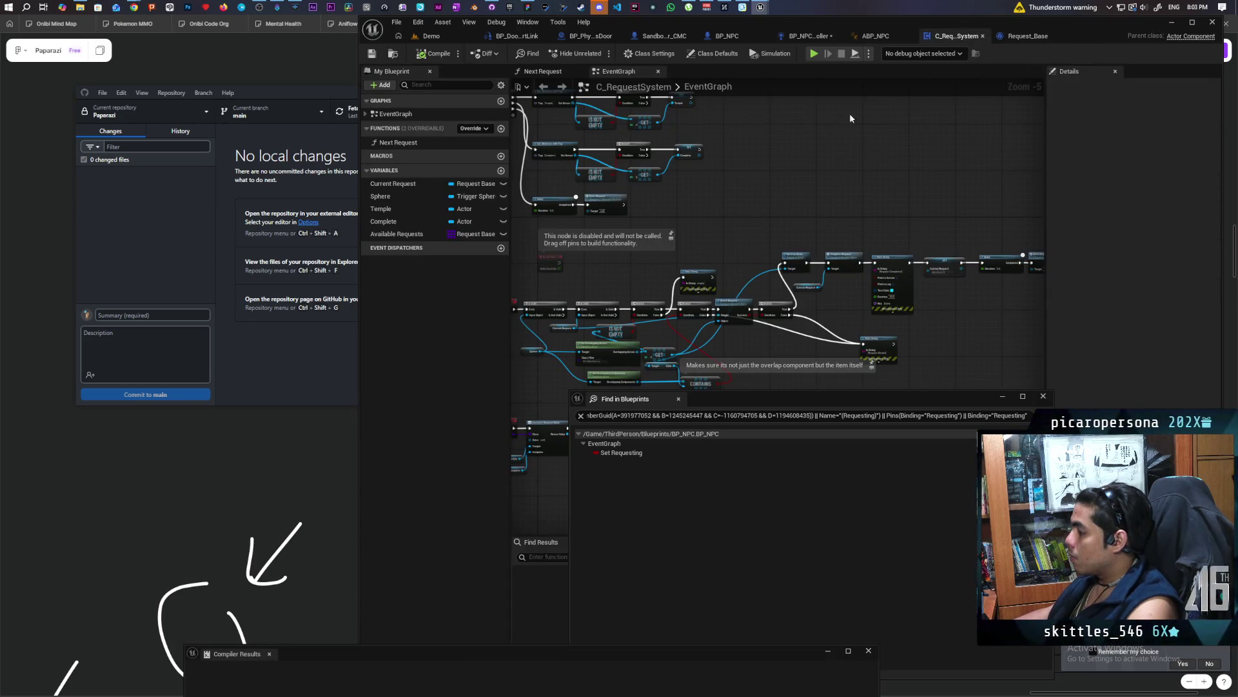
pyautogui.scroll(2, 736, 203)
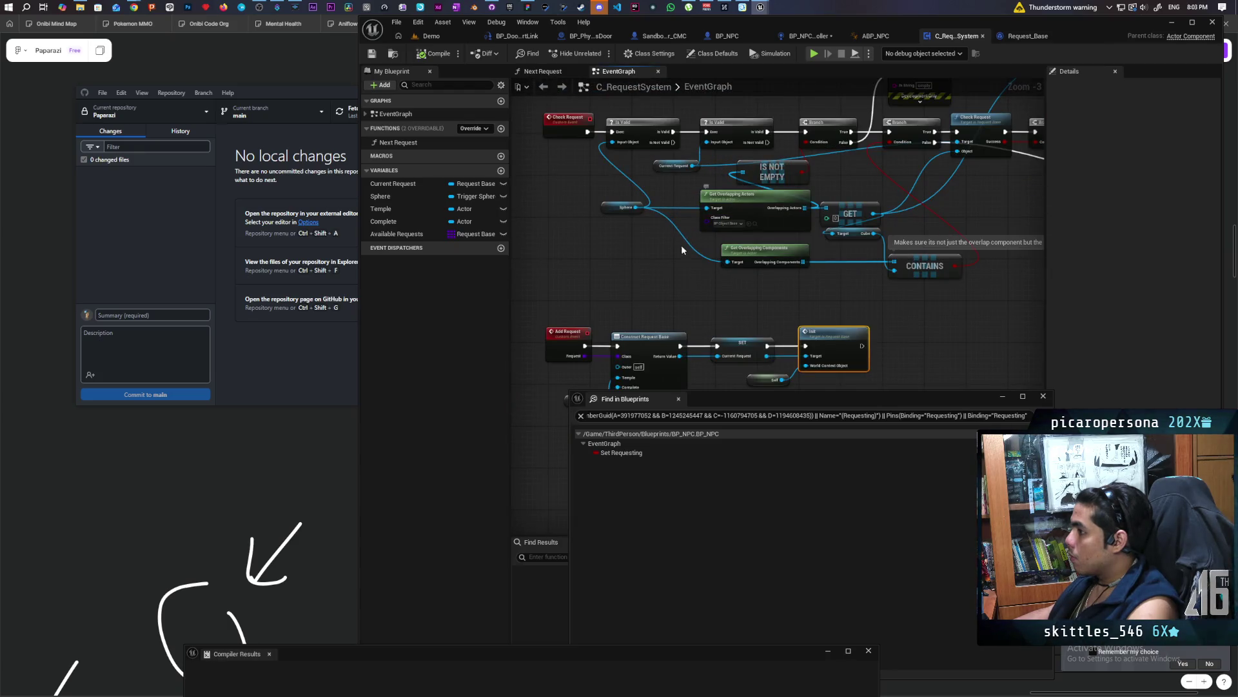
pyautogui.scroll(-2, 684, 291)
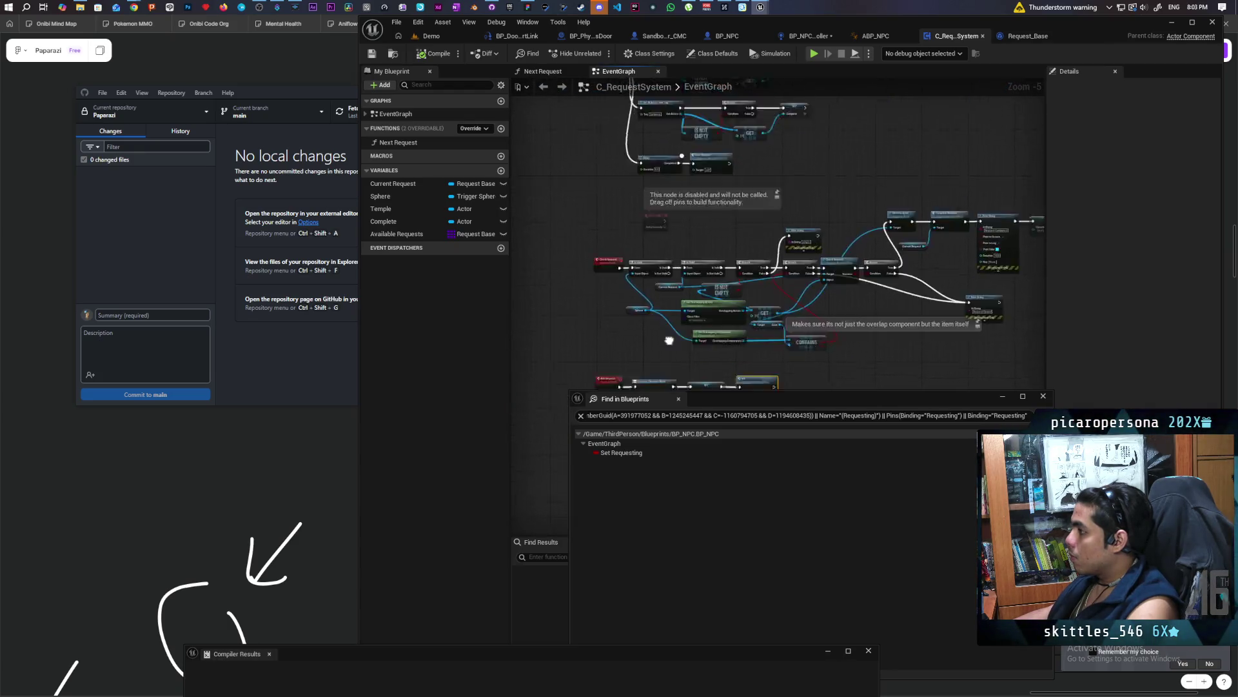
pyautogui.scroll(2, 652, 273)
pyautogui.scroll(-1, 652, 272)
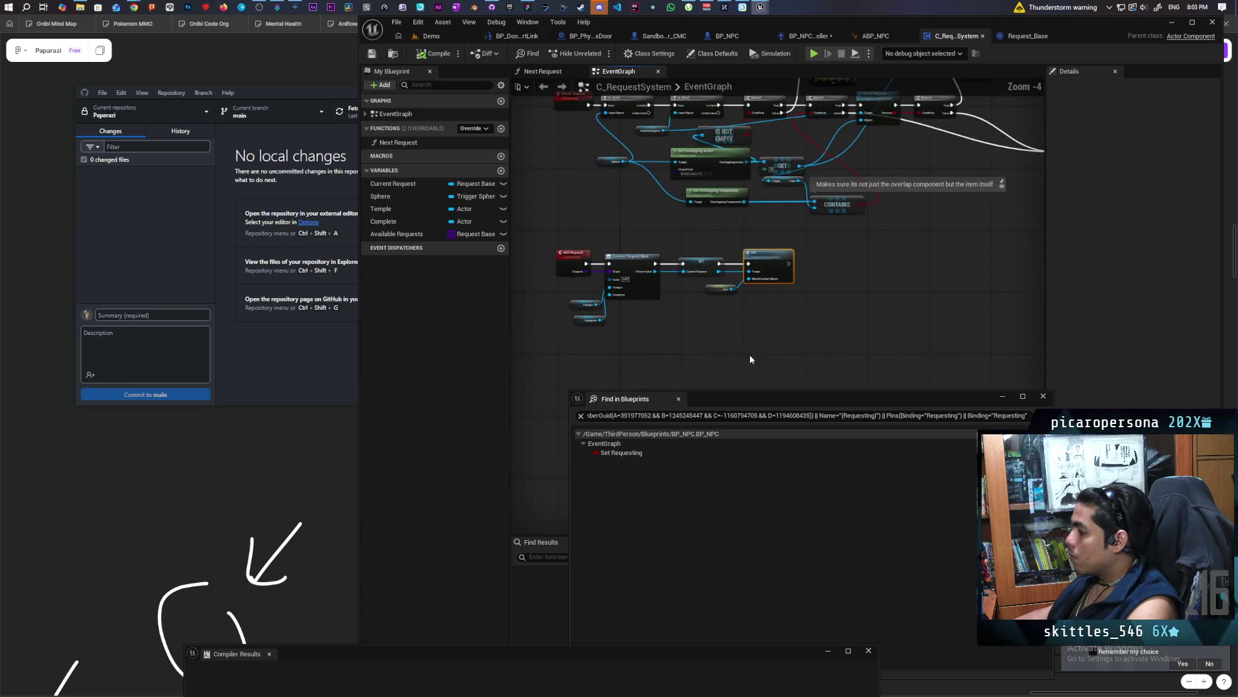
pyautogui.click(661, 457)
pyautogui.doubleClick(661, 454)
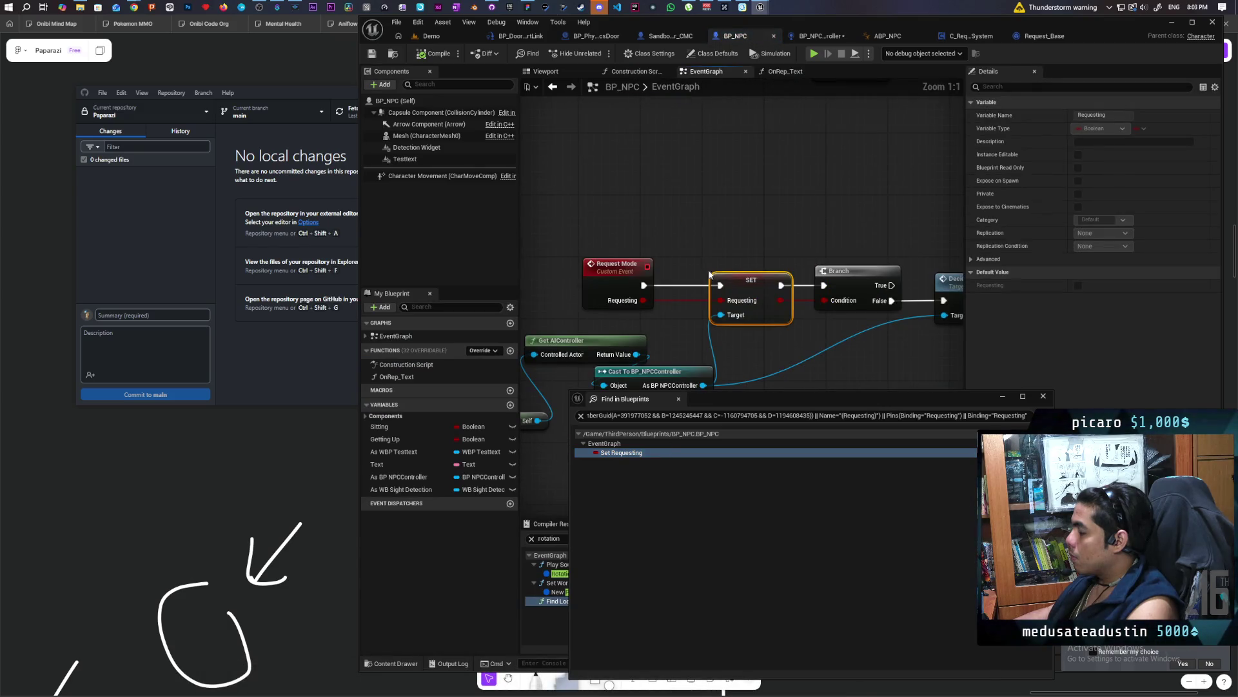
# Move the Find in Blueprints window aside and shift Get AIController, Cast and Self nodes left
pyautogui.scroll(-2, 734, 232)
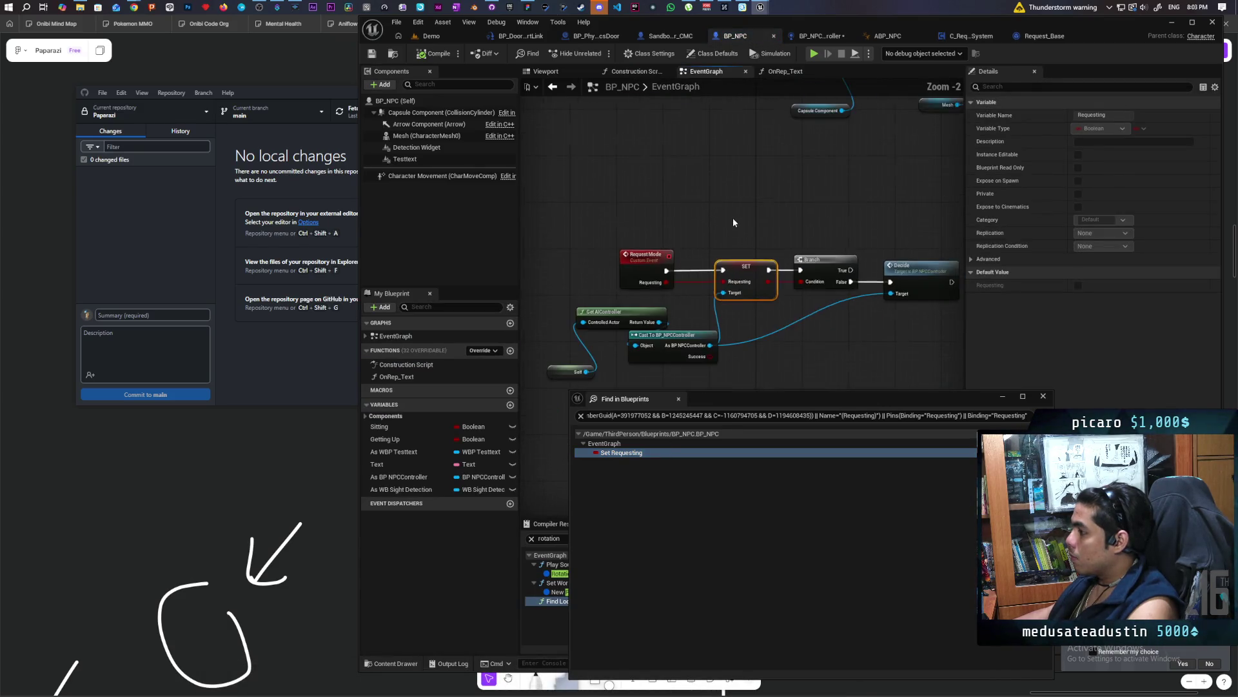
pyautogui.click(647, 189)
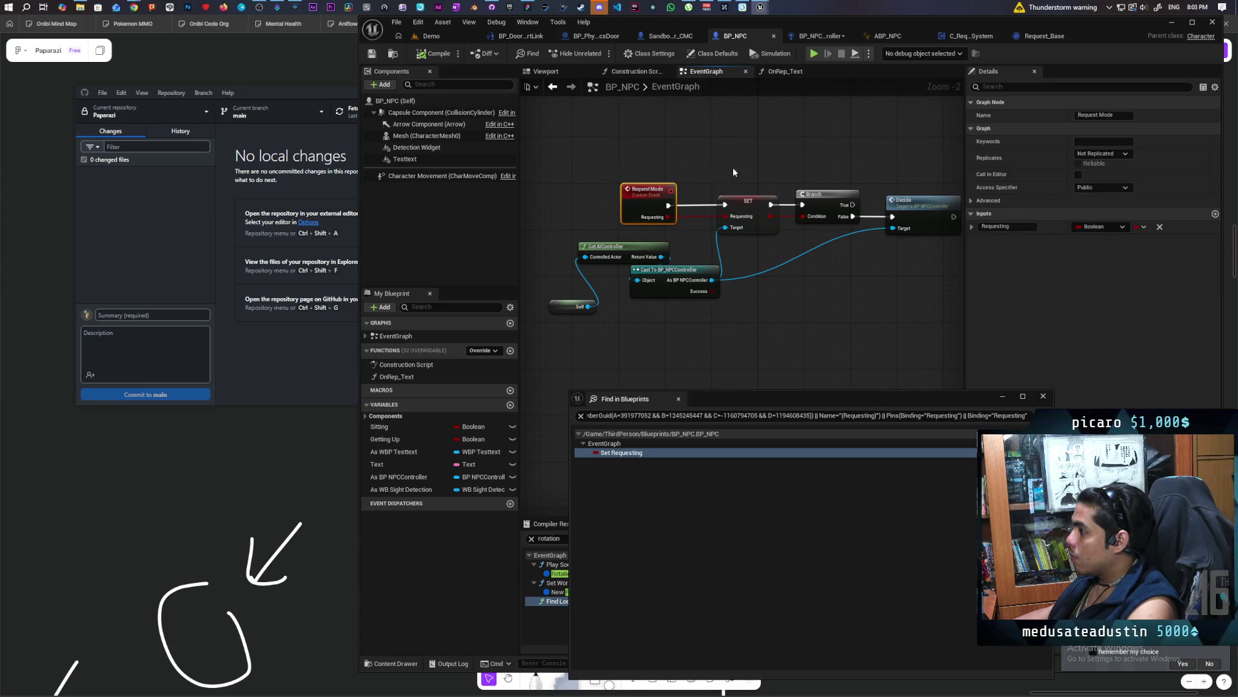
pyautogui.moveTo(760, 313); pyautogui.dragTo(724, 343)
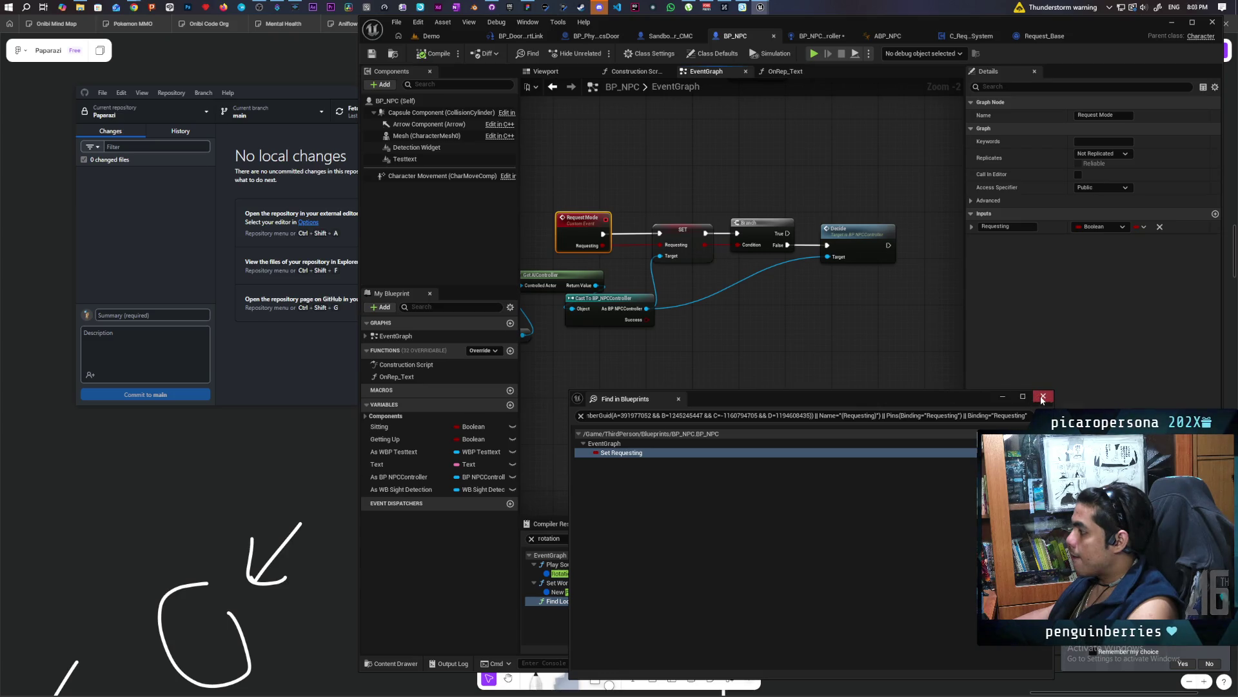
pyautogui.moveTo(890, 397); pyautogui.dragTo(896, 399)
pyautogui.moveTo(710, 322)
pyautogui.mouseDown()
pyautogui.moveTo(836, 342)
pyautogui.moveTo(791, 404)
pyautogui.mouseUp()
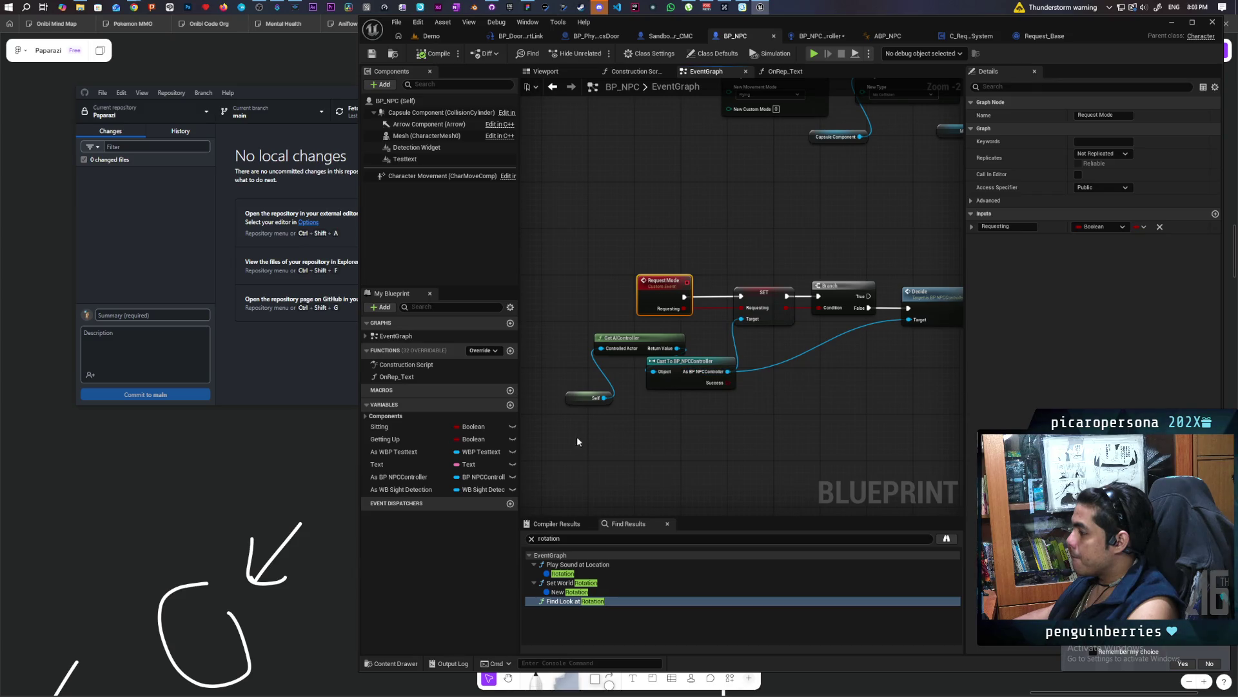
pyautogui.moveTo(576, 432); pyautogui.dragTo(742, 329)
pyautogui.moveTo(689, 371); pyautogui.dragTo(630, 382)
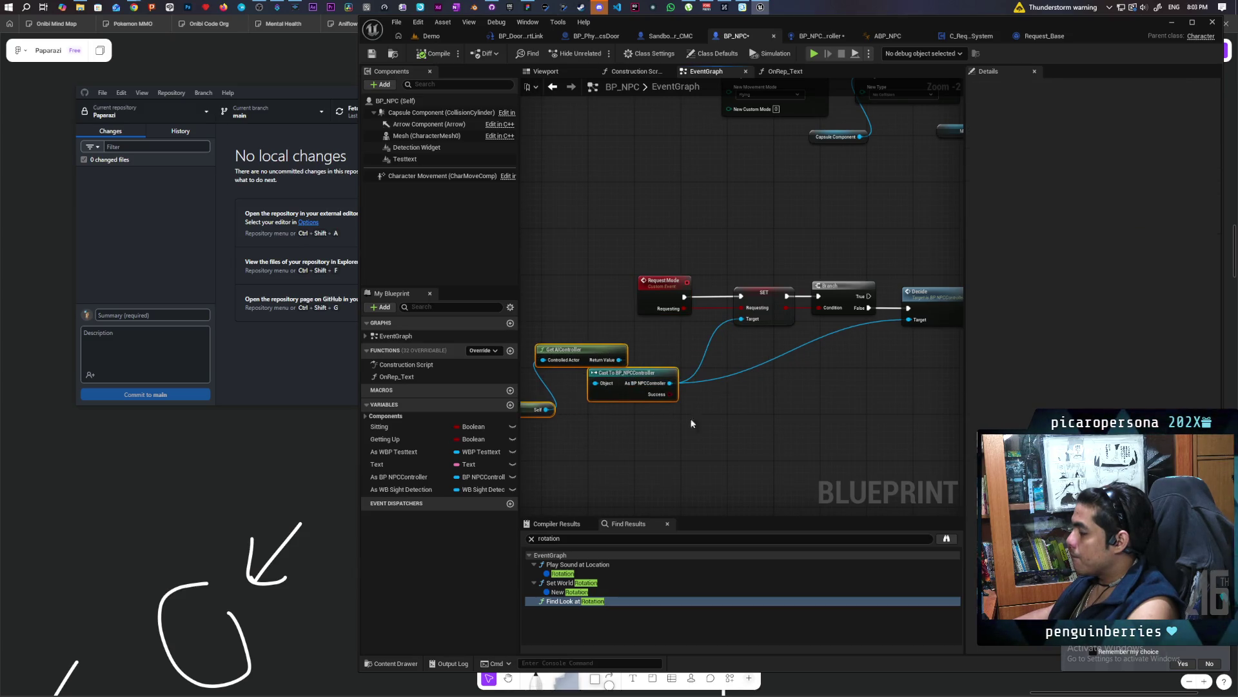
pyautogui.moveTo(742, 413); pyautogui.dragTo(683, 421)
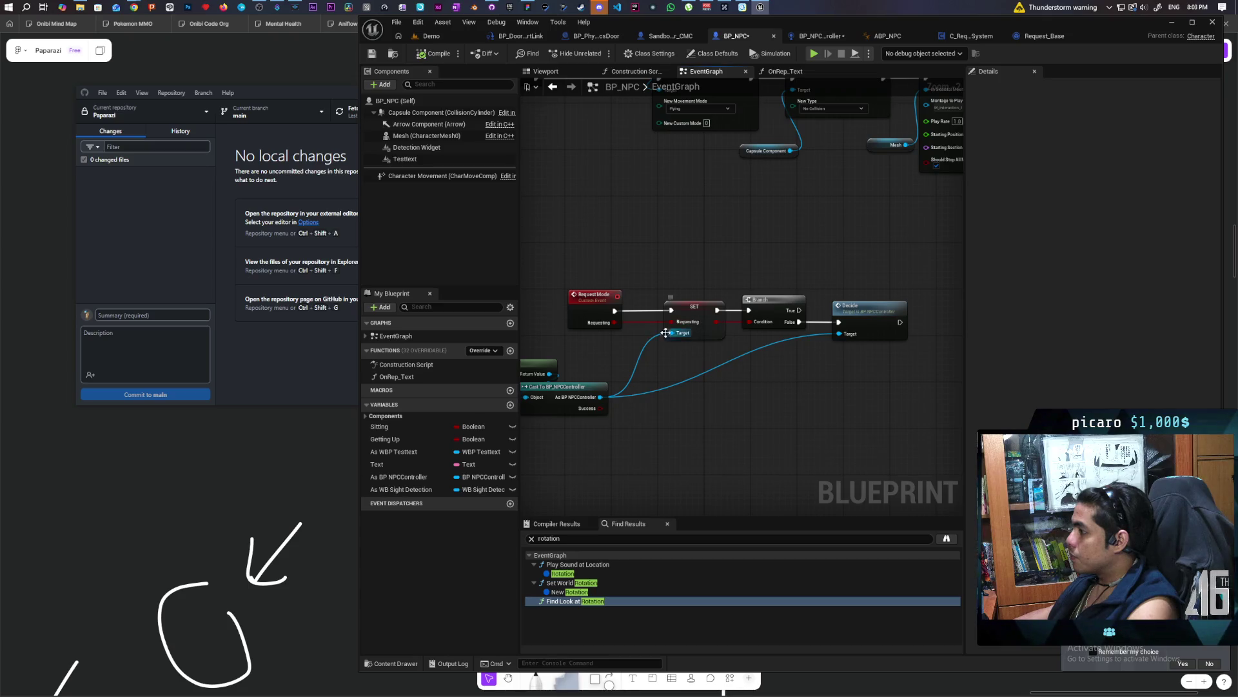
# Move the Decide node right and delete the SET Requesting node
pyautogui.moveTo(865, 316); pyautogui.dragTo(925, 318)
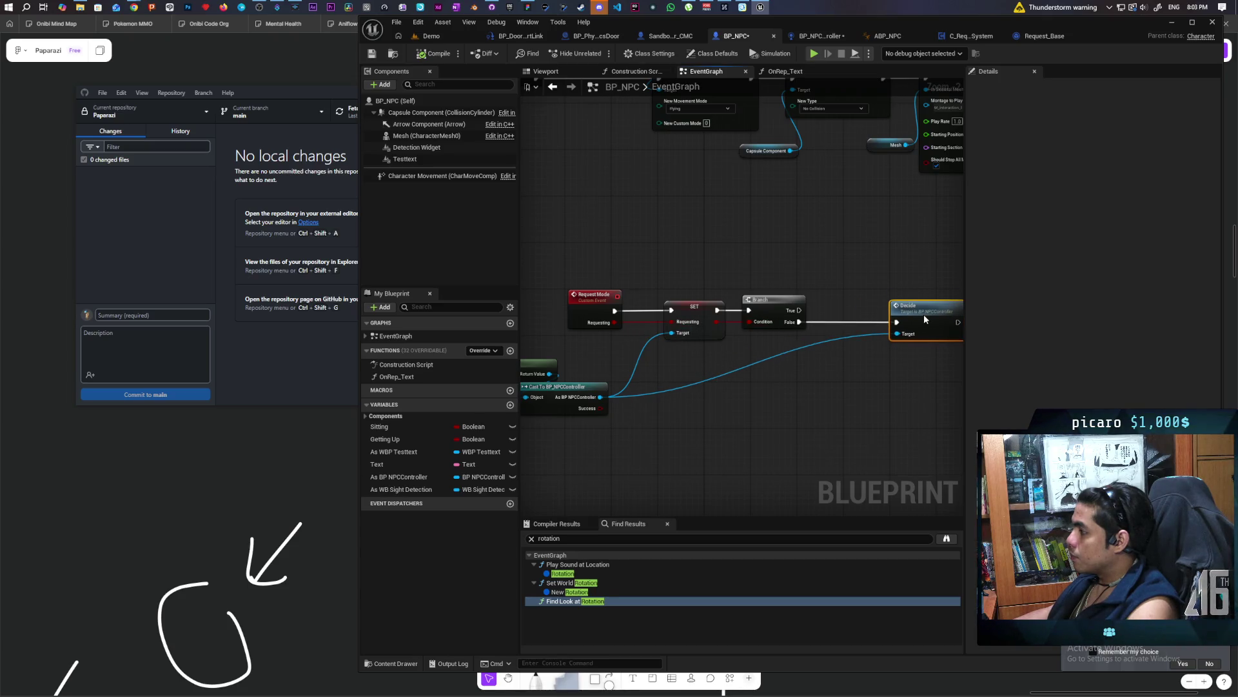
pyautogui.click(670, 302)
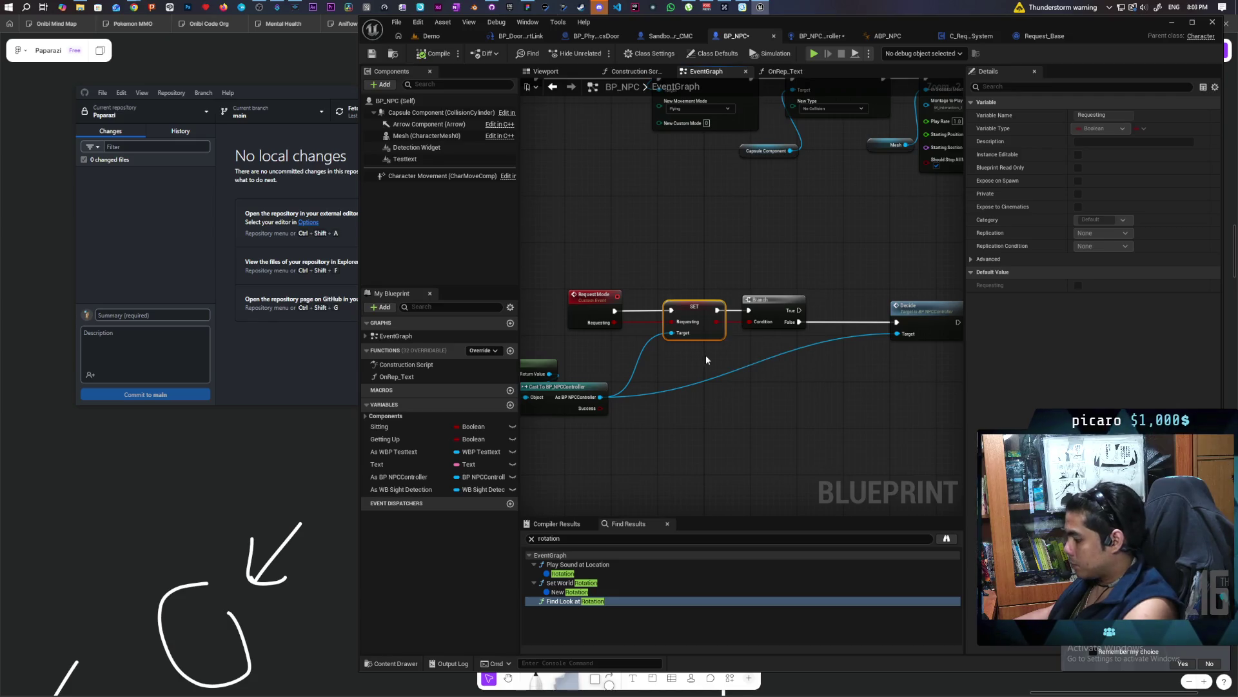
pyautogui.press('Delete')
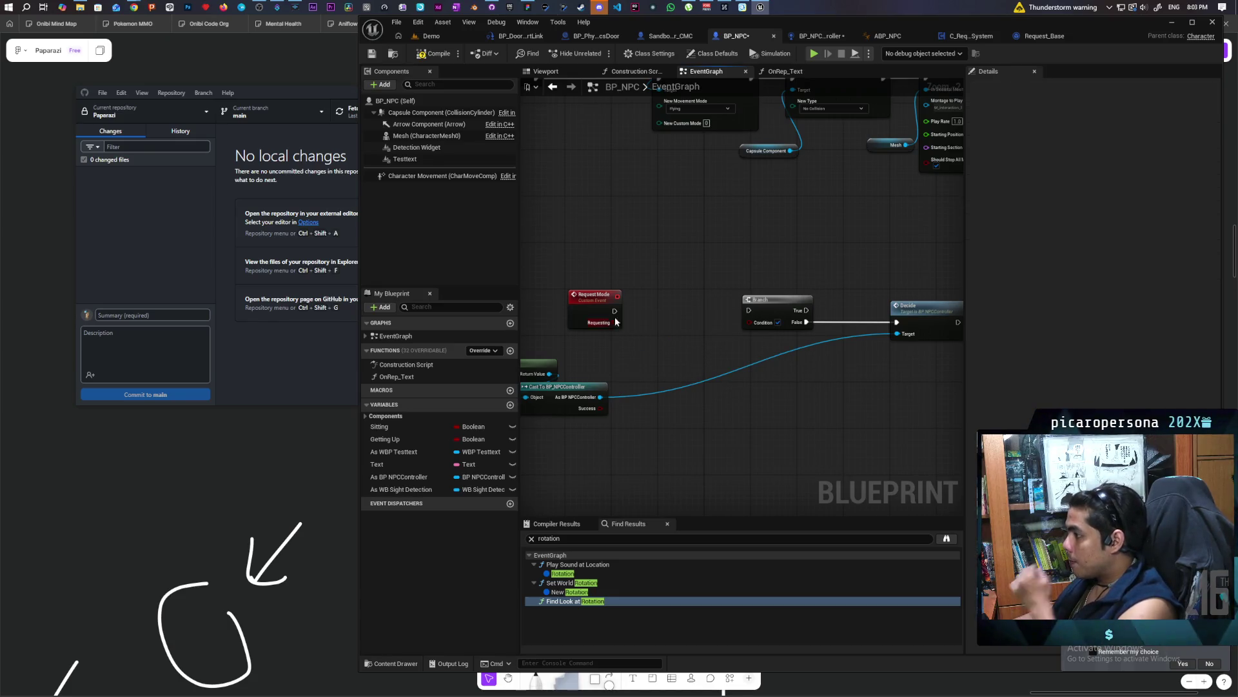
# Wire Request Mode into the Branch and add Get Gameplay Tags and Add Gameplay Tag nodes from the controller cast
pyautogui.moveTo(615, 313)
pyautogui.mouseDown()
pyautogui.moveTo(748, 310)
pyautogui.moveTo(750, 321)
pyautogui.moveTo(669, 316)
pyautogui.mouseUp()
pyautogui.moveTo(933, 308); pyautogui.dragTo(892, 308)
pyautogui.click(722, 413)
pyautogui.moveTo(667, 420); pyautogui.dragTo(741, 384)
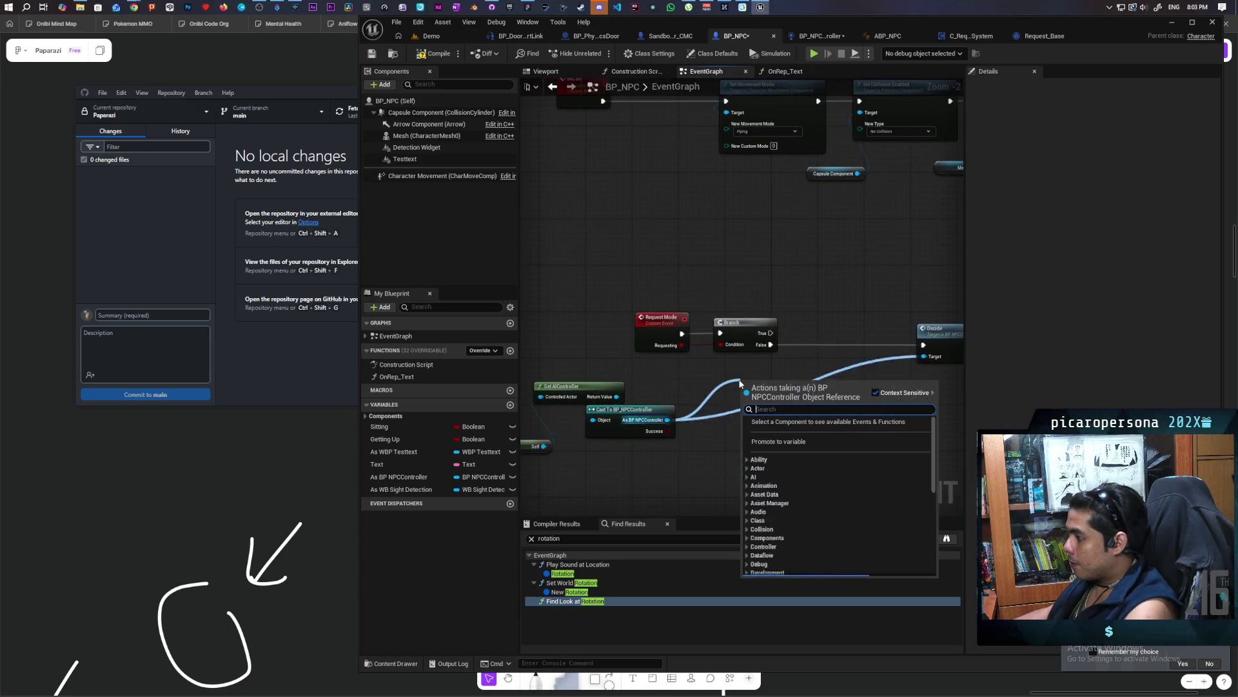
pyautogui.write('get')
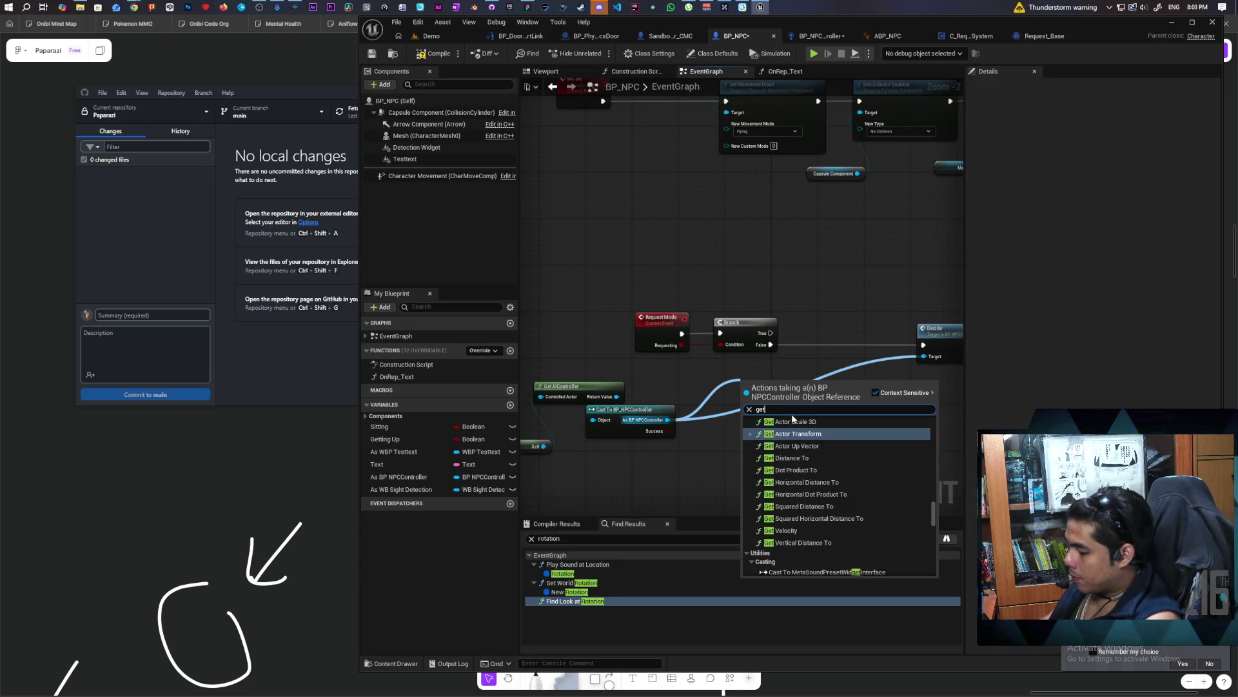
pyautogui.write(' gamepla')
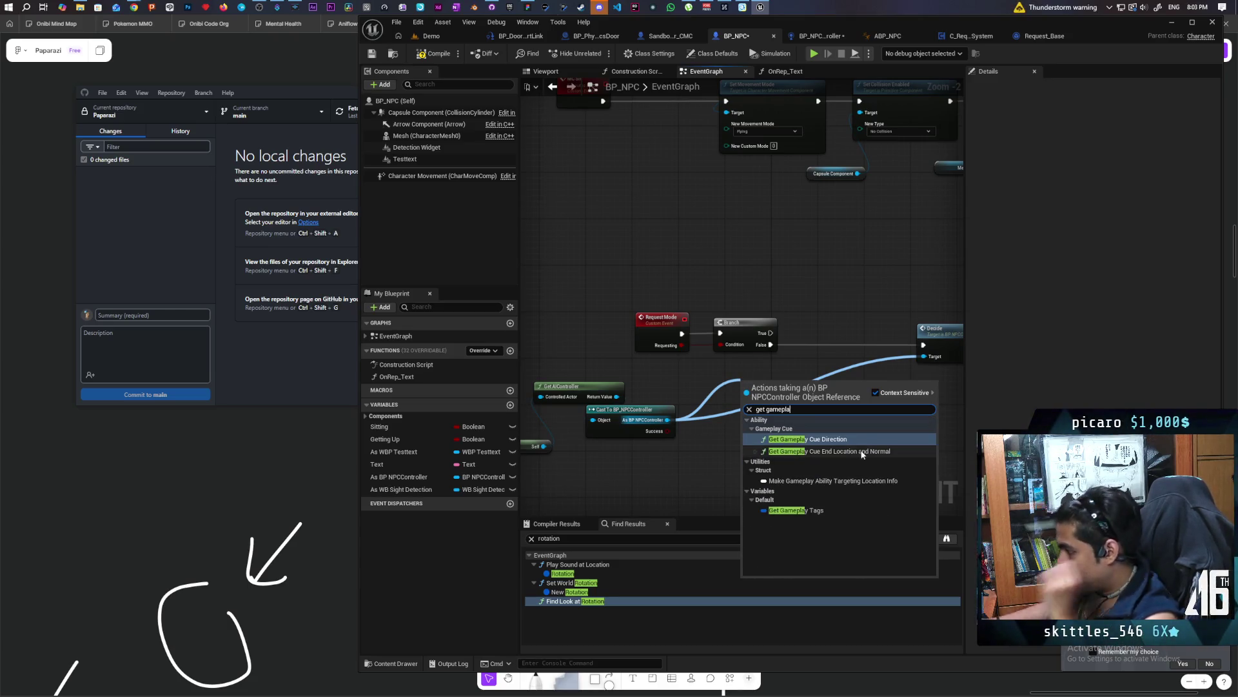
pyautogui.click(793, 510)
pyautogui.moveTo(765, 387)
pyautogui.mouseDown()
pyautogui.moveTo(718, 384)
pyautogui.moveTo(803, 323)
pyautogui.moveTo(820, 332)
pyautogui.moveTo(829, 273)
pyautogui.mouseUp()
pyautogui.write('add')
pyautogui.click(865, 357)
# Add a Remove Gameplay Tag node, routing False through it into Decide and True into Add Gameplay Tag
pyautogui.moveTo(759, 383); pyautogui.dragTo(785, 426)
pyautogui.write('remove')
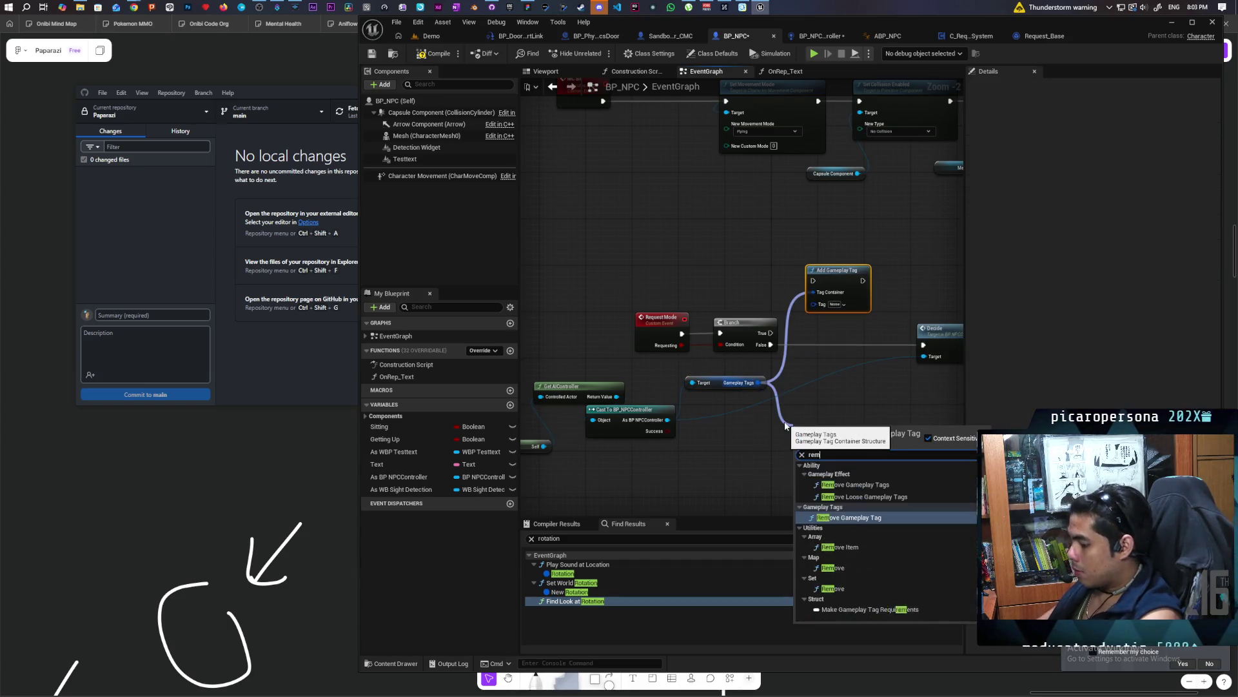
pyautogui.press('Return')
pyautogui.scroll(2, 864, 371)
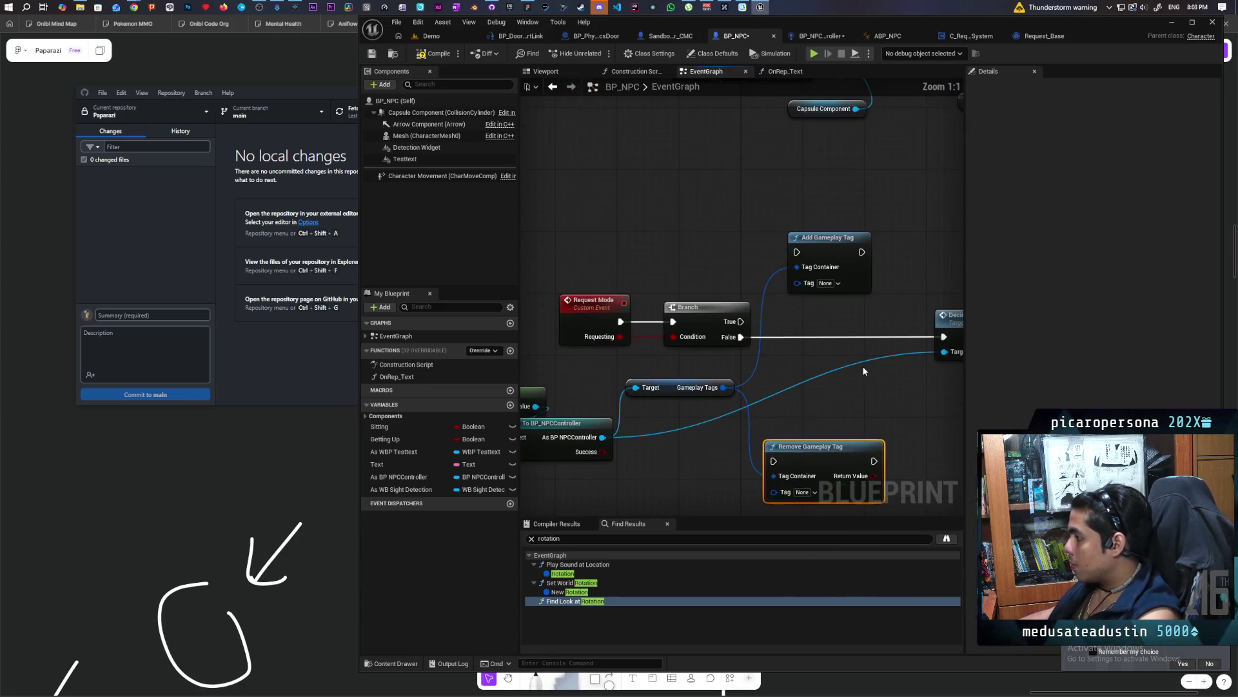
pyautogui.moveTo(813, 455)
pyautogui.mouseDown()
pyautogui.moveTo(814, 353)
pyautogui.moveTo(777, 353)
pyautogui.moveTo(788, 360)
pyautogui.mouseUp()
pyautogui.moveTo(890, 360); pyautogui.dragTo(944, 336)
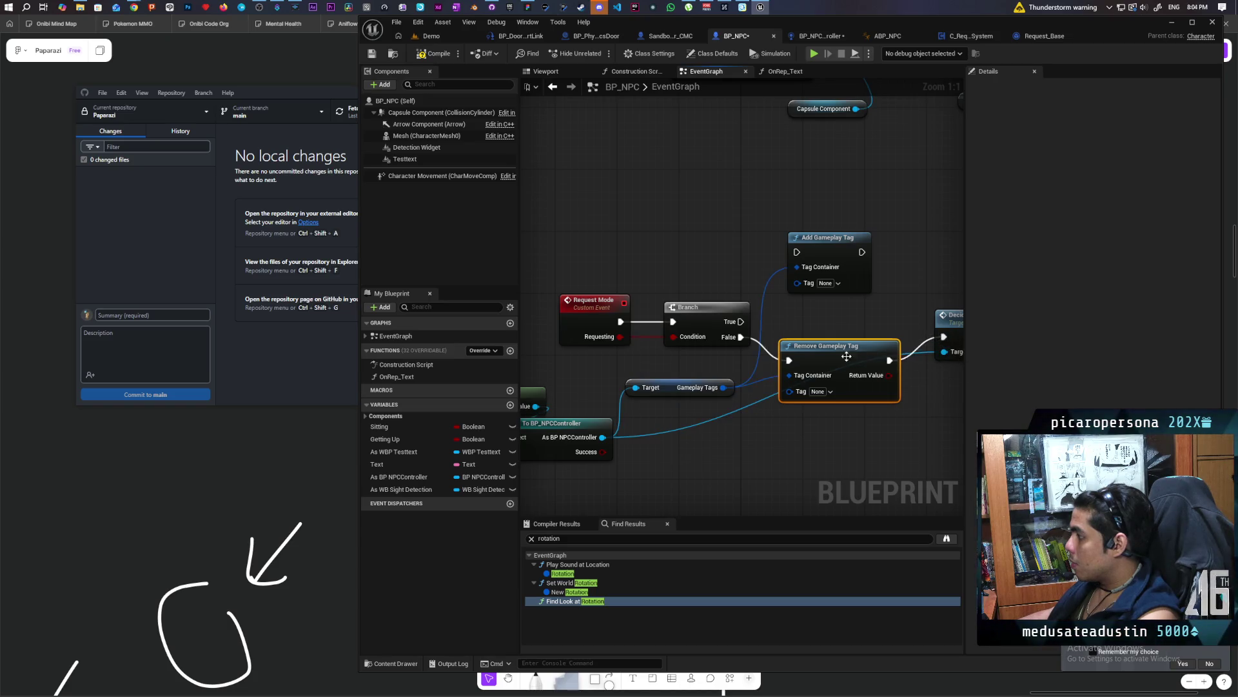
pyautogui.moveTo(847, 356); pyautogui.dragTo(839, 356)
pyautogui.moveTo(741, 321); pyautogui.dragTo(797, 252)
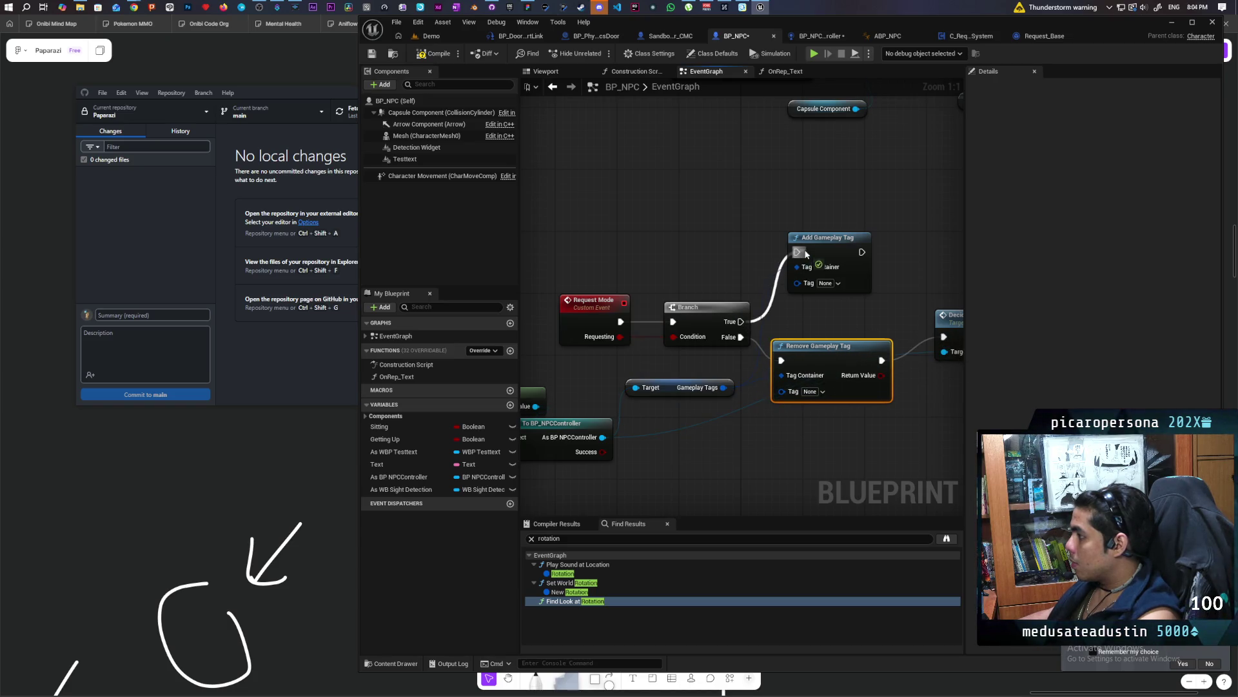
# Set both the Add and Remove Gameplay Tag nodes to AI States.Requesting
pyautogui.click(828, 283)
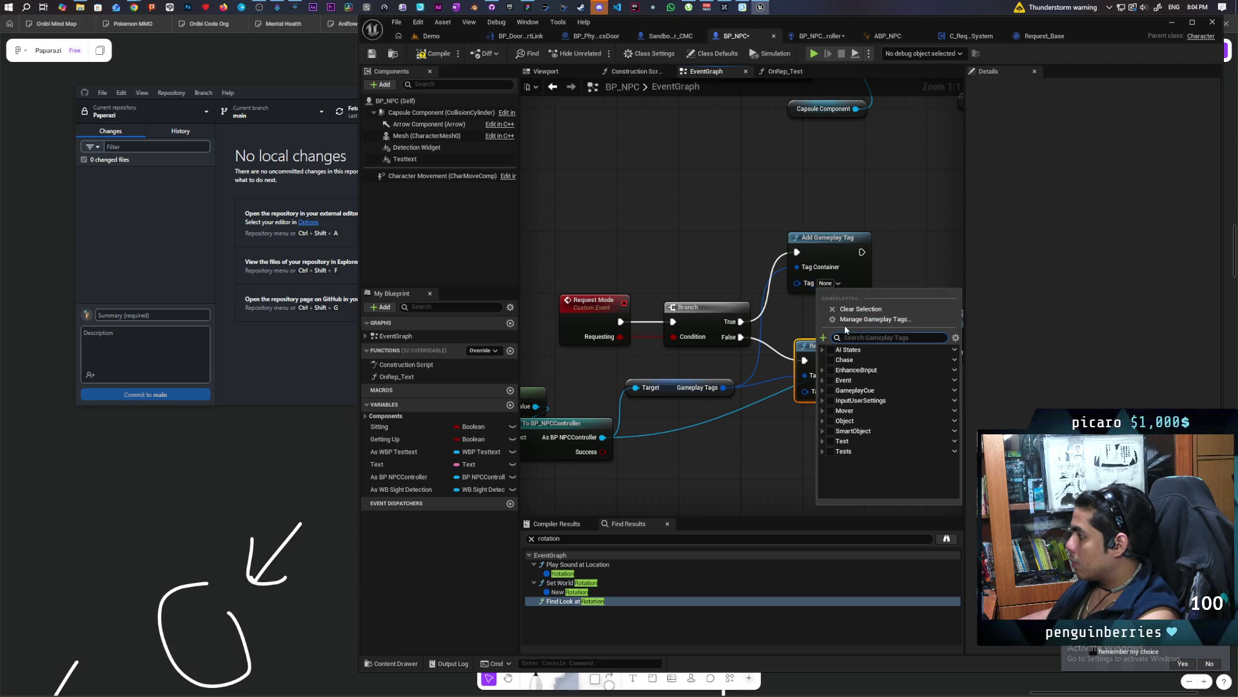
pyautogui.click(824, 349)
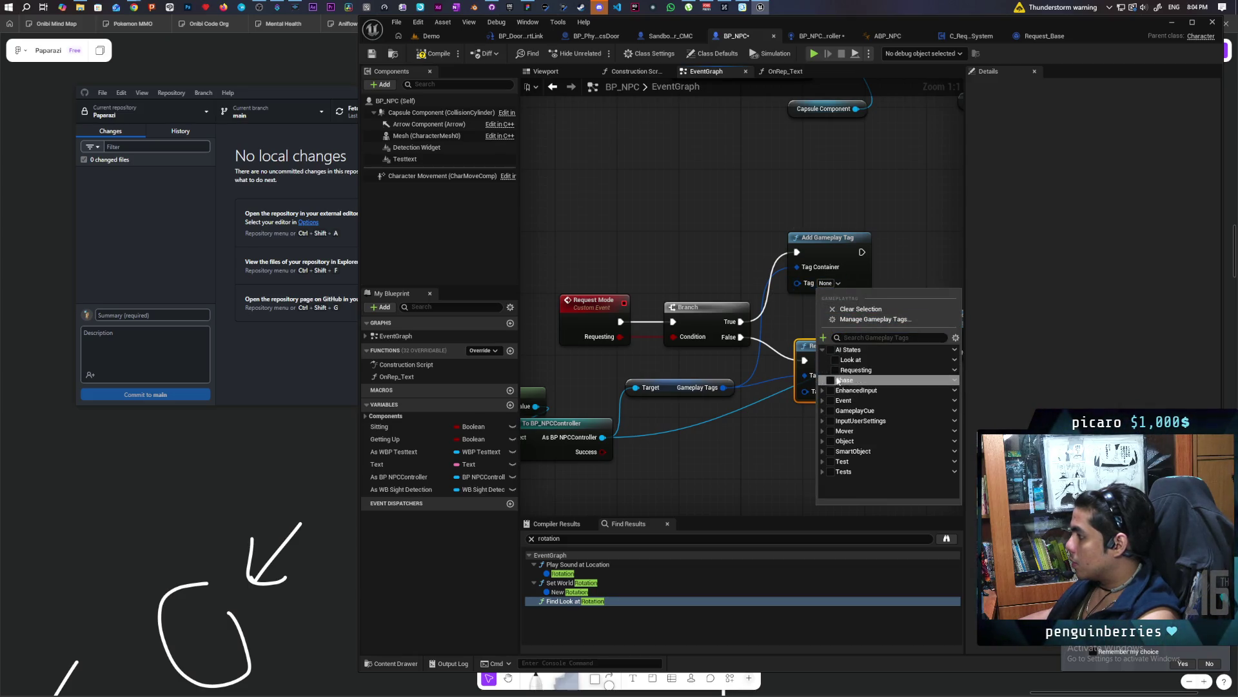
pyautogui.click(838, 370)
pyautogui.click(808, 382)
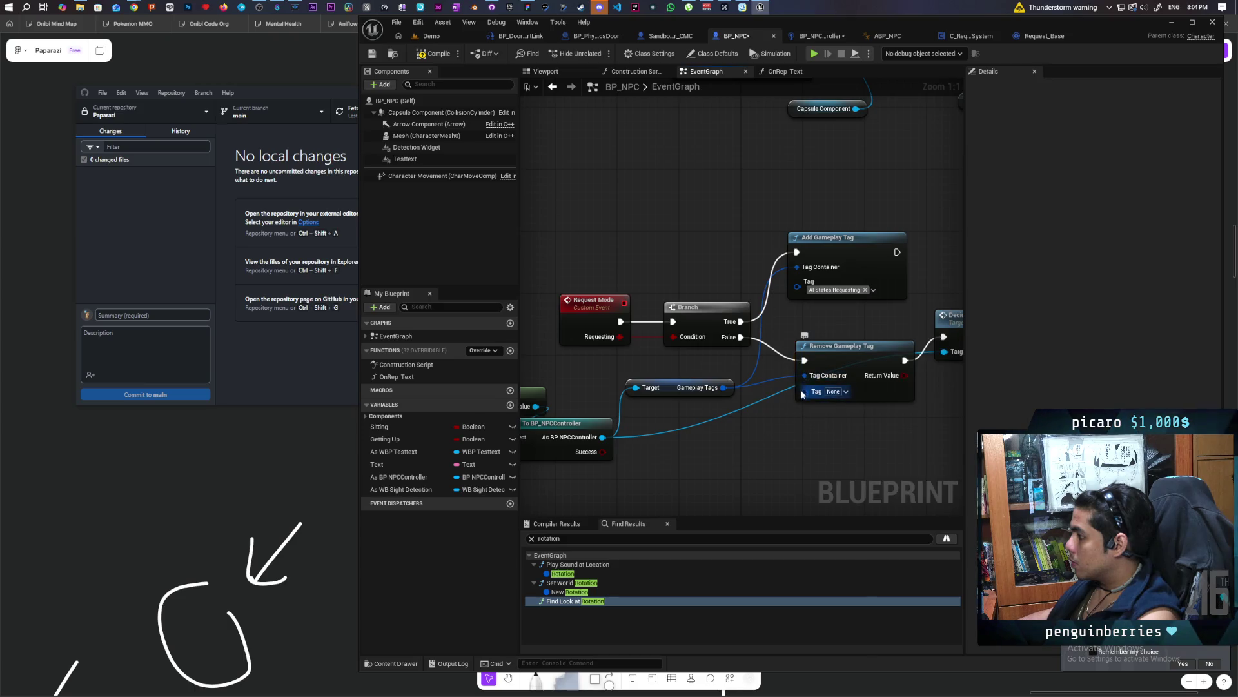
pyautogui.click(843, 393)
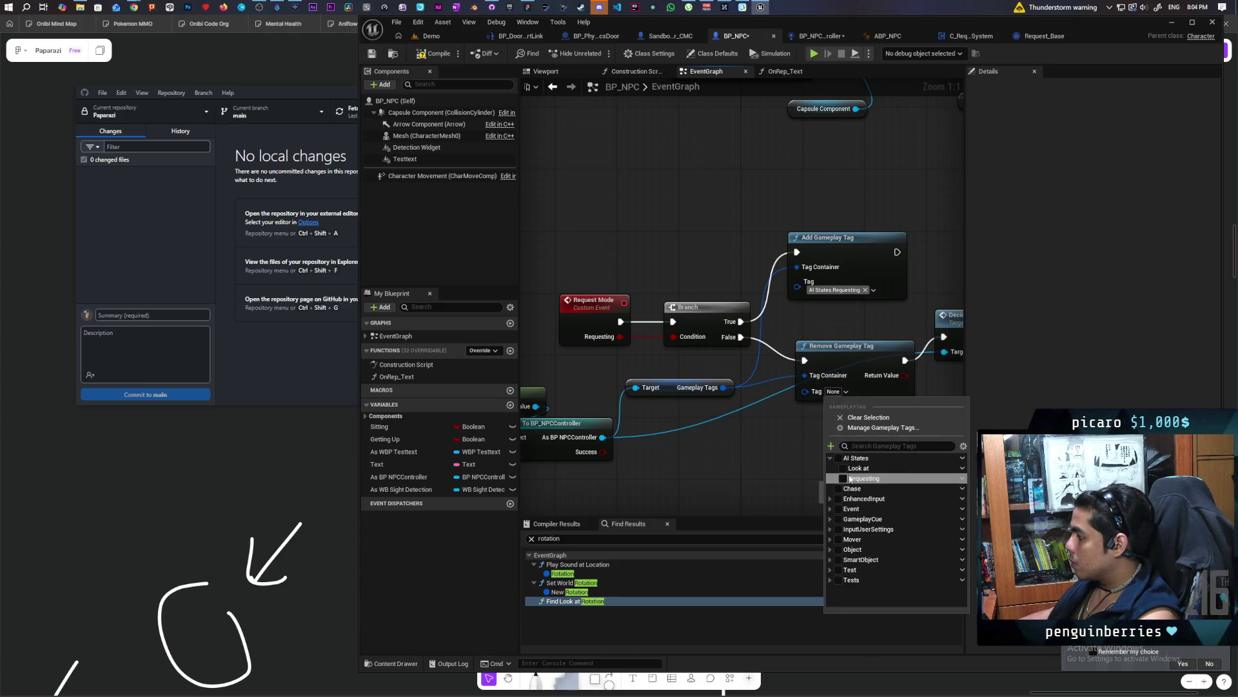
pyautogui.click(844, 480)
# Tidy the node layout around Request Mode, Branch and Decide, and save BP_NPC
pyautogui.moveTo(750, 490); pyautogui.dragTo(688, 480)
pyautogui.moveTo(807, 337)
pyautogui.mouseDown()
pyautogui.moveTo(784, 321)
pyautogui.moveTo(782, 337)
pyautogui.mouseUp()
pyautogui.moveTo(911, 342)
pyautogui.mouseDown()
pyautogui.moveTo(821, 330)
pyautogui.moveTo(844, 352)
pyautogui.mouseUp()
pyautogui.click(748, 274)
pyautogui.moveTo(753, 284)
pyautogui.mouseDown()
pyautogui.moveTo(975, 273)
pyautogui.moveTo(1000, 255)
pyautogui.mouseUp()
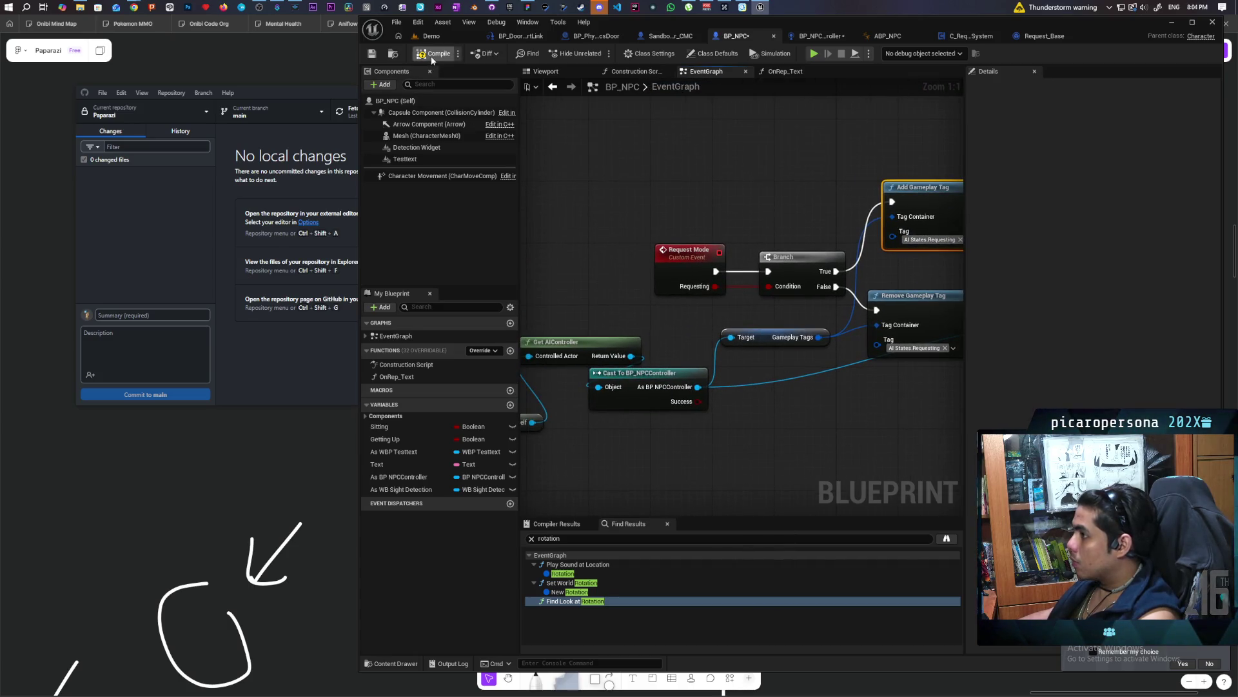
pyautogui.hotkey('ctrl', 's')
# Delete the Requesting variable from BP_NPCController, save it, and return to the Demo level
pyautogui.scroll(-3, 645, 187)
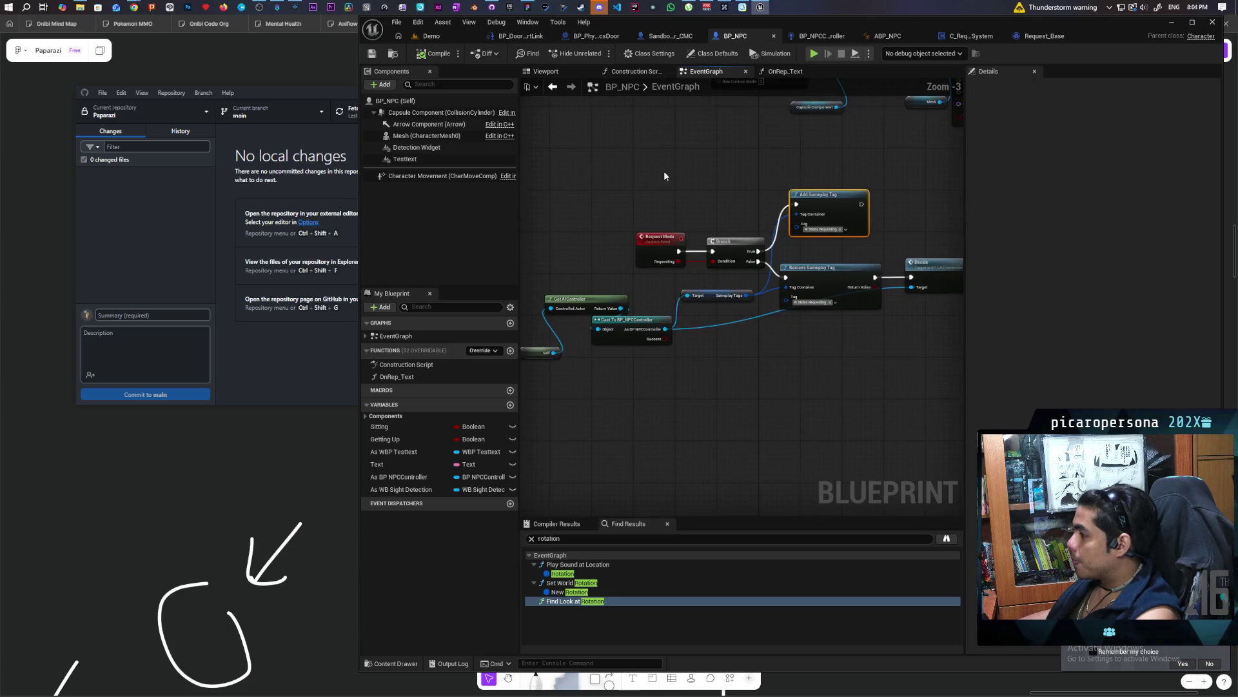
pyautogui.click(818, 36)
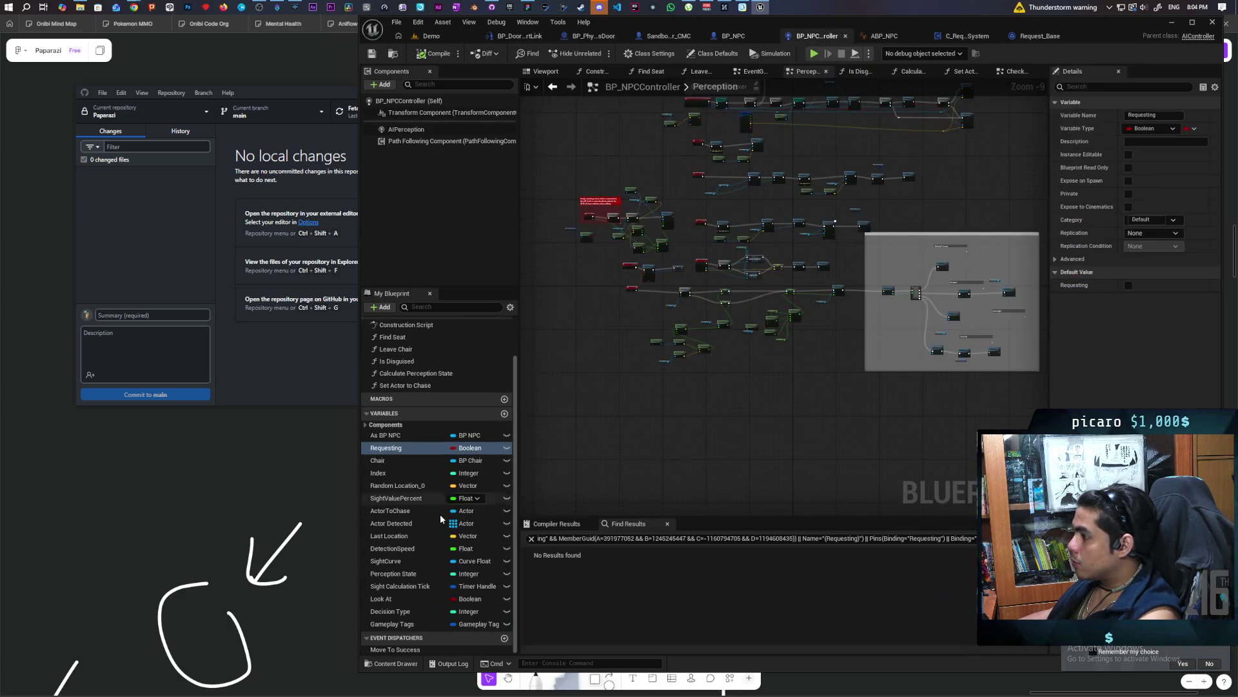
pyautogui.click(402, 447)
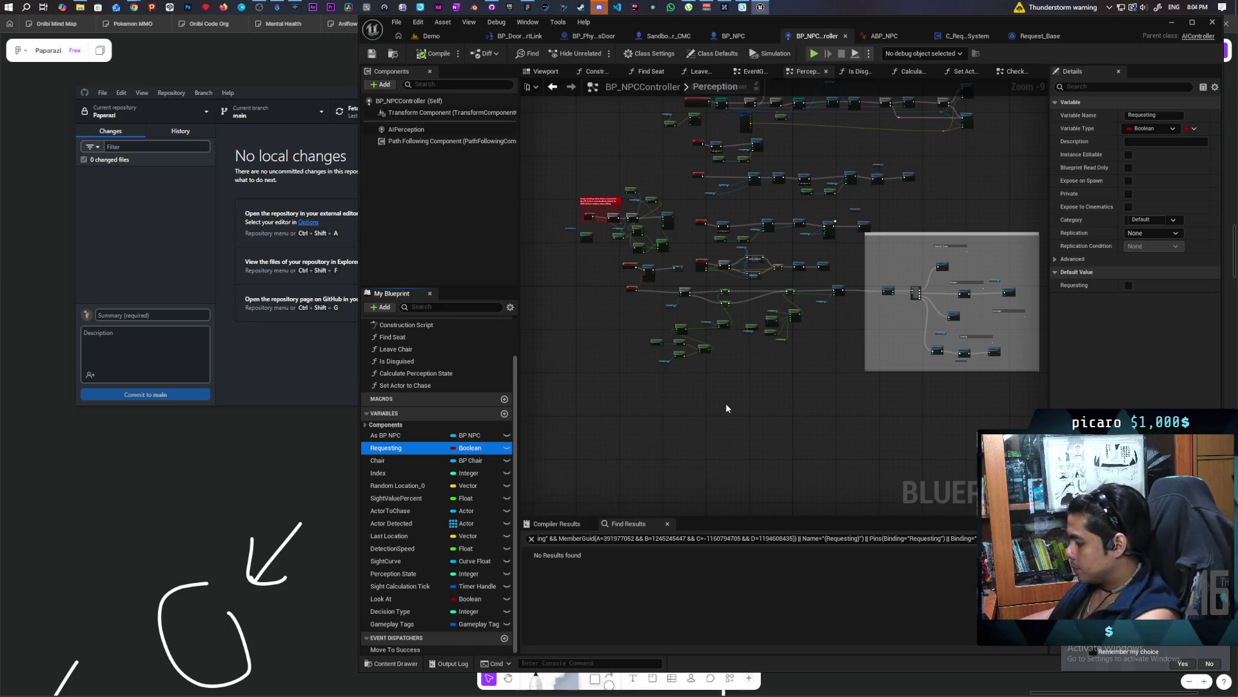
pyautogui.press('Delete')
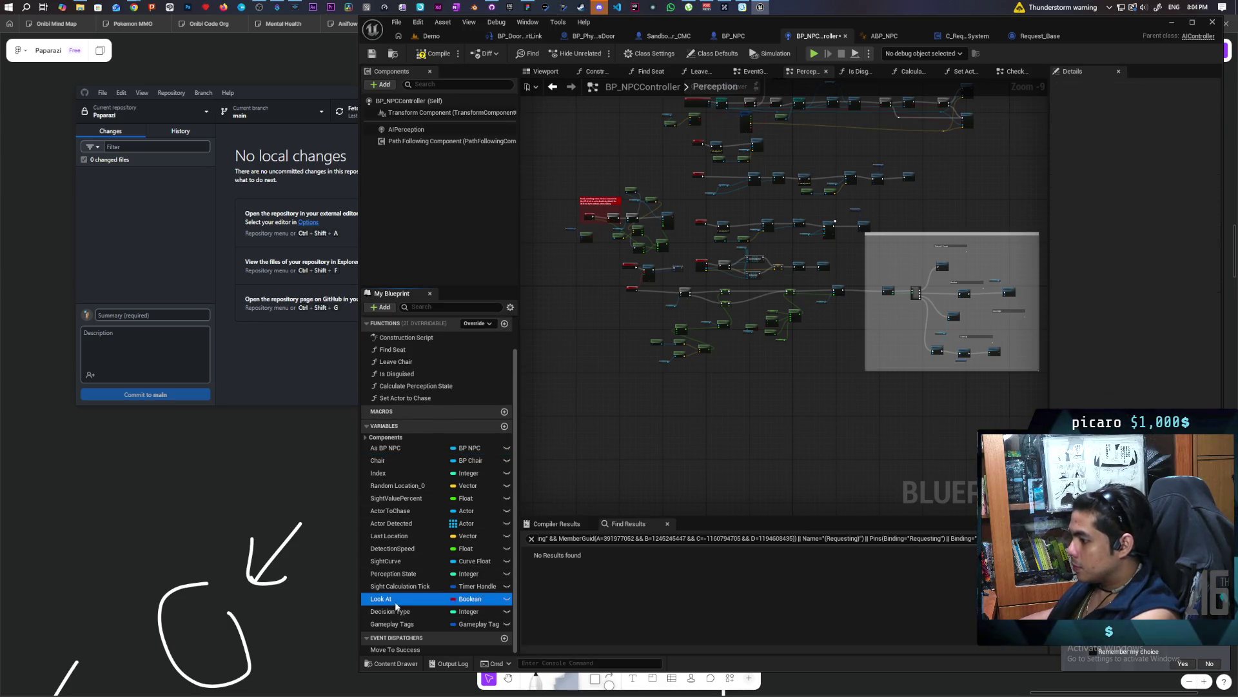
pyautogui.hotkey('ctrl', 's')
pyautogui.scroll(-3, 594, 213)
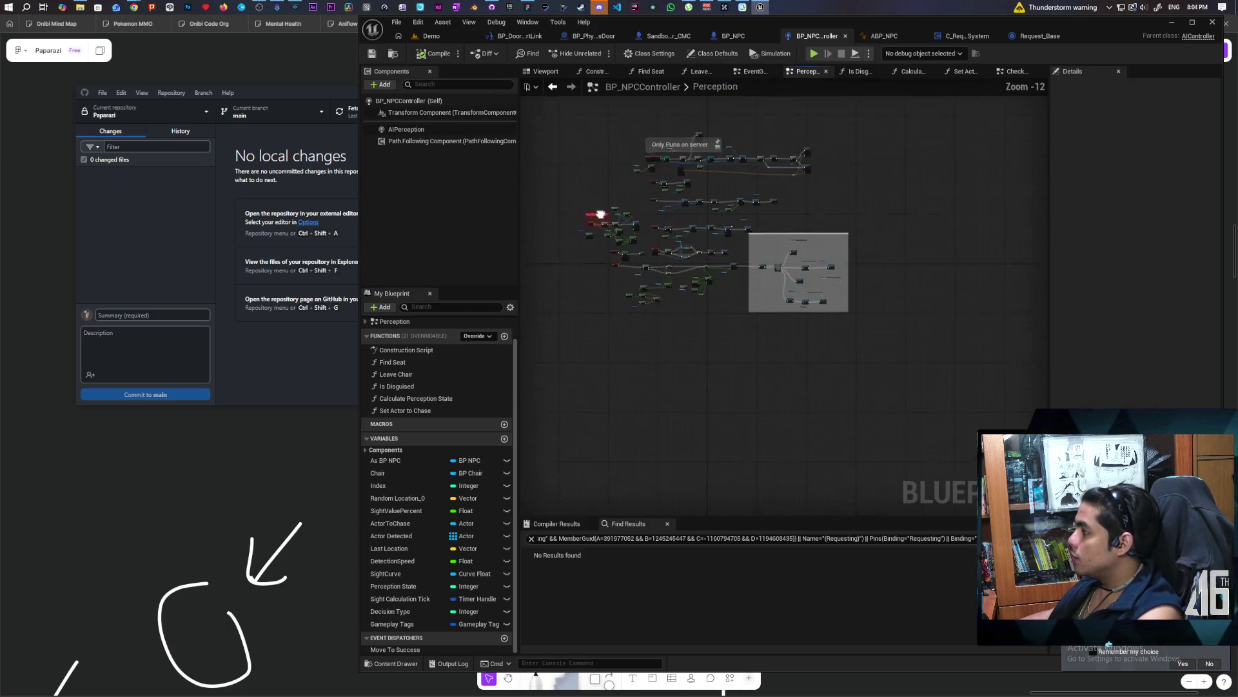
pyautogui.click(445, 37)
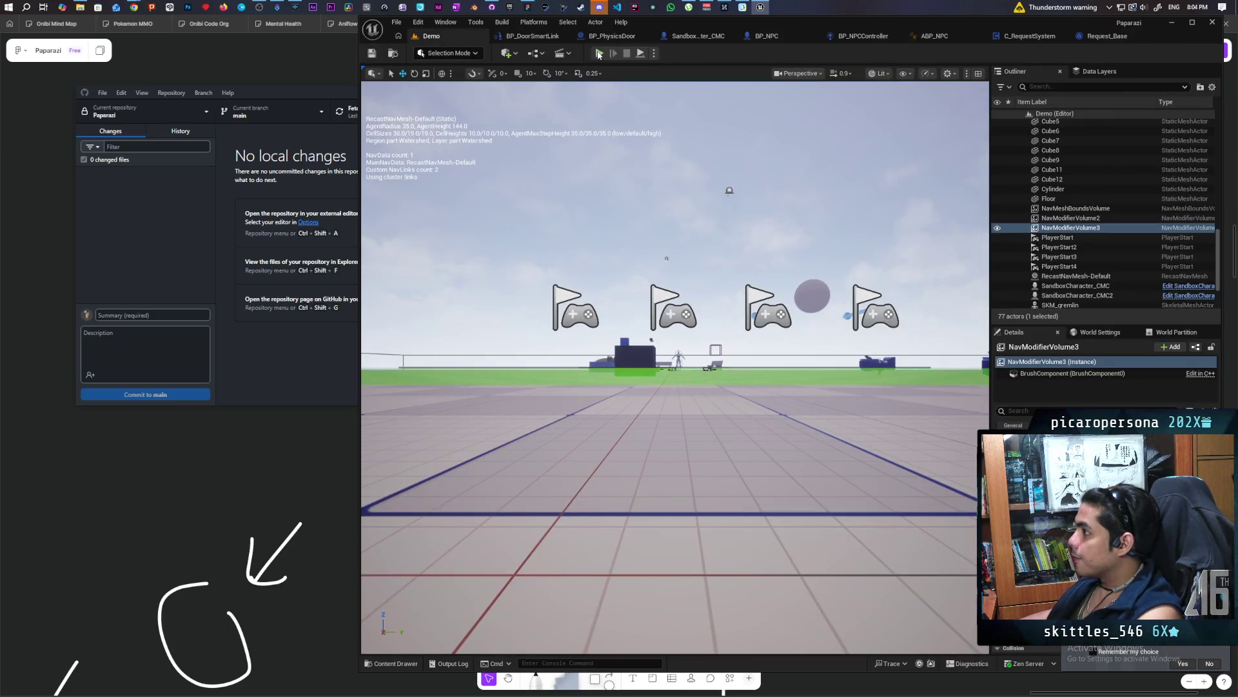
pyautogui.press('f')
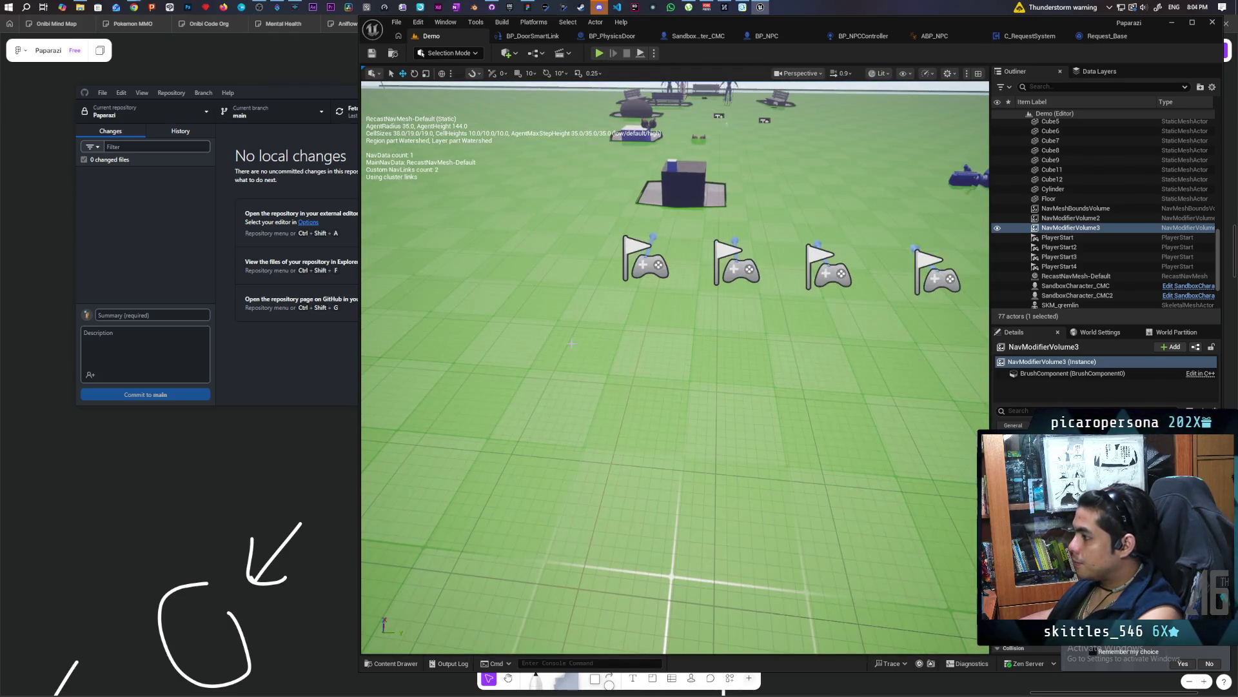
pyautogui.click(571, 343)
pyautogui.press('p')
pyautogui.press('f')
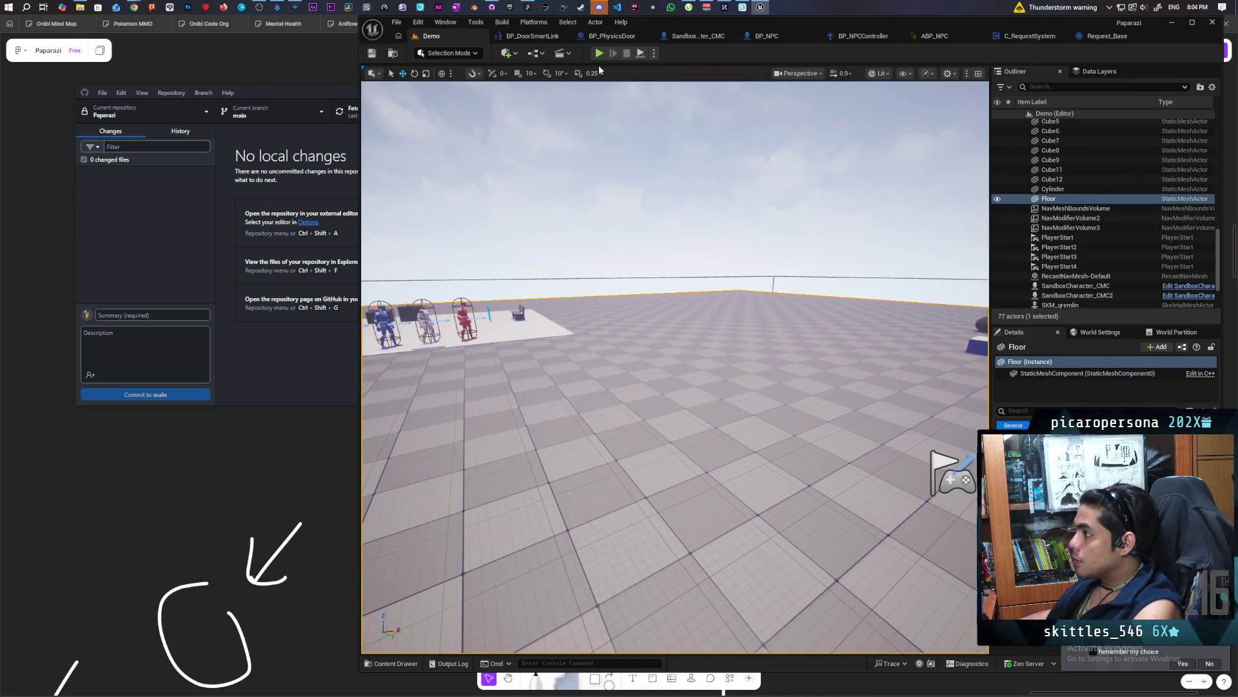
pyautogui.click(599, 54)
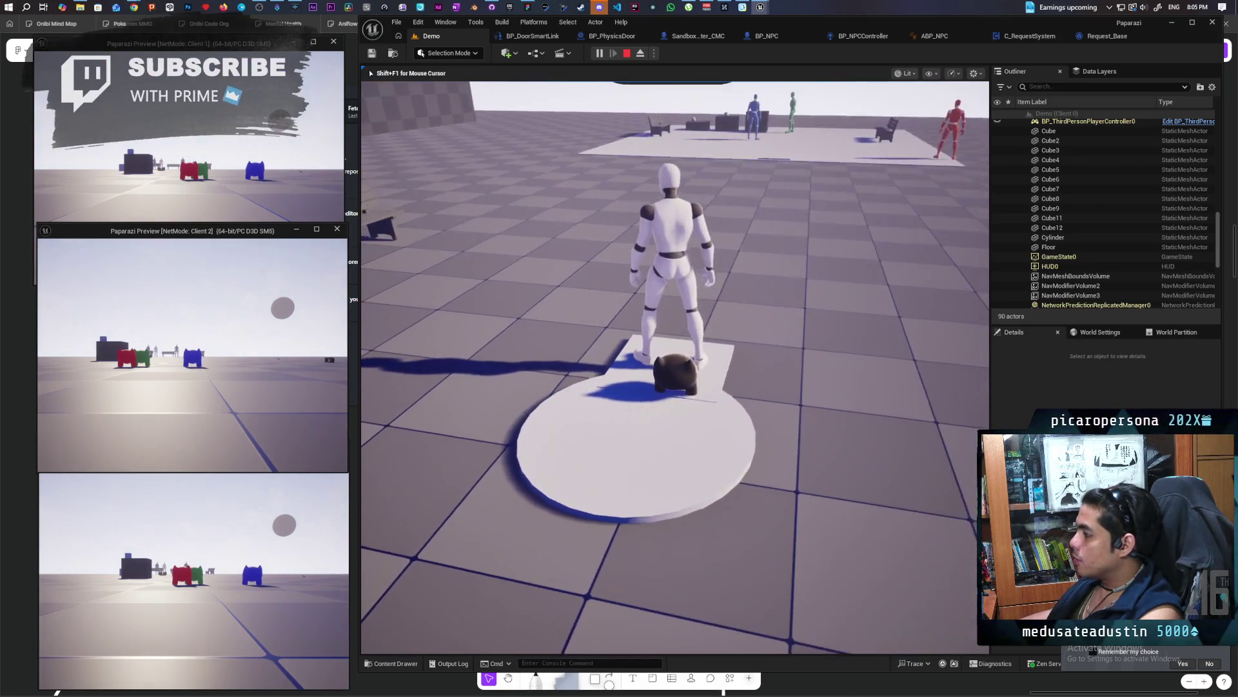
pyautogui.press('Escape')
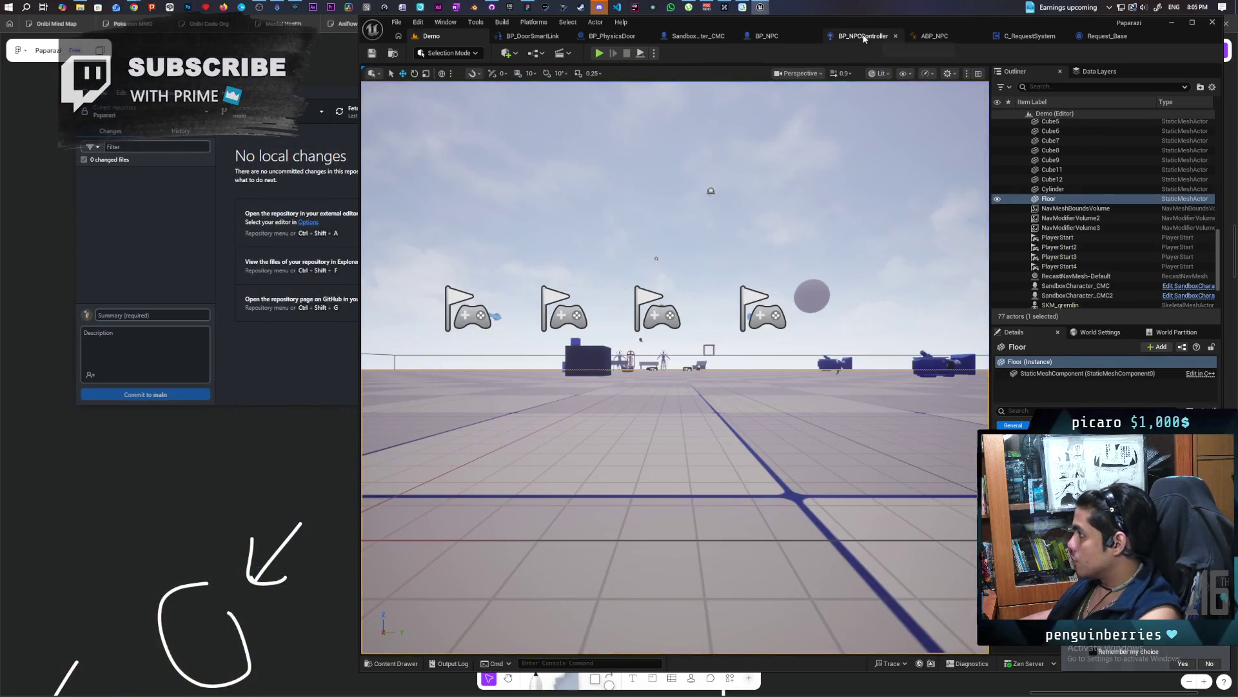
pyautogui.click(863, 36)
pyautogui.click(420, 127)
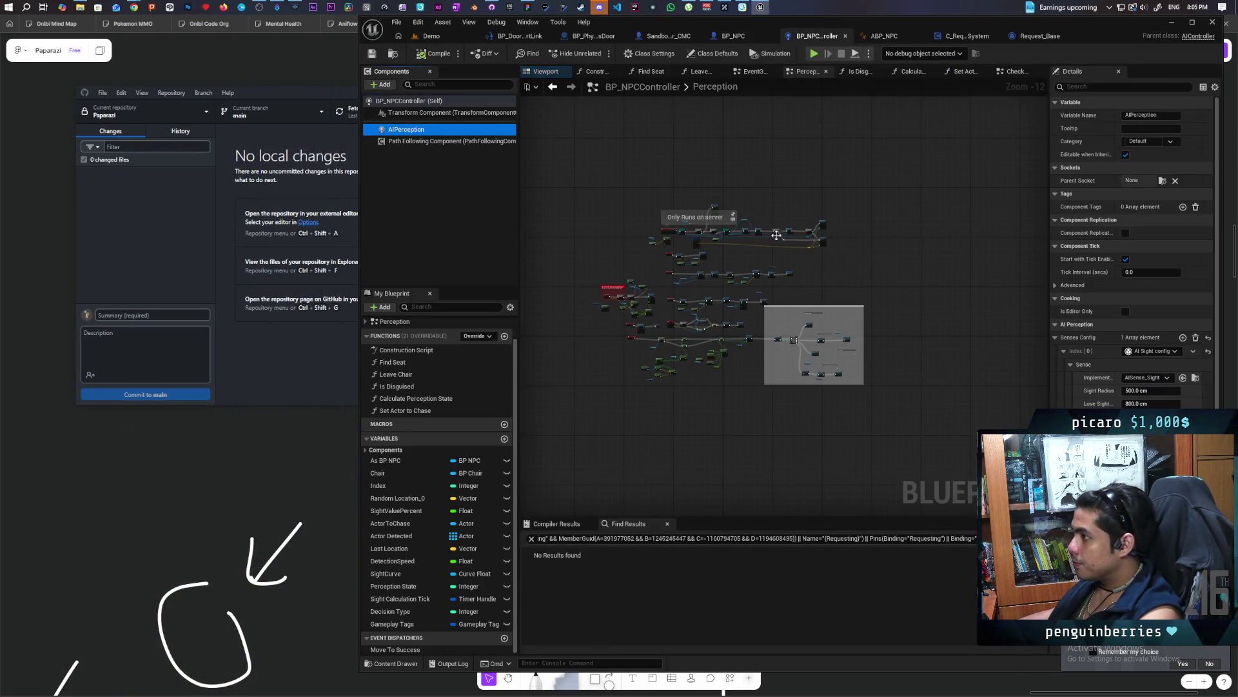
pyautogui.click(1049, 393)
pyautogui.moveTo(1048, 392); pyautogui.dragTo(933, 390)
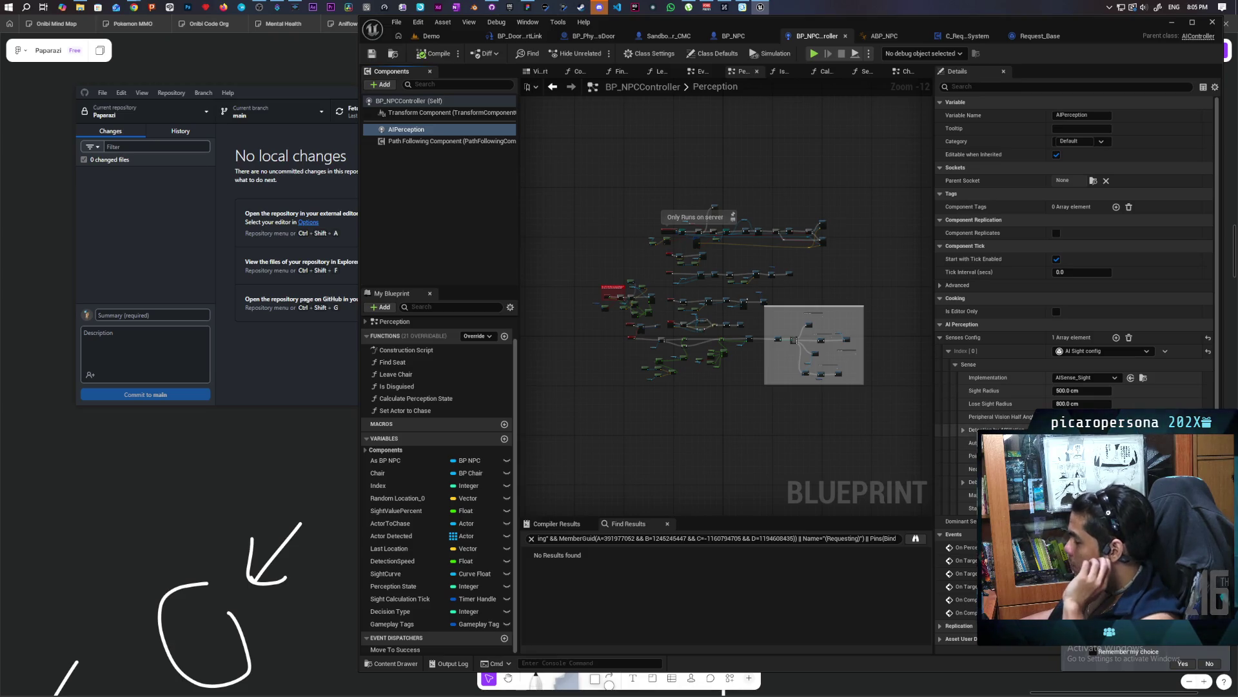
pyautogui.scroll(-1, 1070, 258)
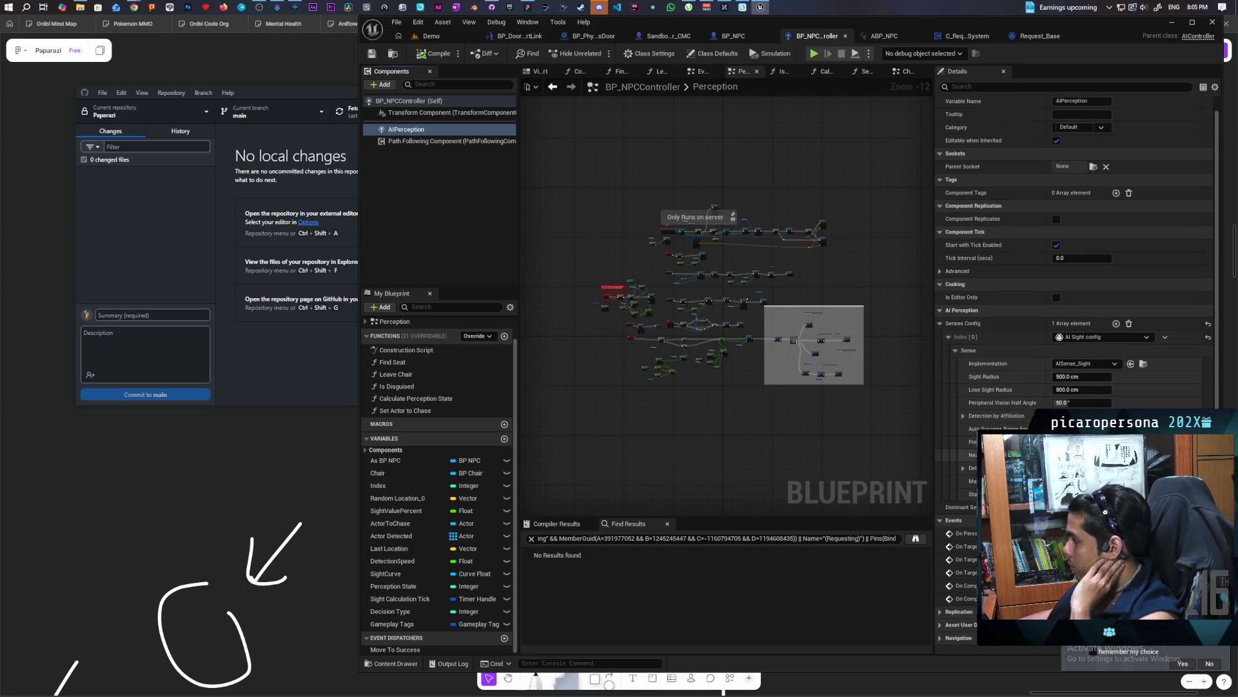
pyautogui.moveTo(992, 408)
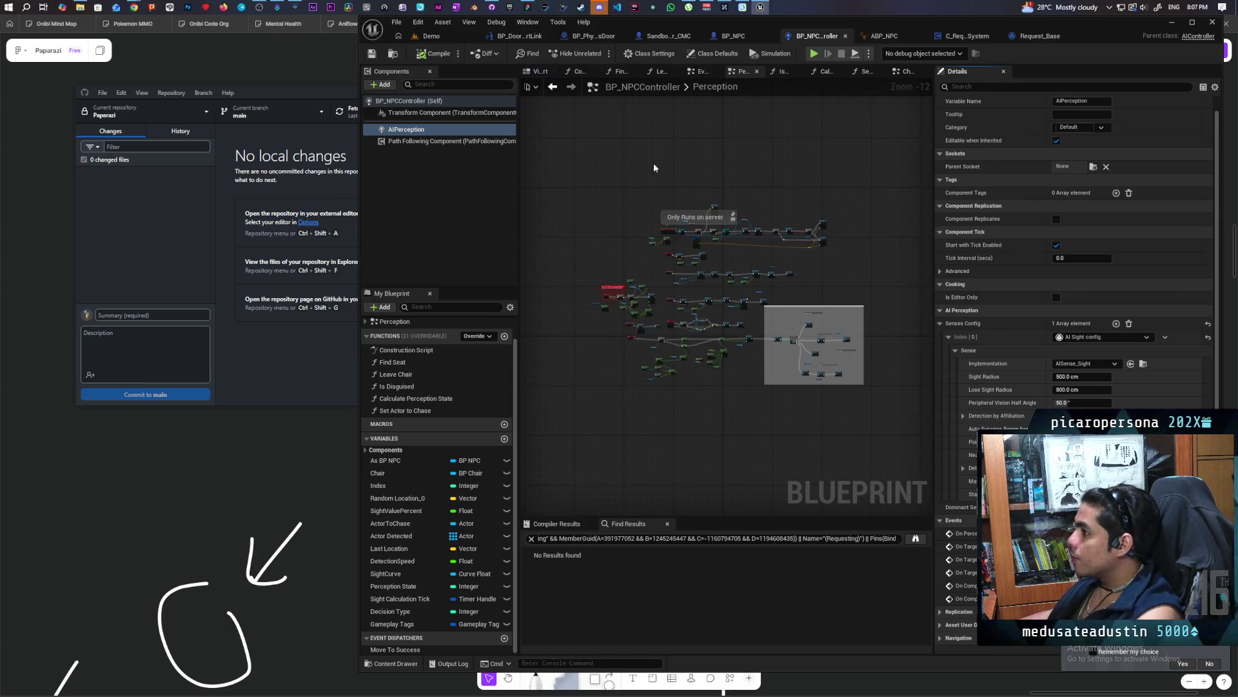
pyautogui.click(433, 37)
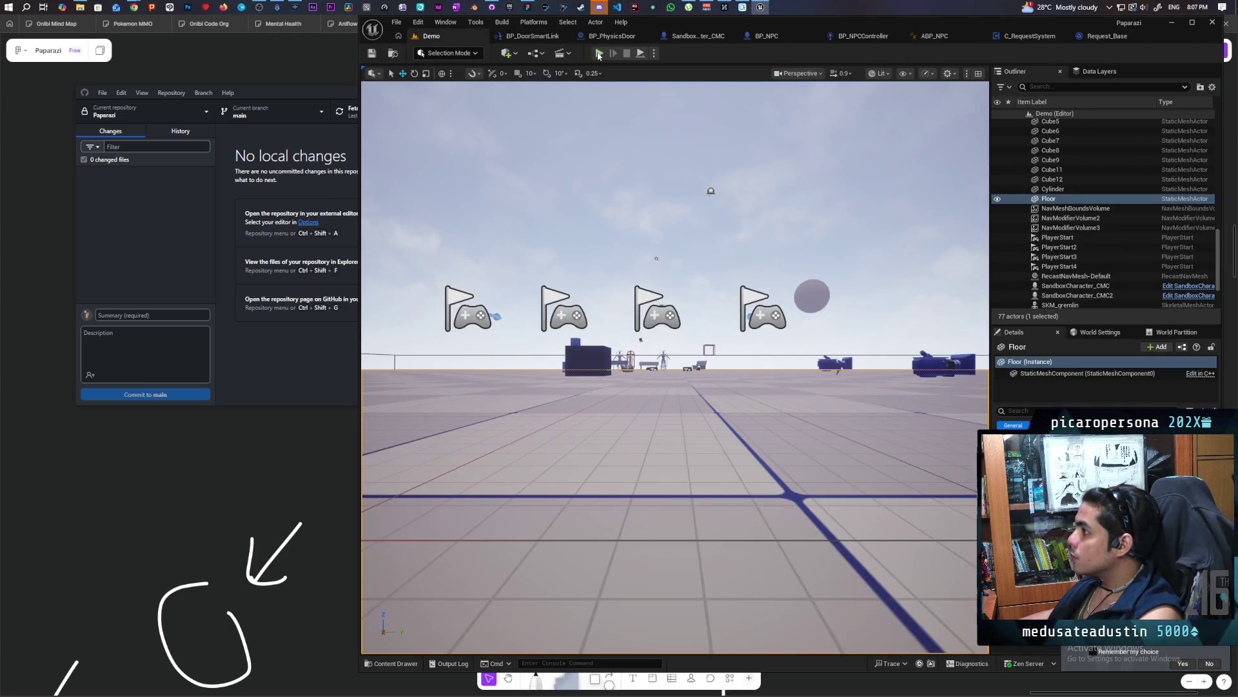
# Run another multiplayer play test, walking the character up to the mannequin NPC and past it, then stop
pyautogui.hotkey('alt', 'p')
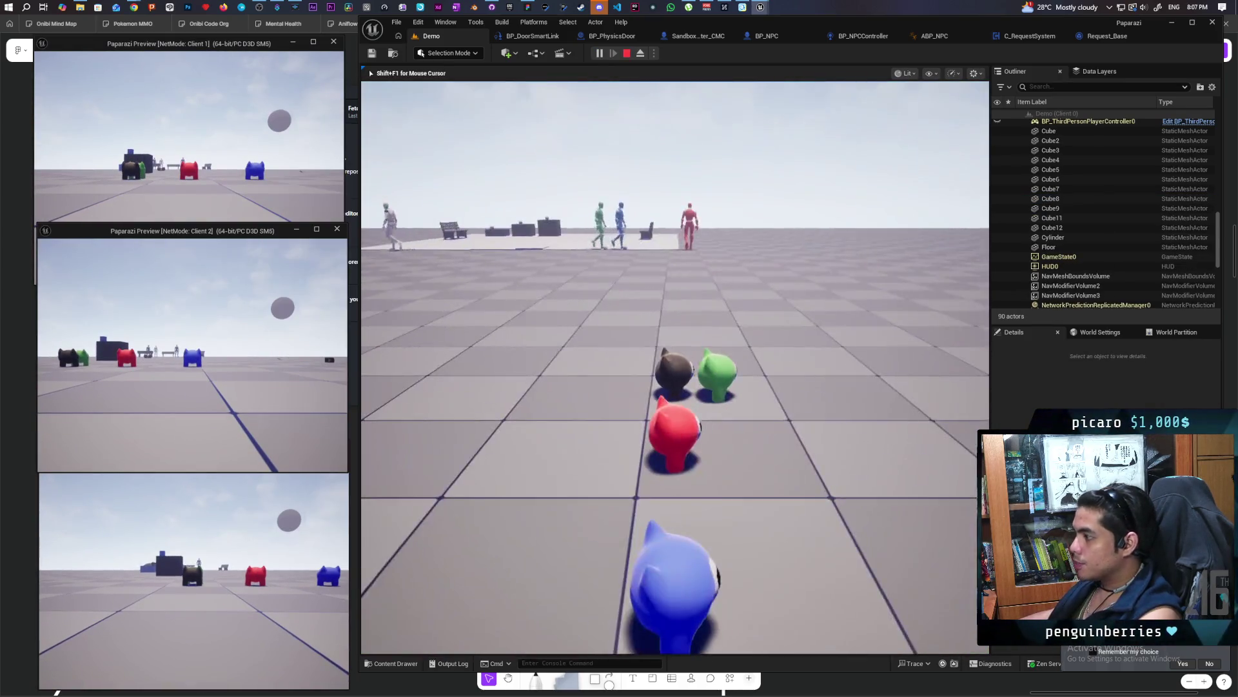
pyautogui.press('w')
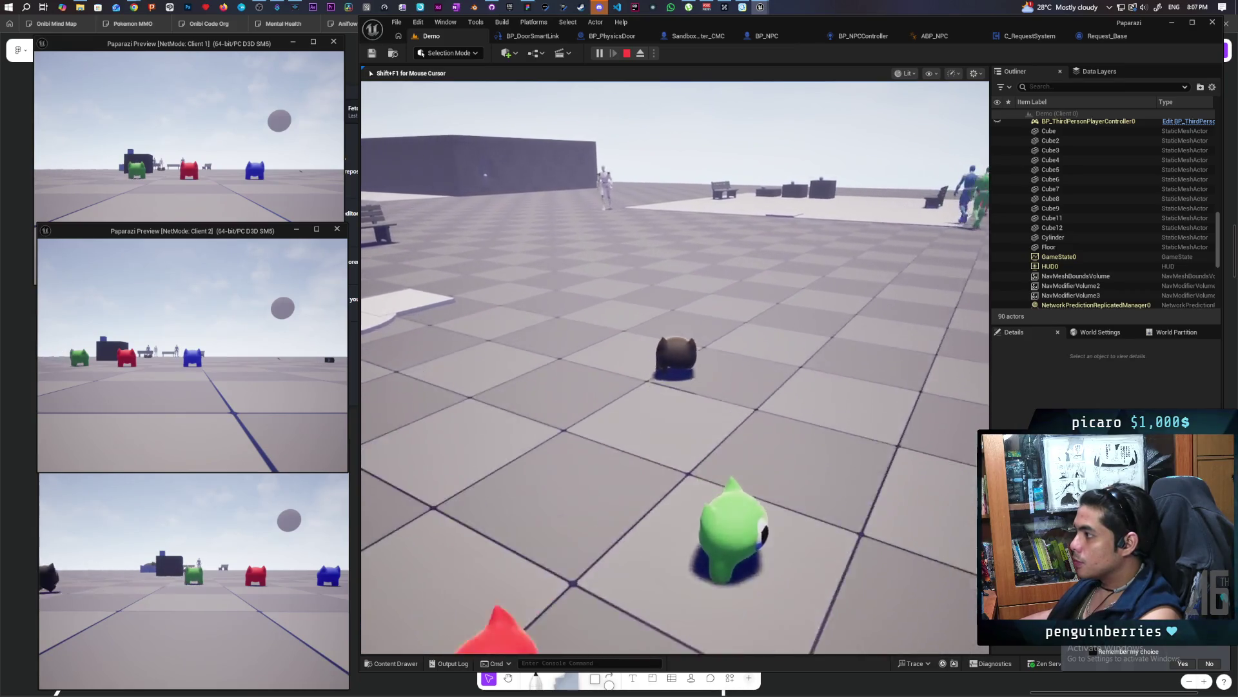
pyautogui.press('w')
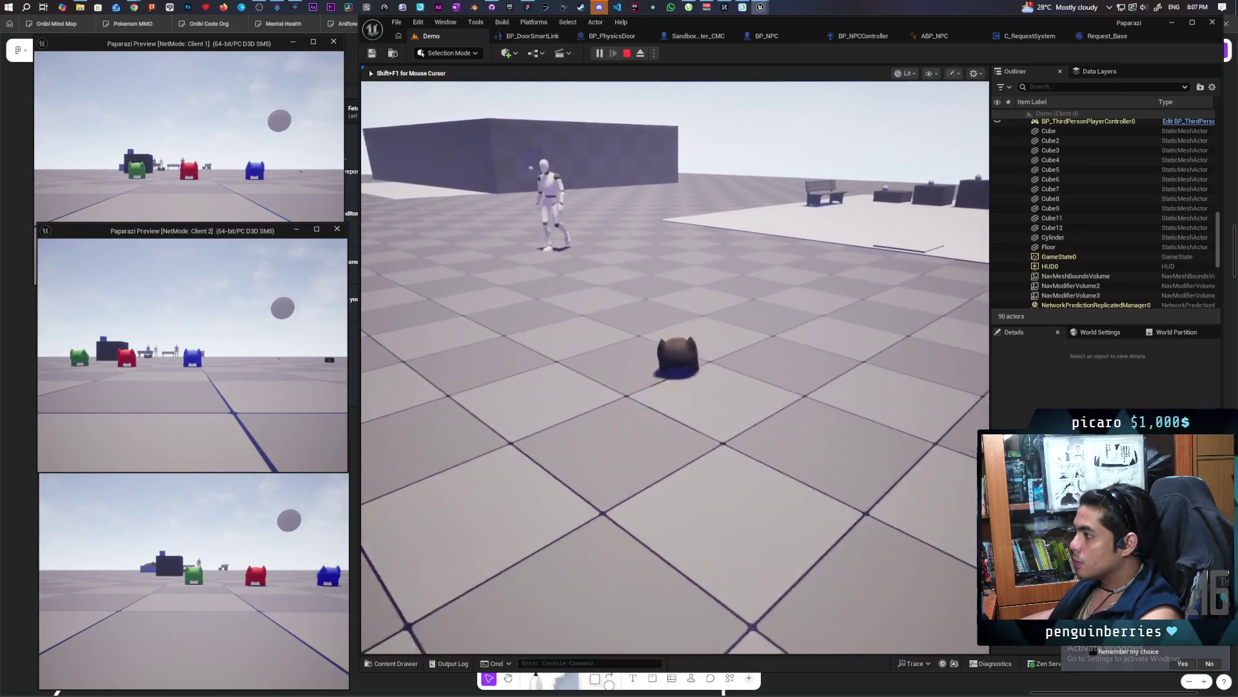
pyautogui.press('w')
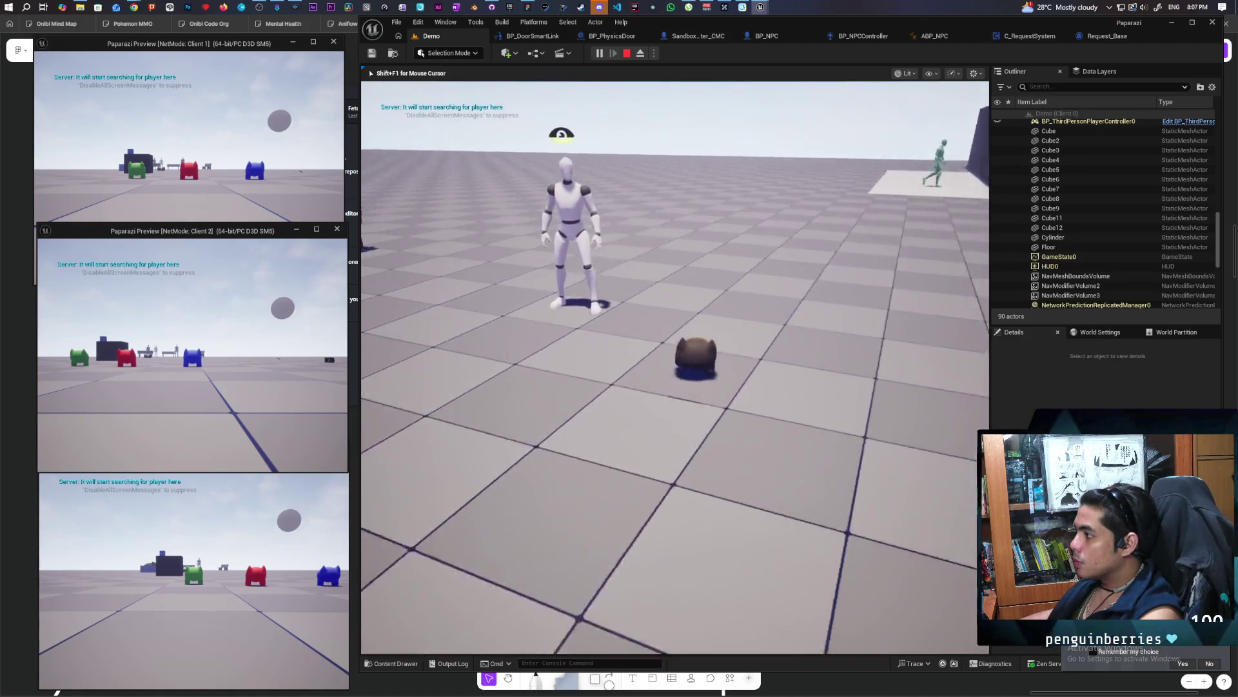
pyautogui.press('w')
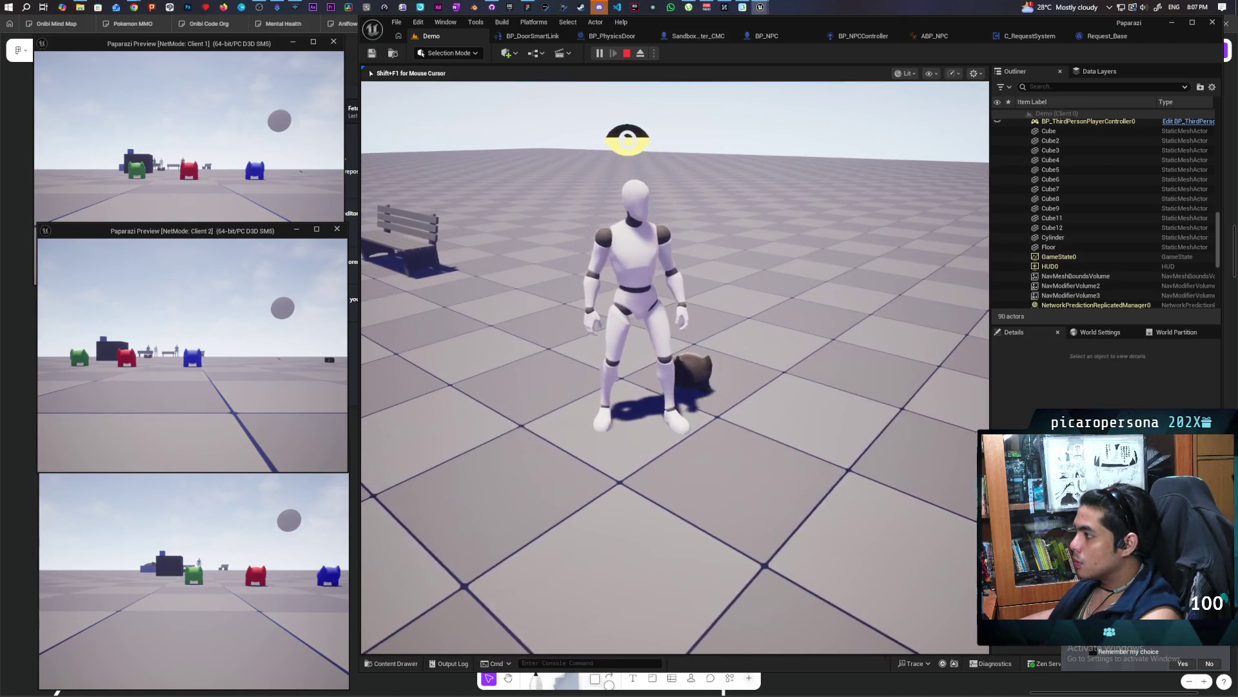
pyautogui.press('s')
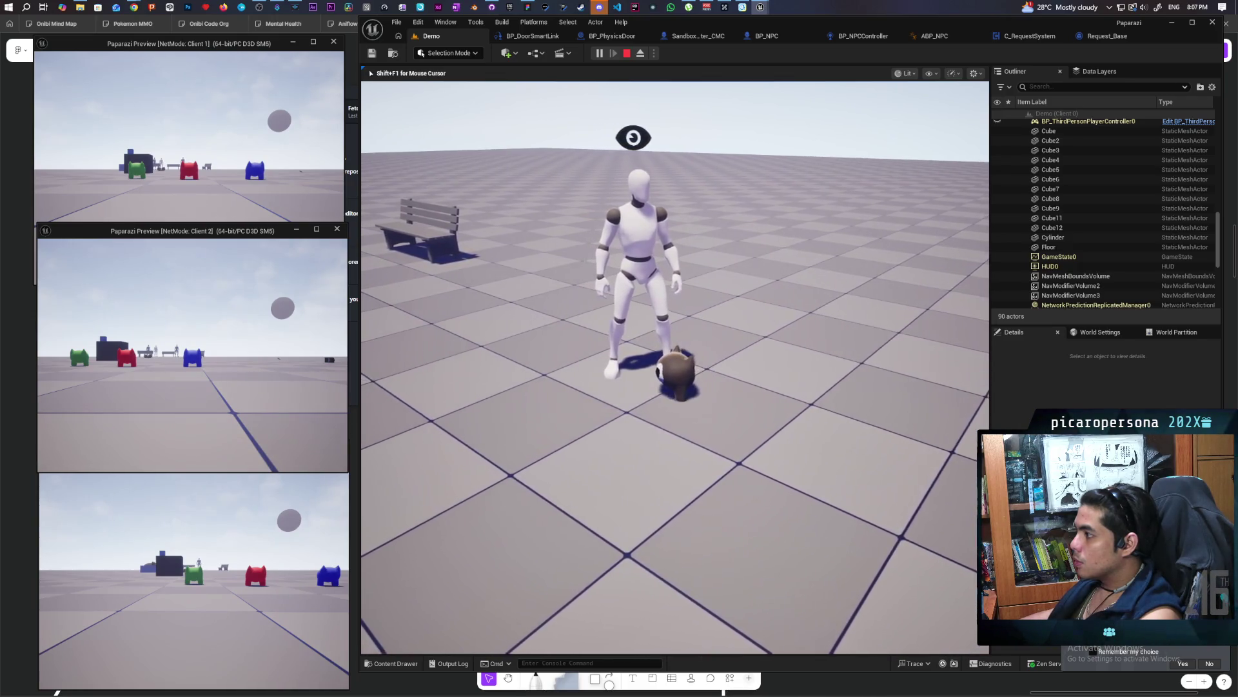
pyautogui.press('a')
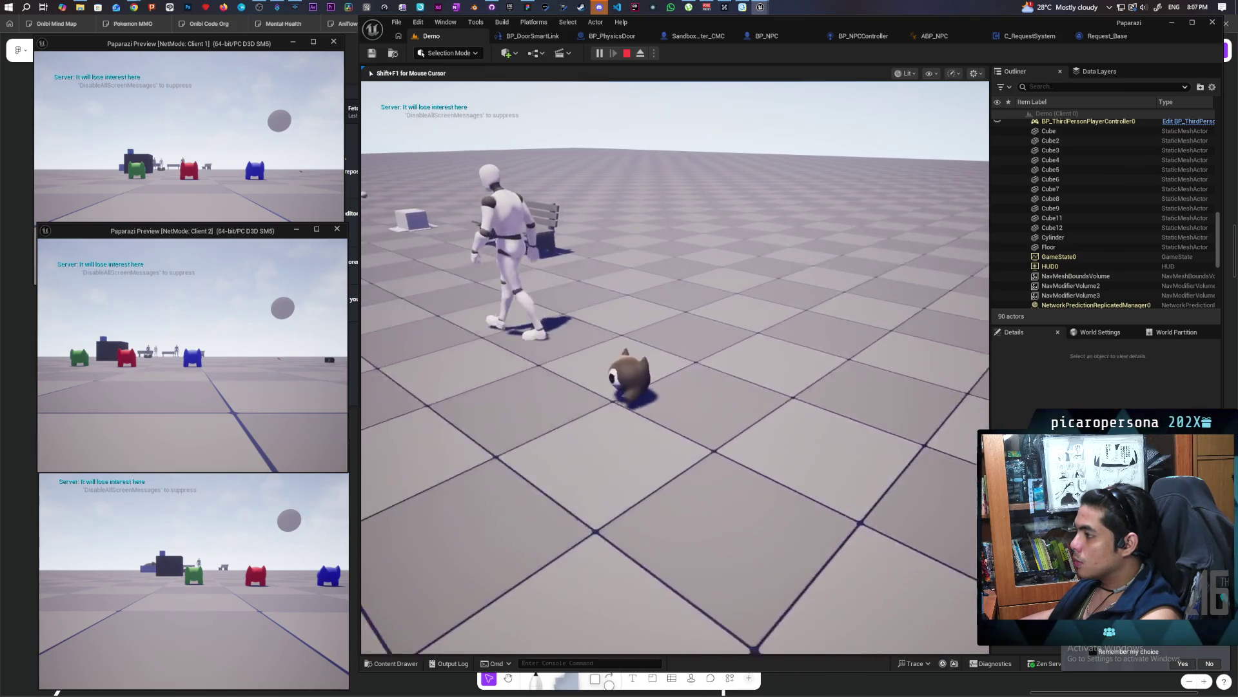
pyautogui.press('Escape')
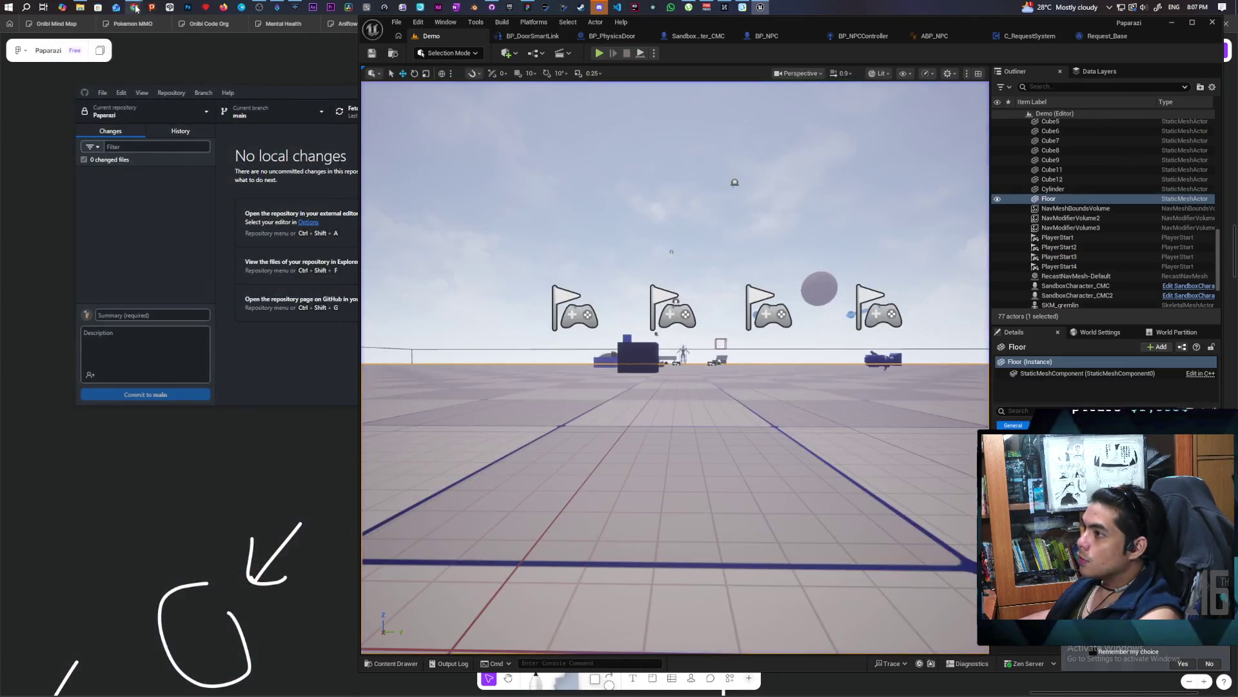
# Google 'how to debug AI perception ue5' in Chrome, then bring the Unreal editor back
pyautogui.moveTo(133, 7)
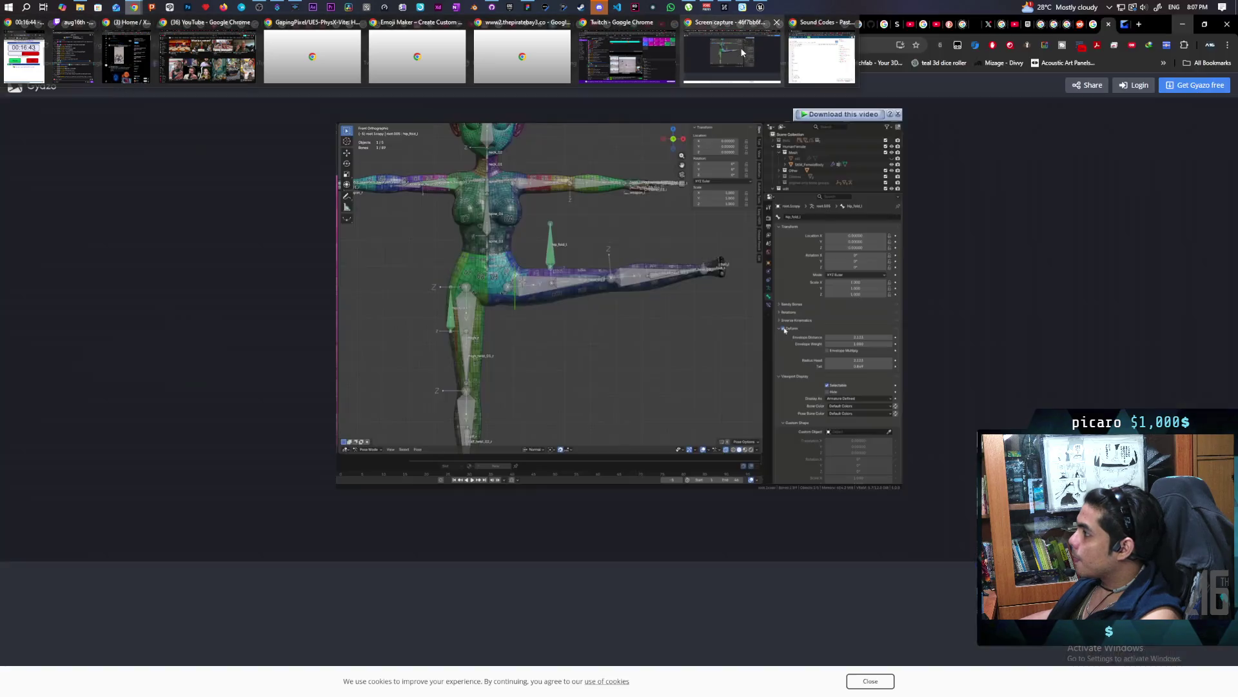
pyautogui.click(770, 68)
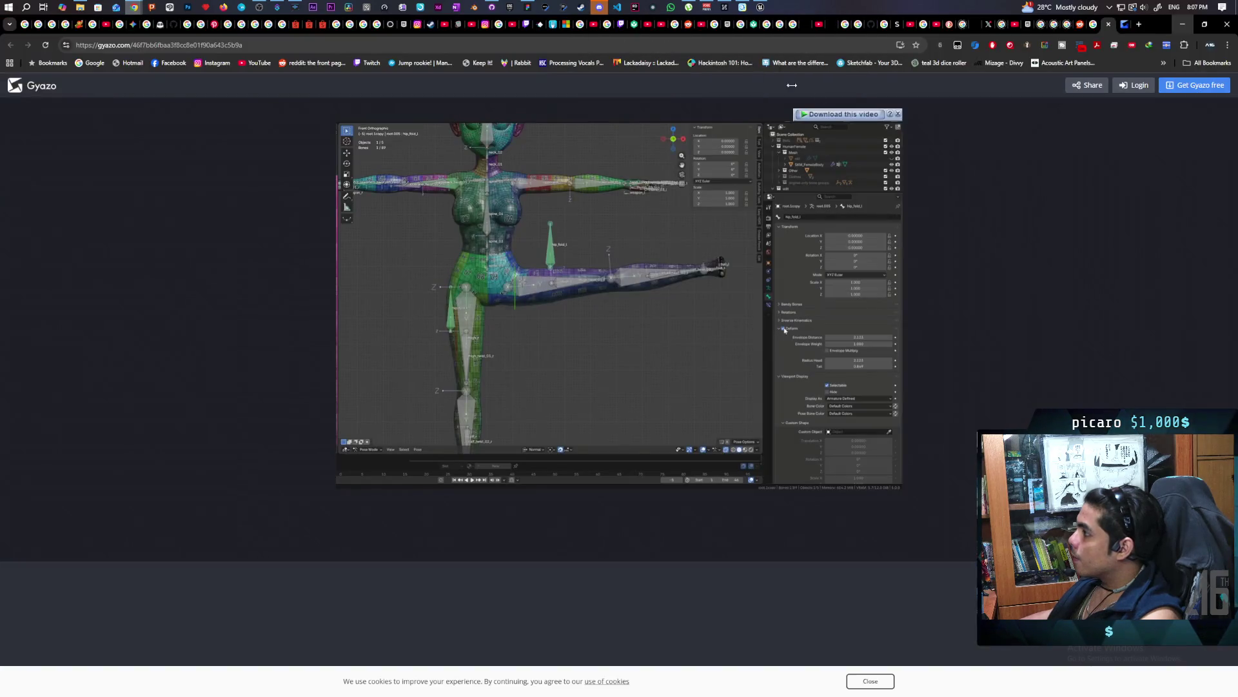
pyautogui.hotkey('ctrl', 't')
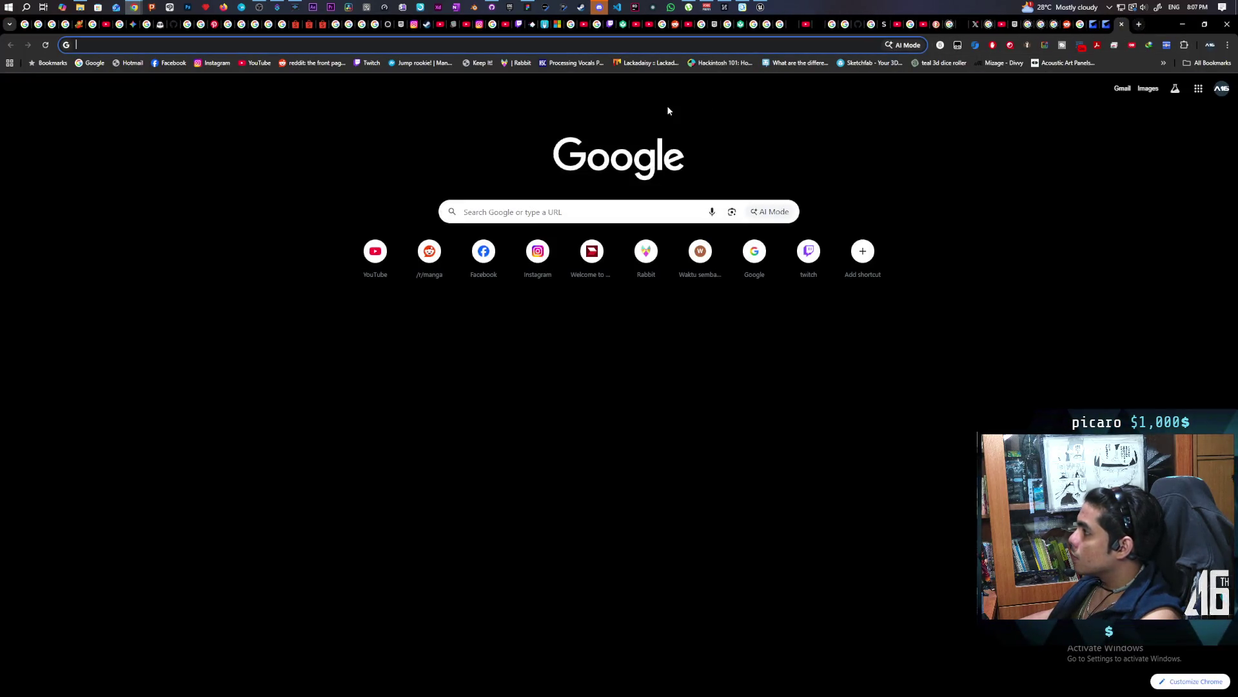
pyautogui.write('how to de')
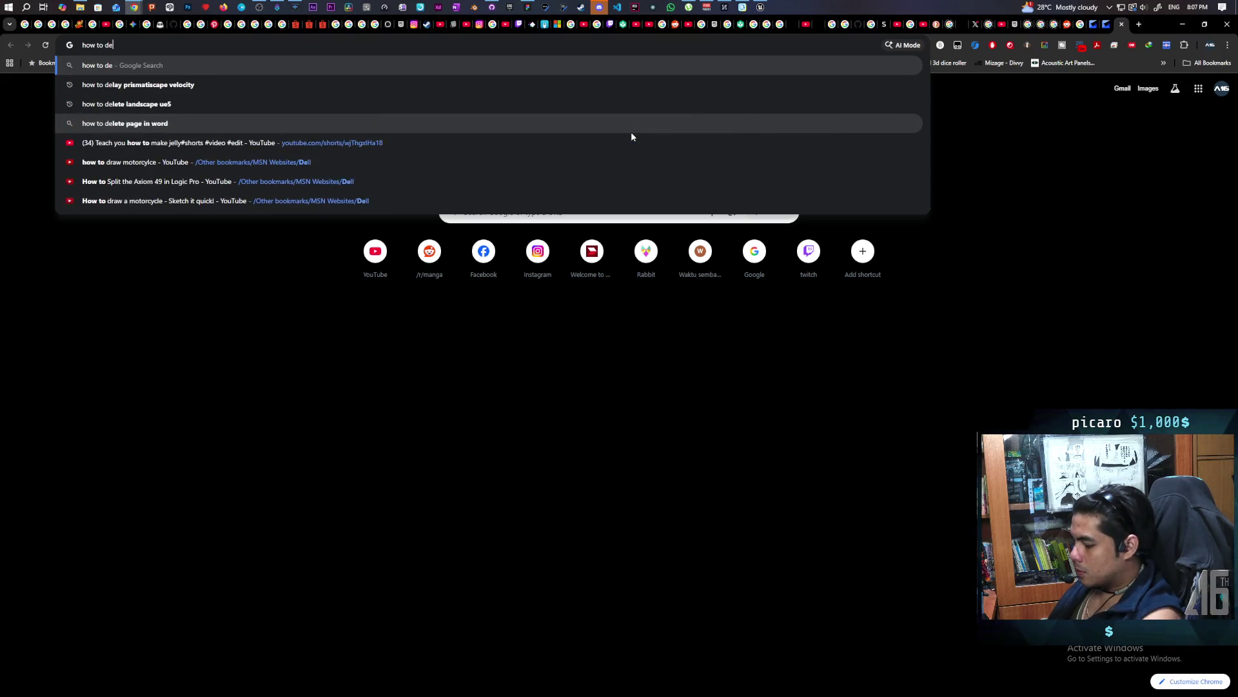
pyautogui.write('bug AI perc')
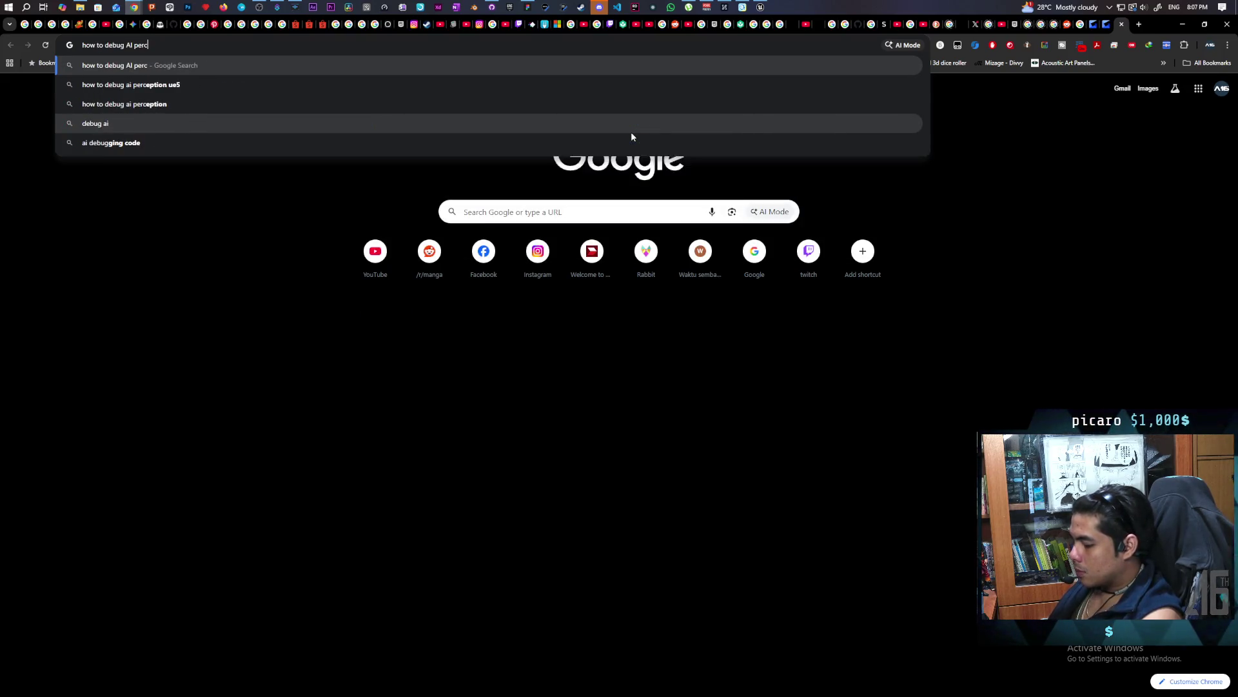
pyautogui.write('eption ue5')
pyautogui.press('Return')
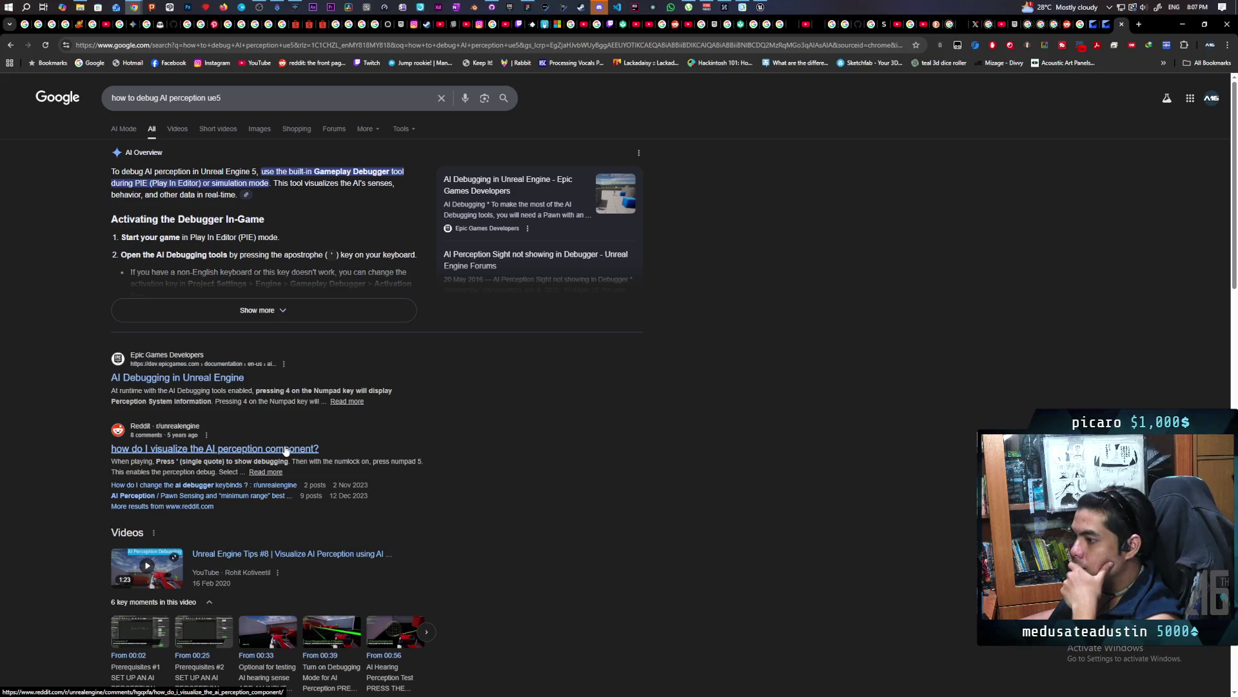
pyautogui.click(762, 7)
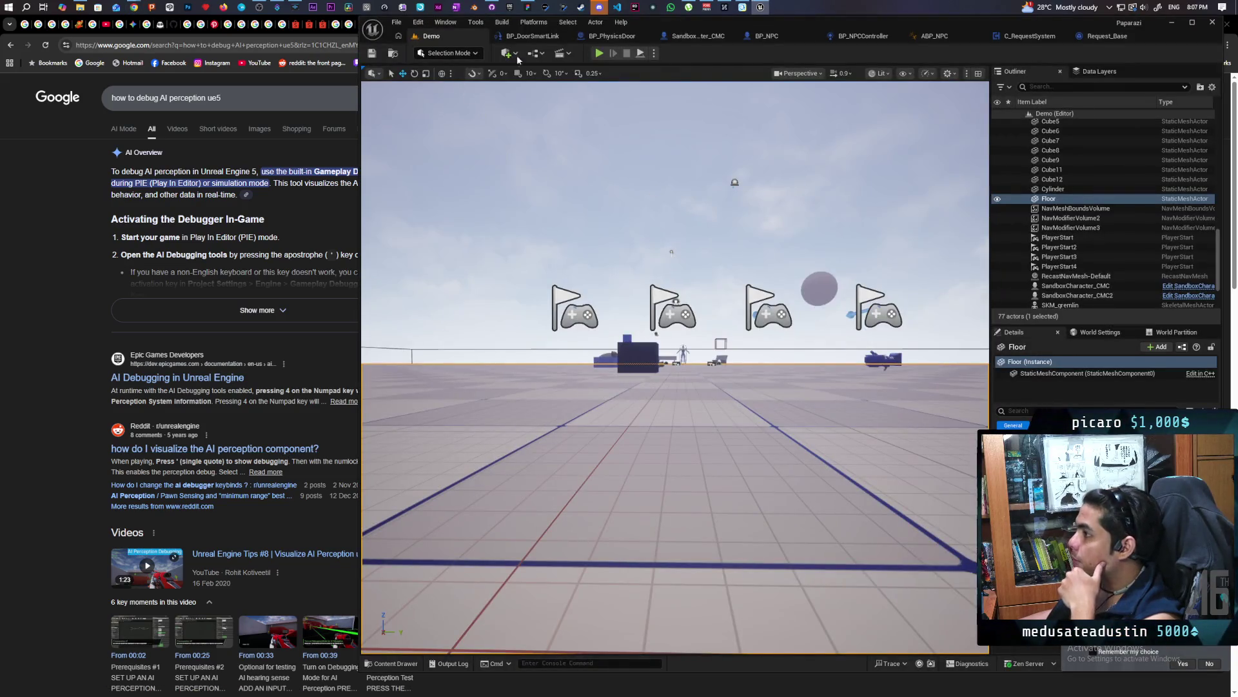
# Start multiplayer PIE, open the Gameplay Debugger on the NPC, and show the Mover category
pyautogui.hotkey('alt', 'p')
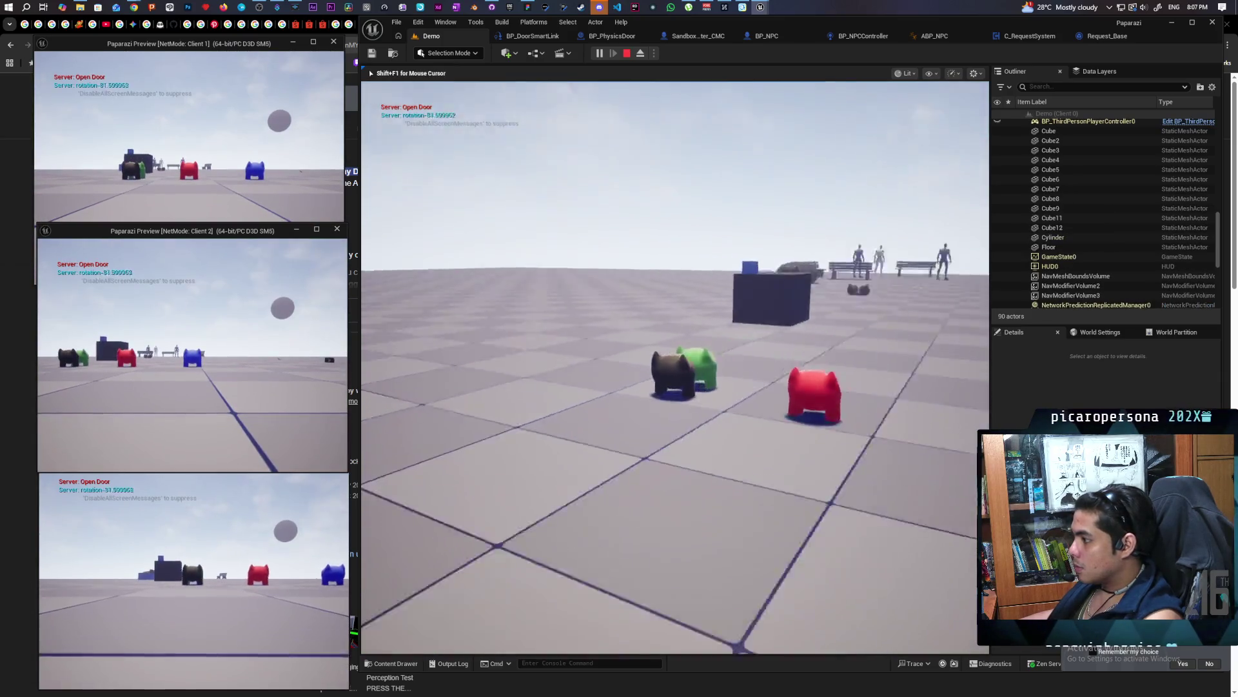
pyautogui.press("'")
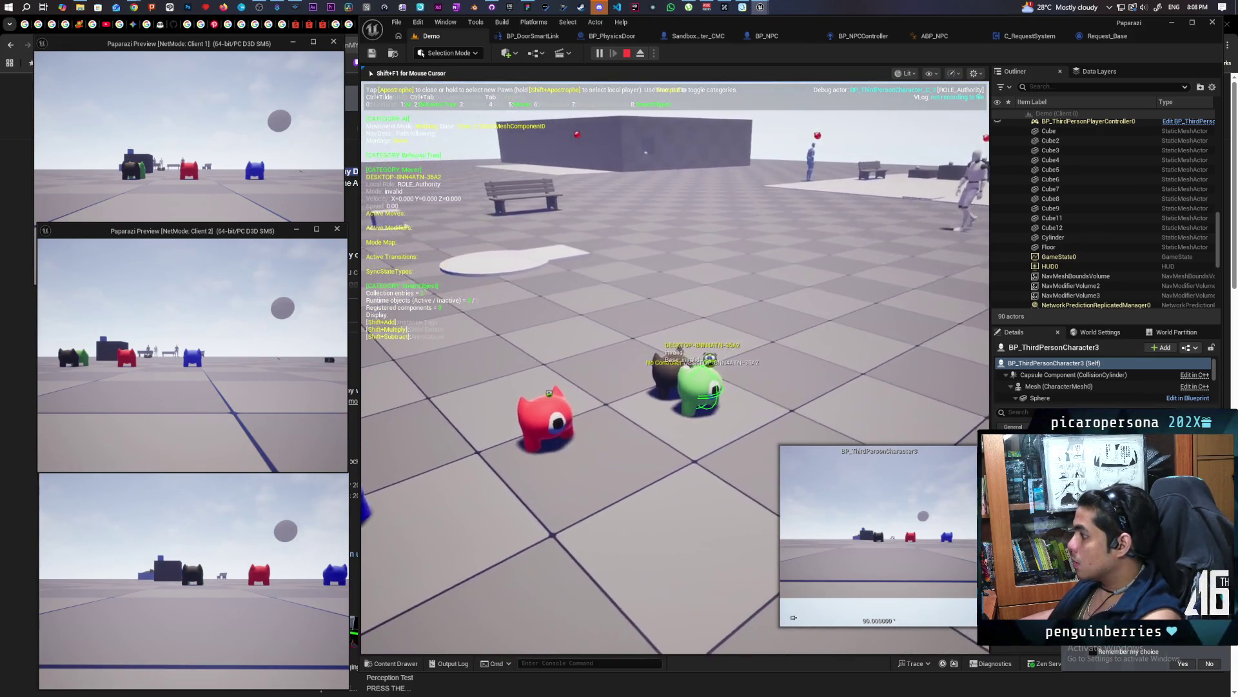
pyautogui.click(656, 395)
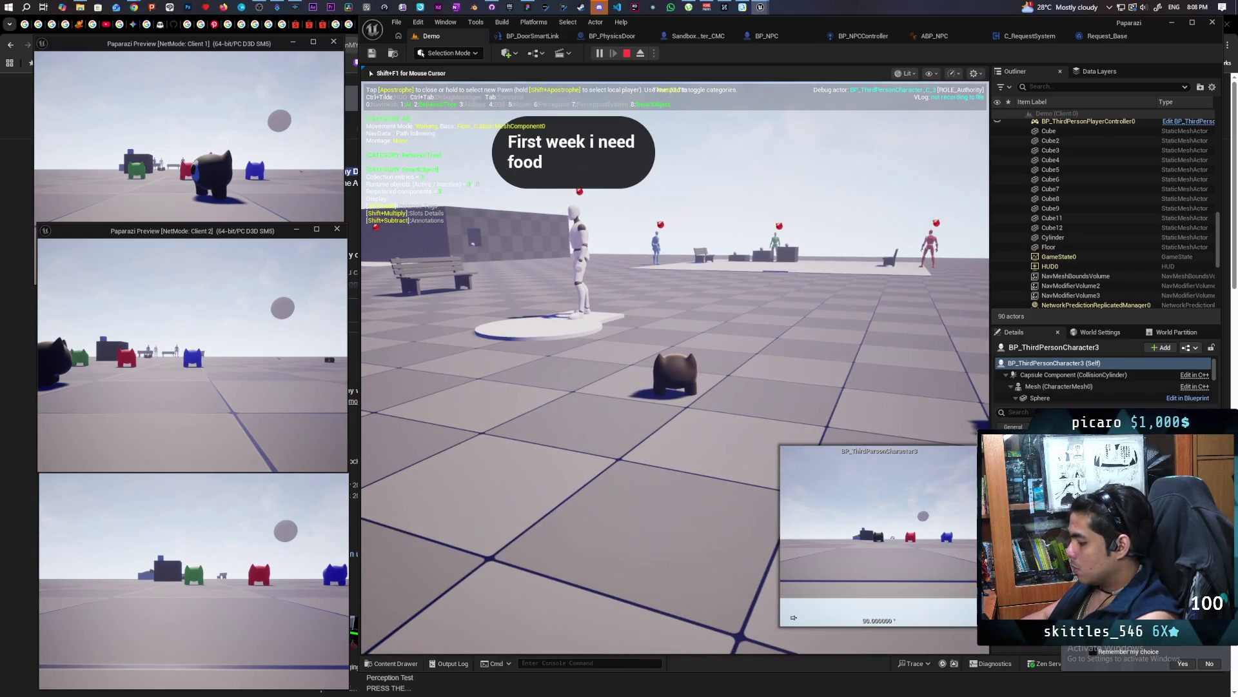
pyautogui.press("'")
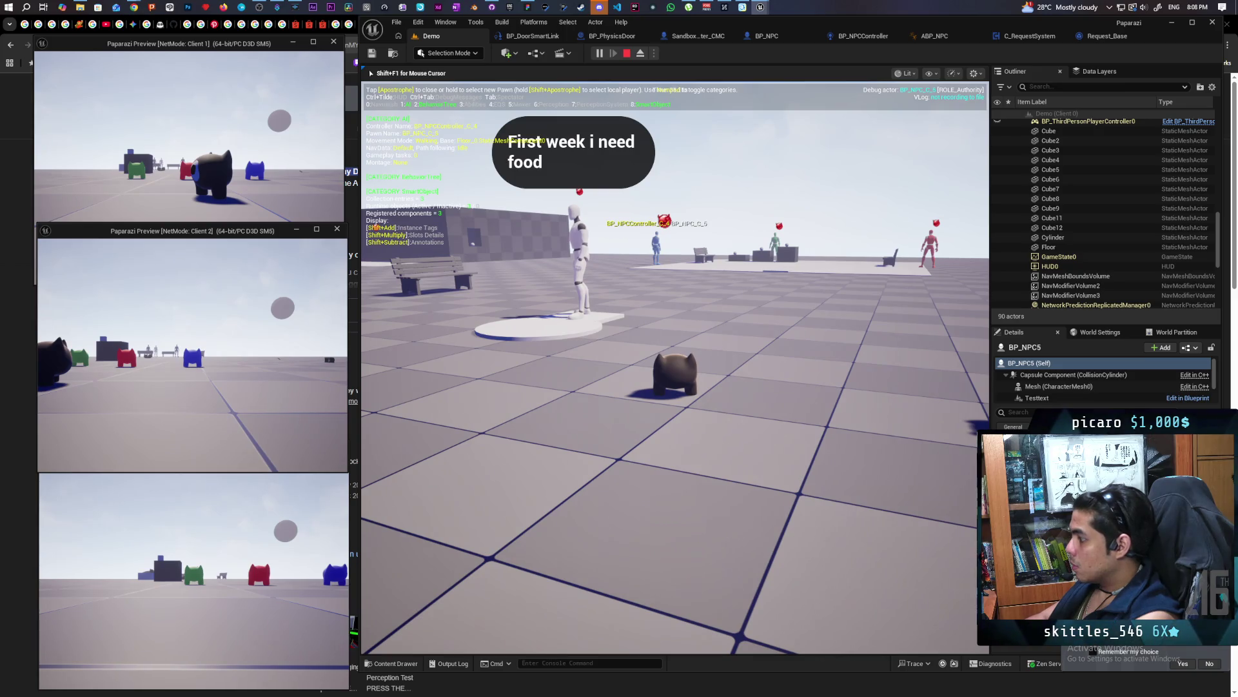
pyautogui.press('Num_Lock')
pyautogui.press('KP_5')
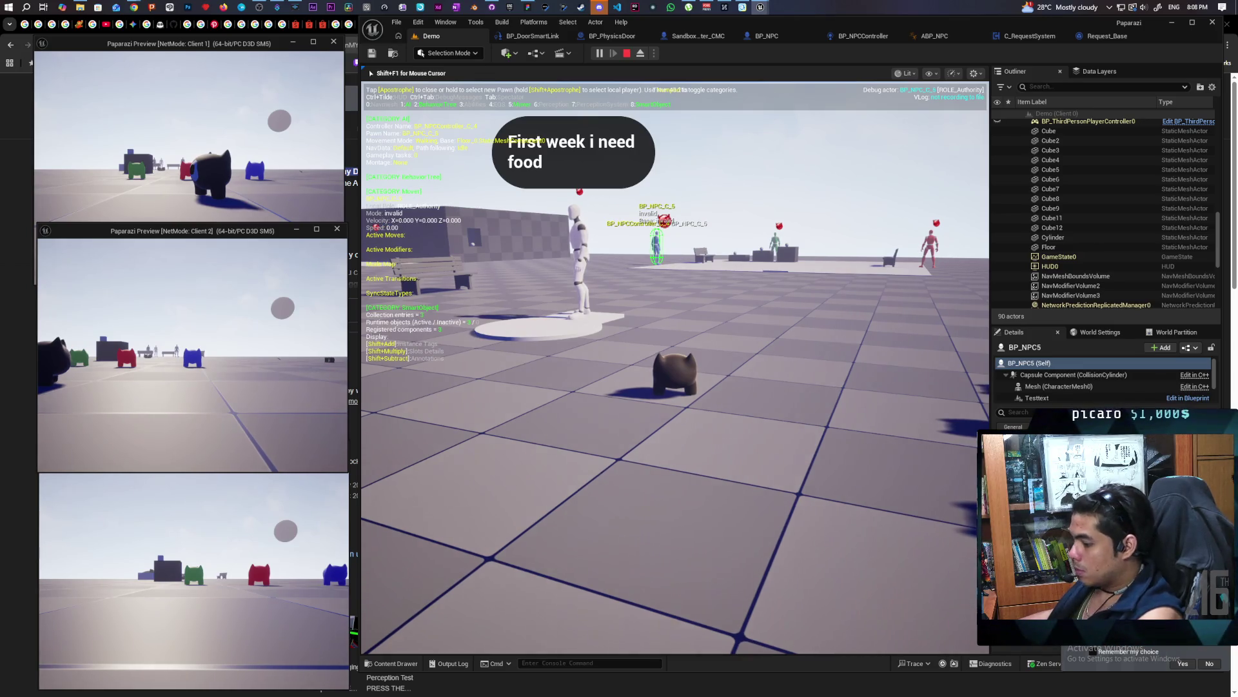
# Run the character up to the NPCs and enable the Perception and Abilities debug categories
pyautogui.press('w')
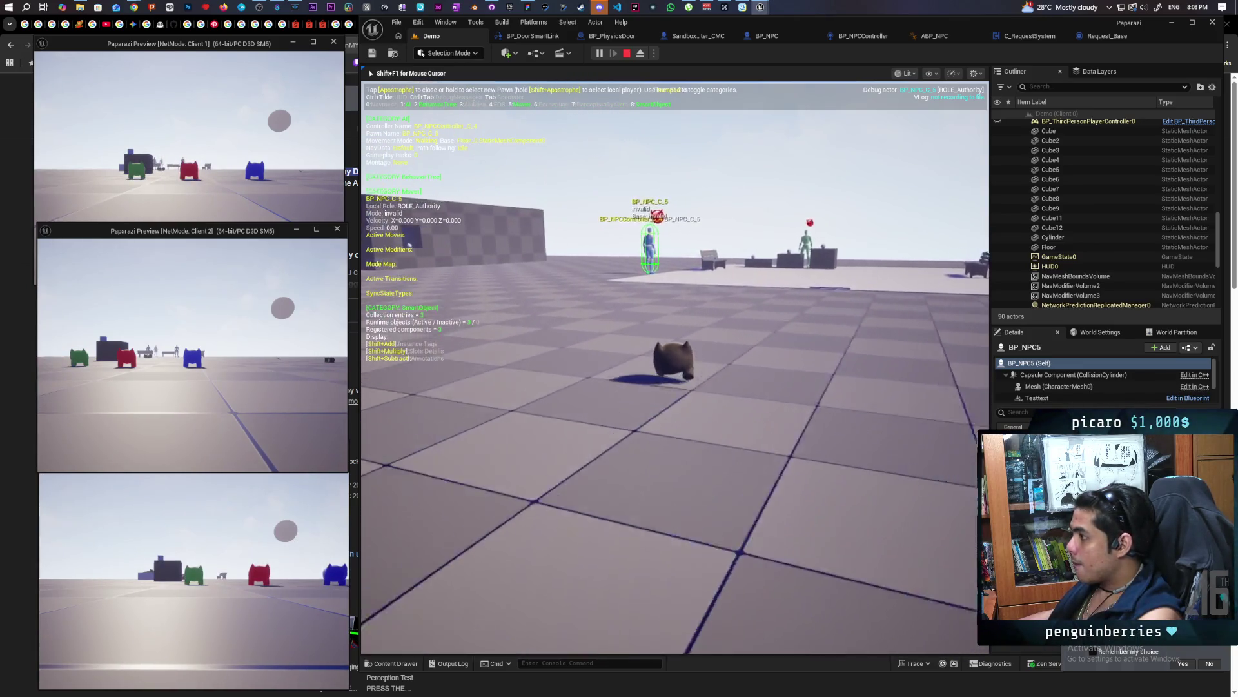
pyautogui.press('w')
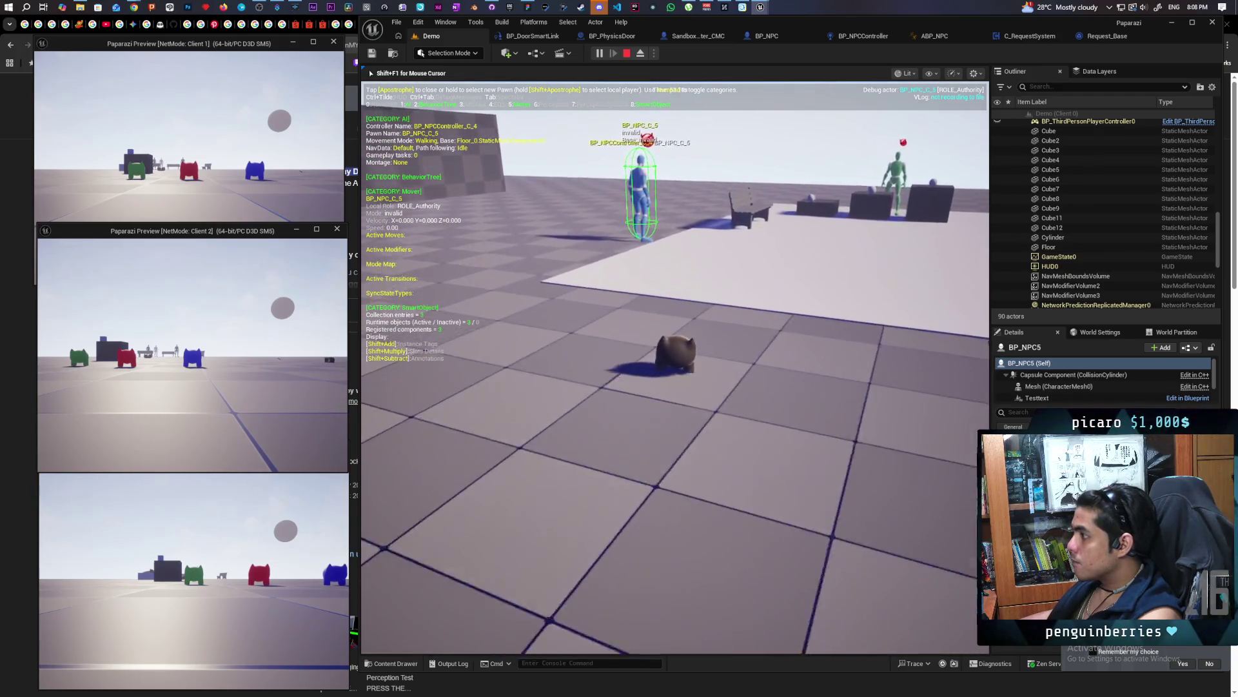
pyautogui.press('w')
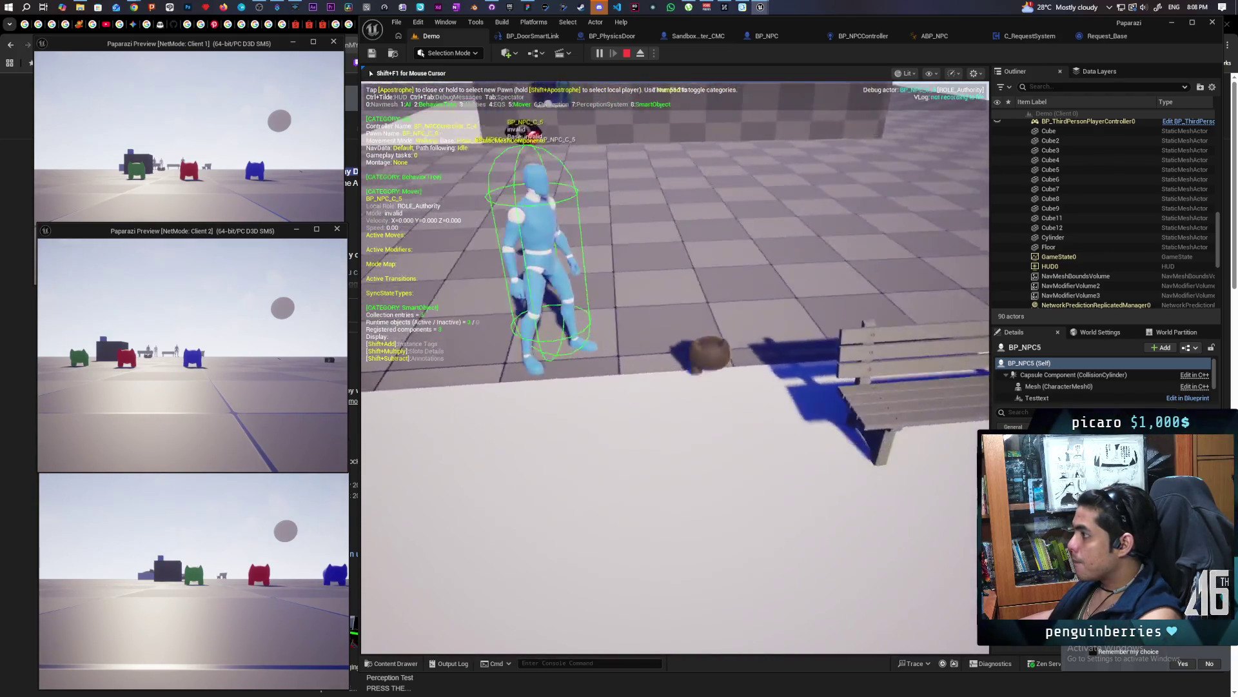
pyautogui.press('s')
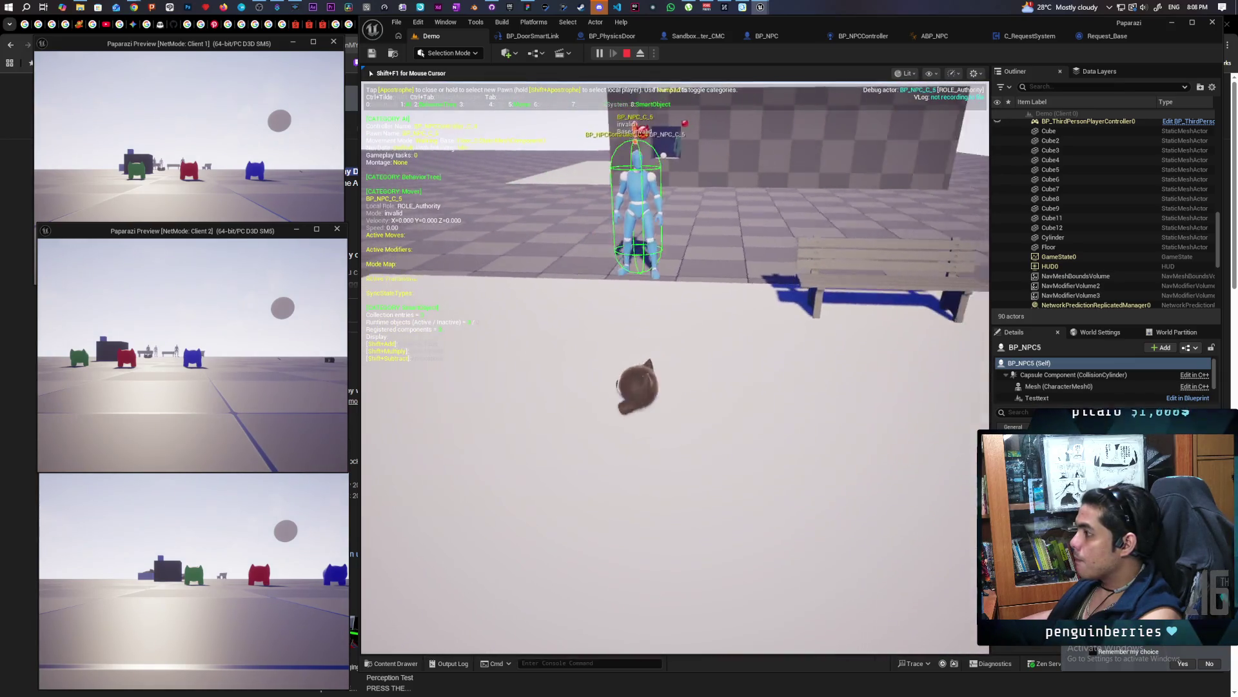
pyautogui.press('w')
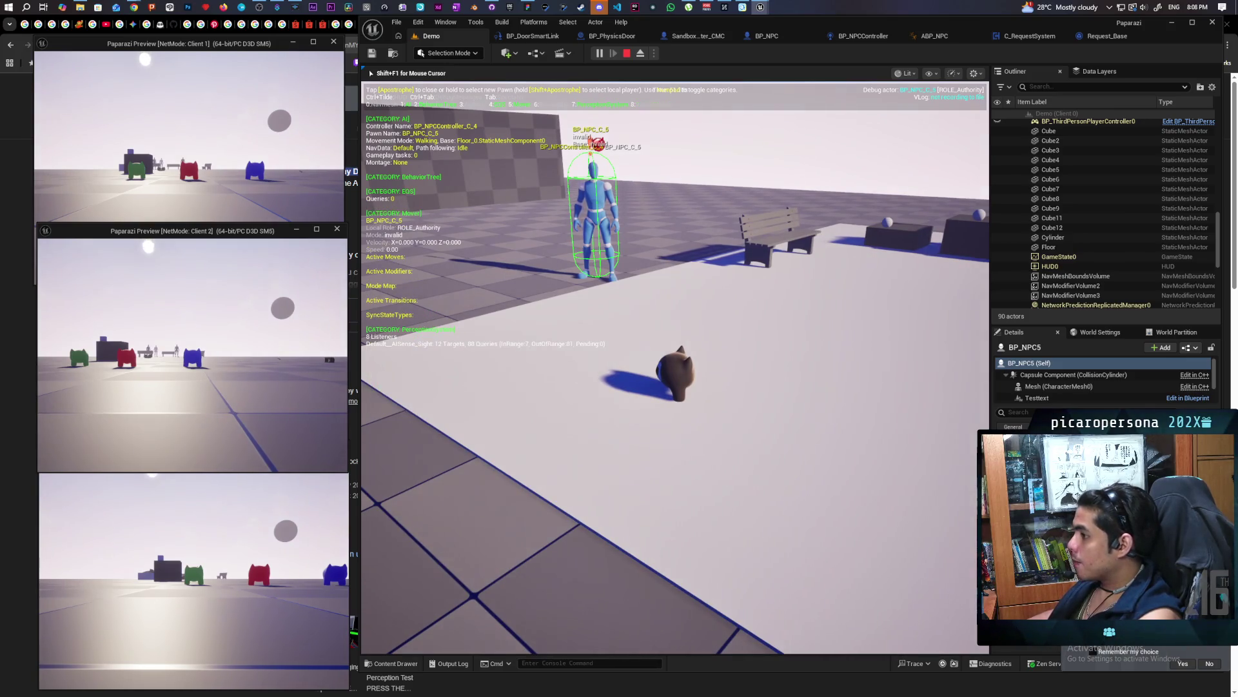
pyautogui.press('KP_6')
pyautogui.press('KP_3')
pyautogui.press('KP_3')
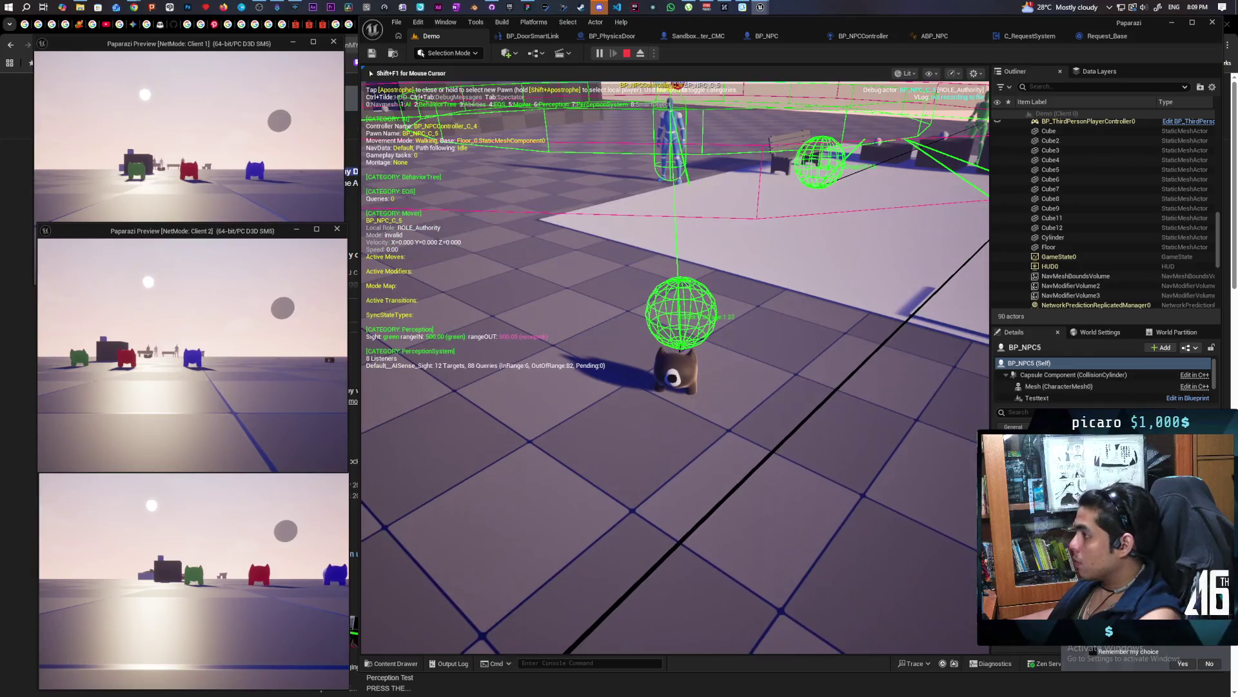
# Toggle the AI, Abilities and Perception debugger categories, leaving Perception on, then stop the session
pyautogui.press('KP_1')
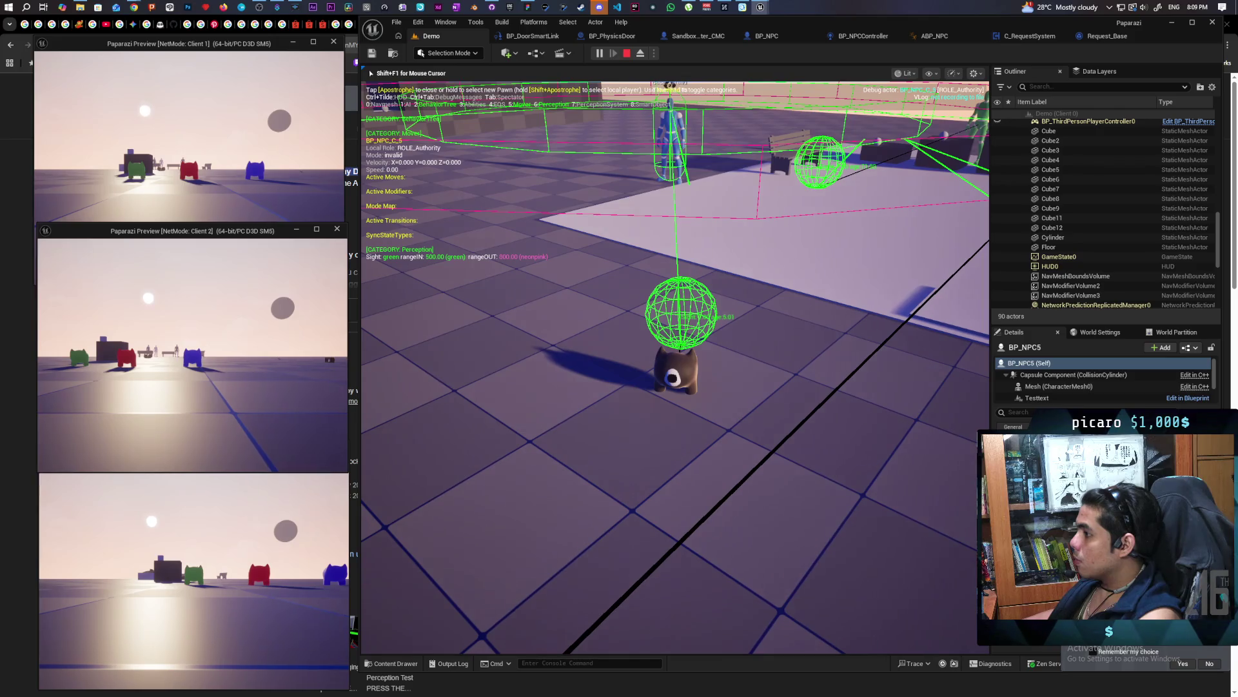
pyautogui.press('KP_6')
pyautogui.press('KP_6')
pyautogui.press('KP_6')
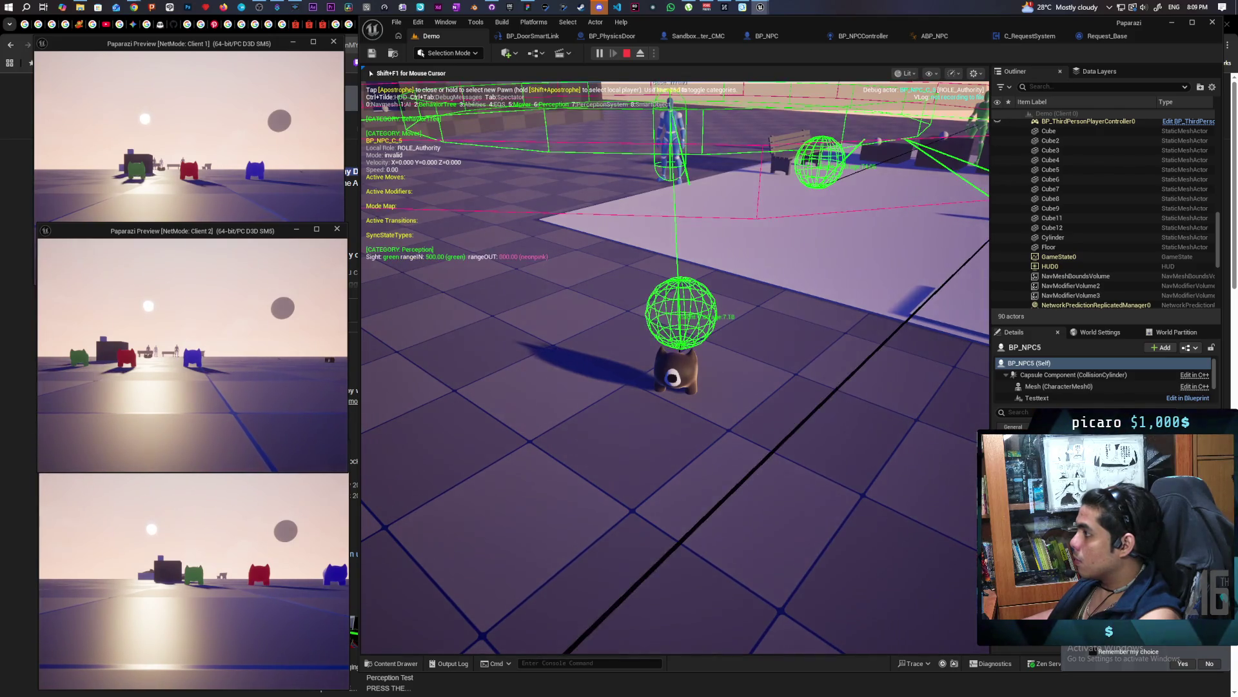
pyautogui.press('KP_3')
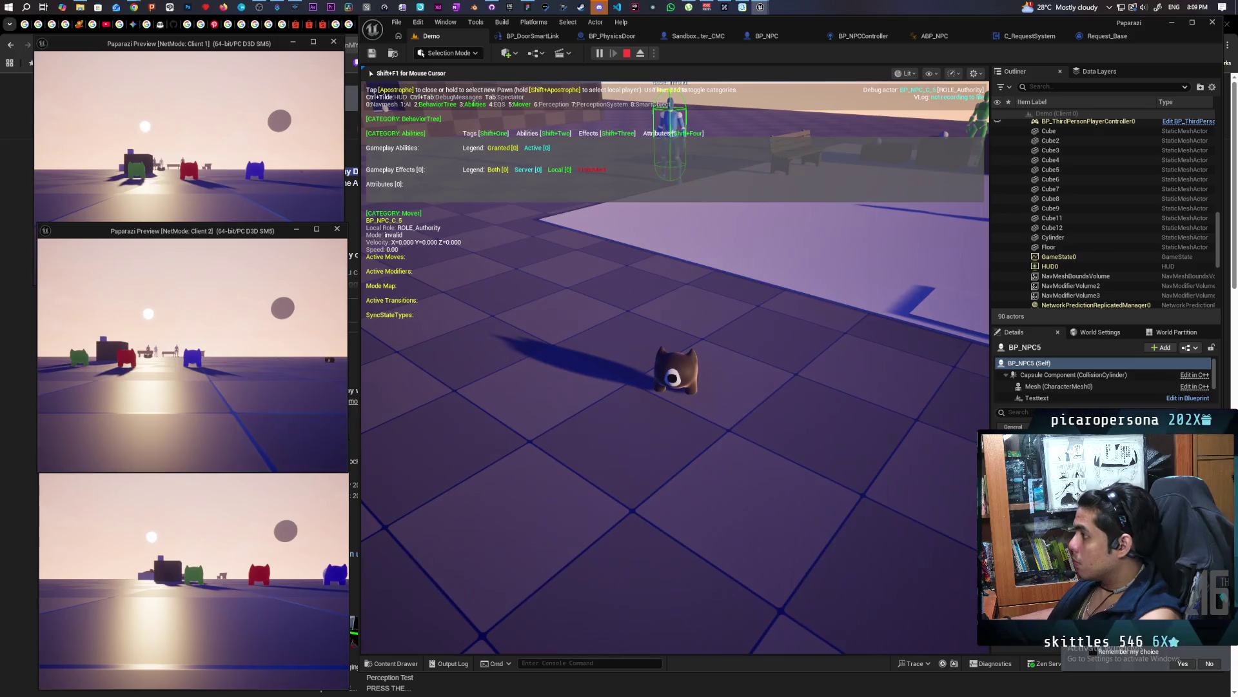
pyautogui.press('KP_3')
pyautogui.press('KP_6')
pyautogui.press('KP_6')
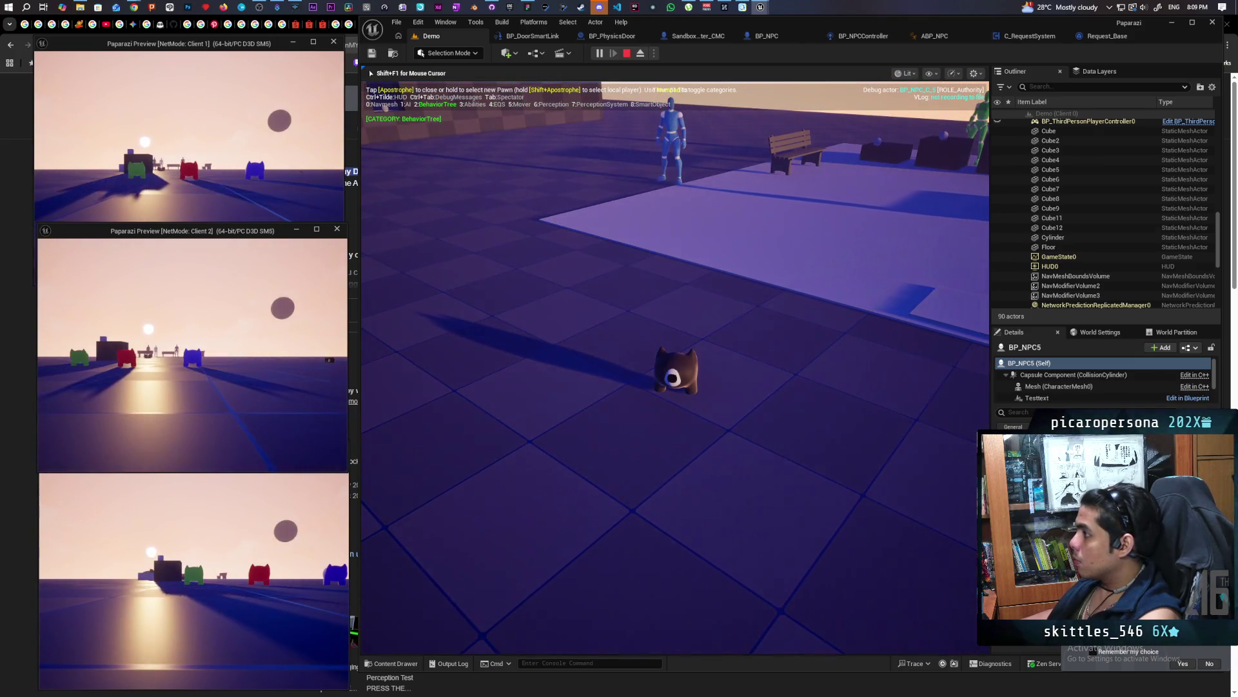
pyautogui.press('KP_6')
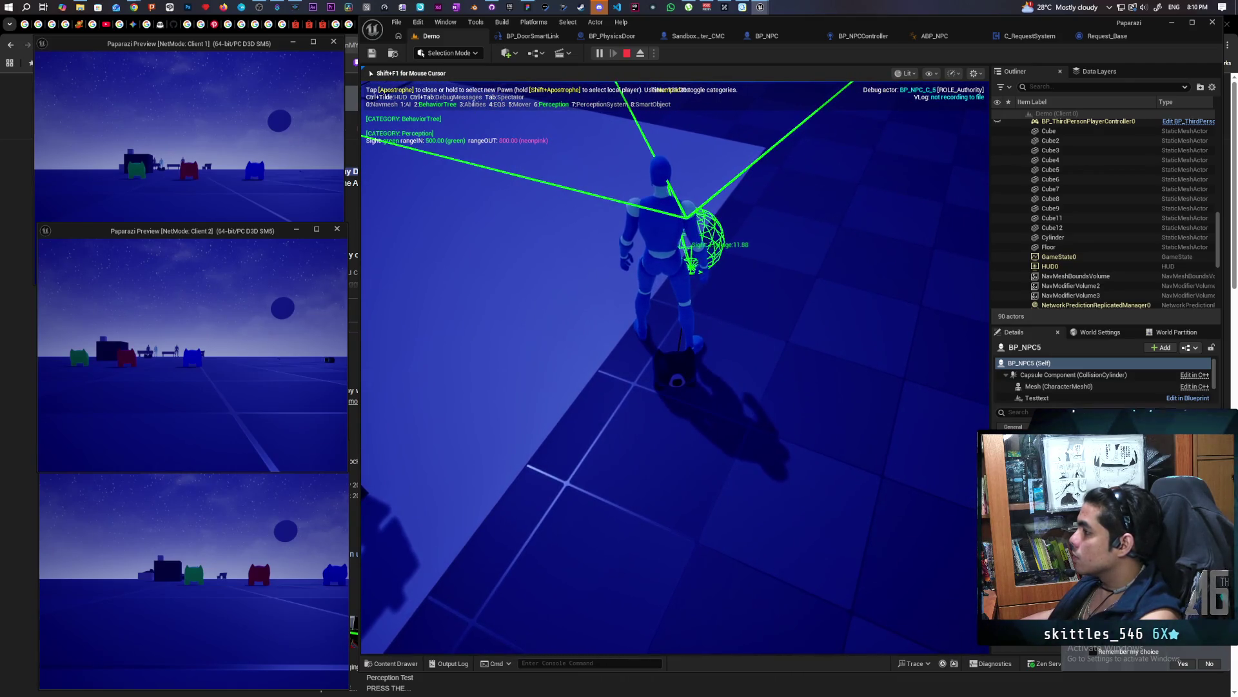
pyautogui.press('Escape')
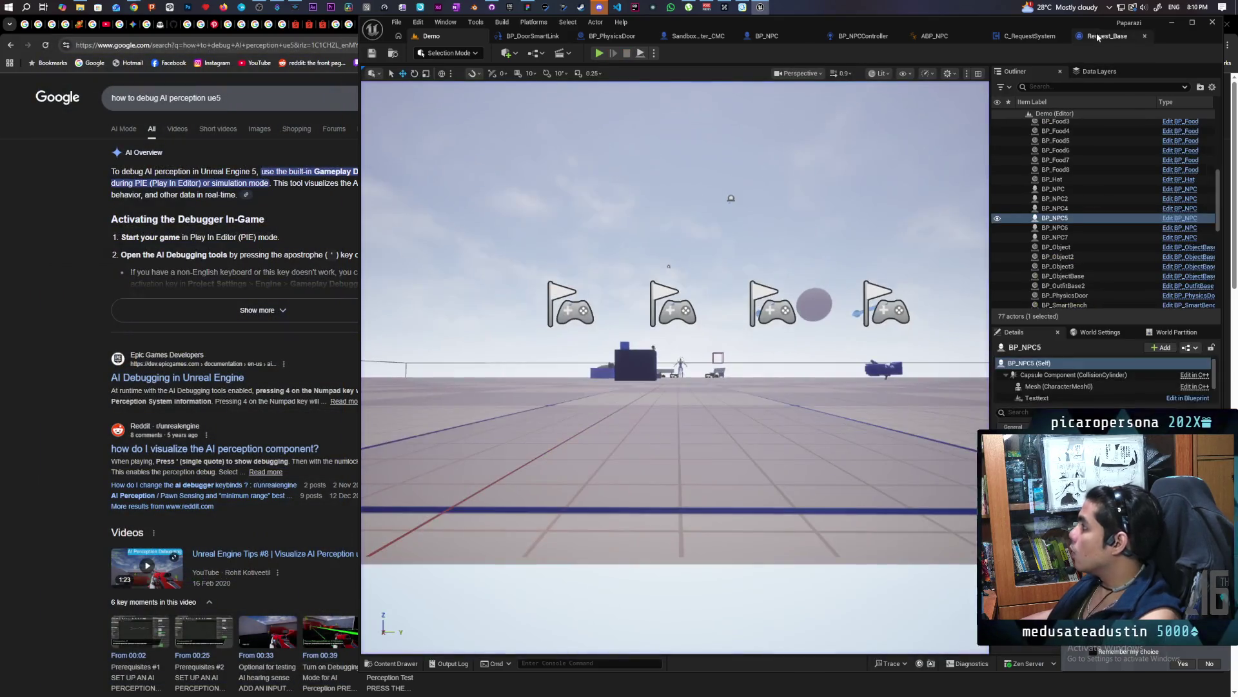
# Review BP_NPCController's 500 sight / 800 lose-sight radius, then start multiplayer PIE from the Demo level
pyautogui.click(1096, 36)
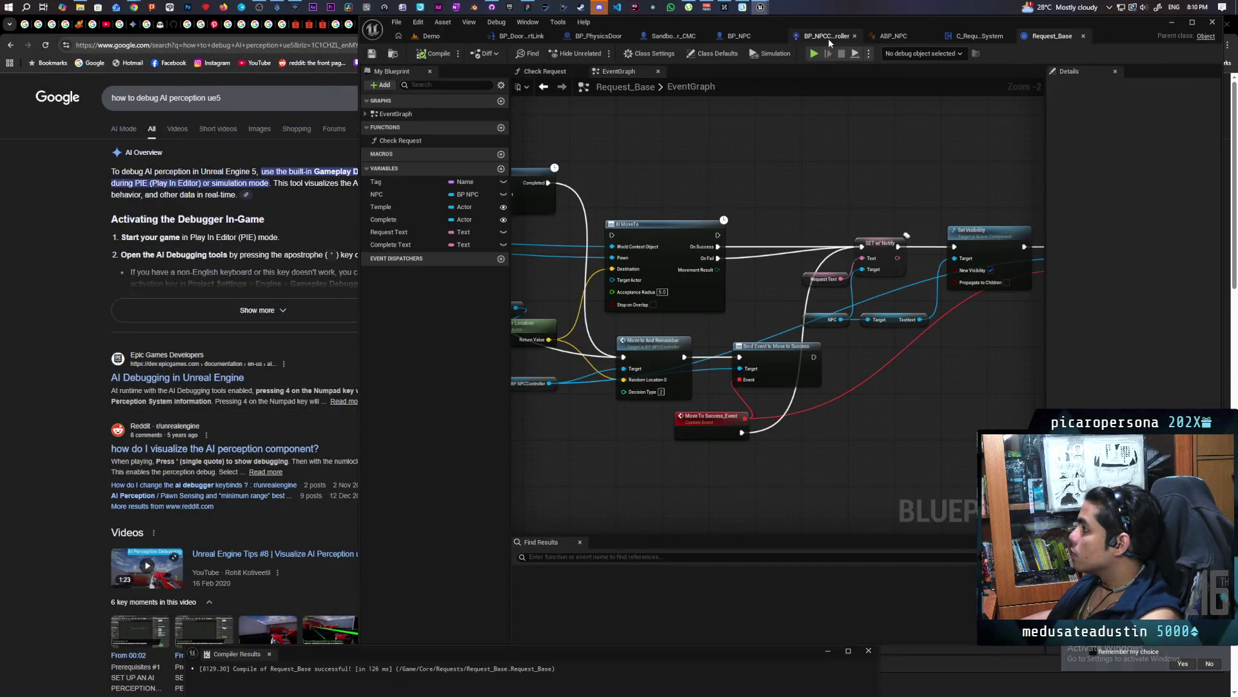
pyautogui.click(825, 36)
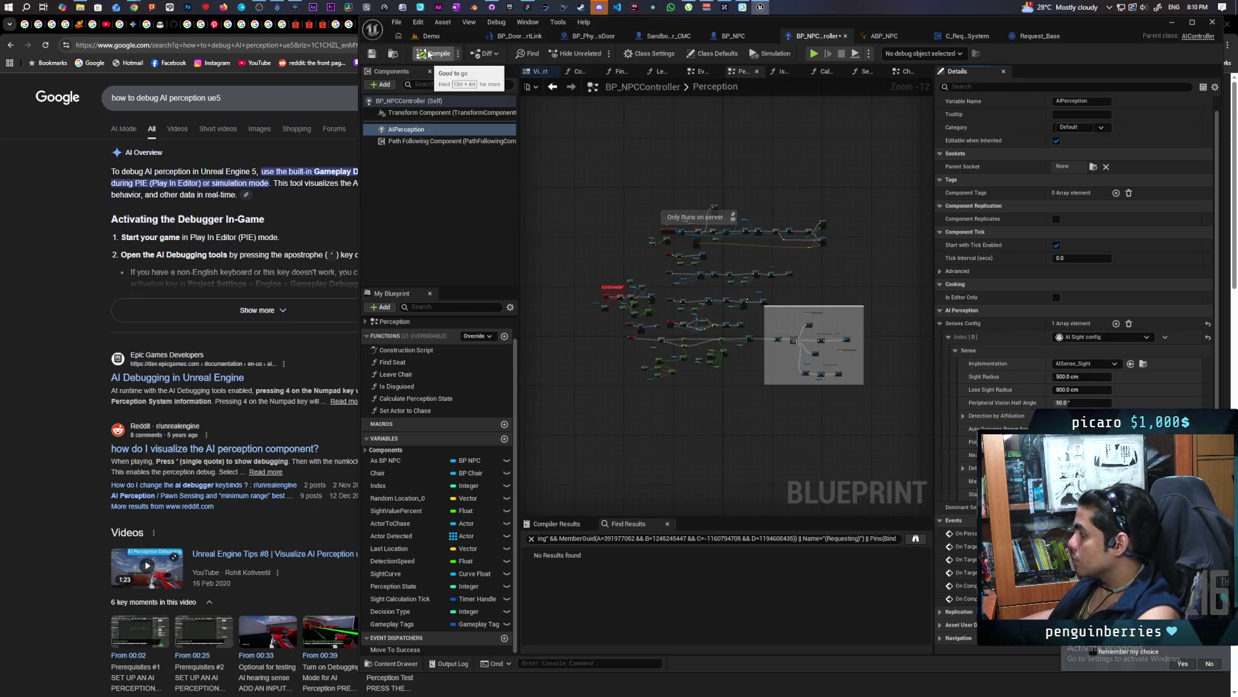
pyautogui.click(432, 37)
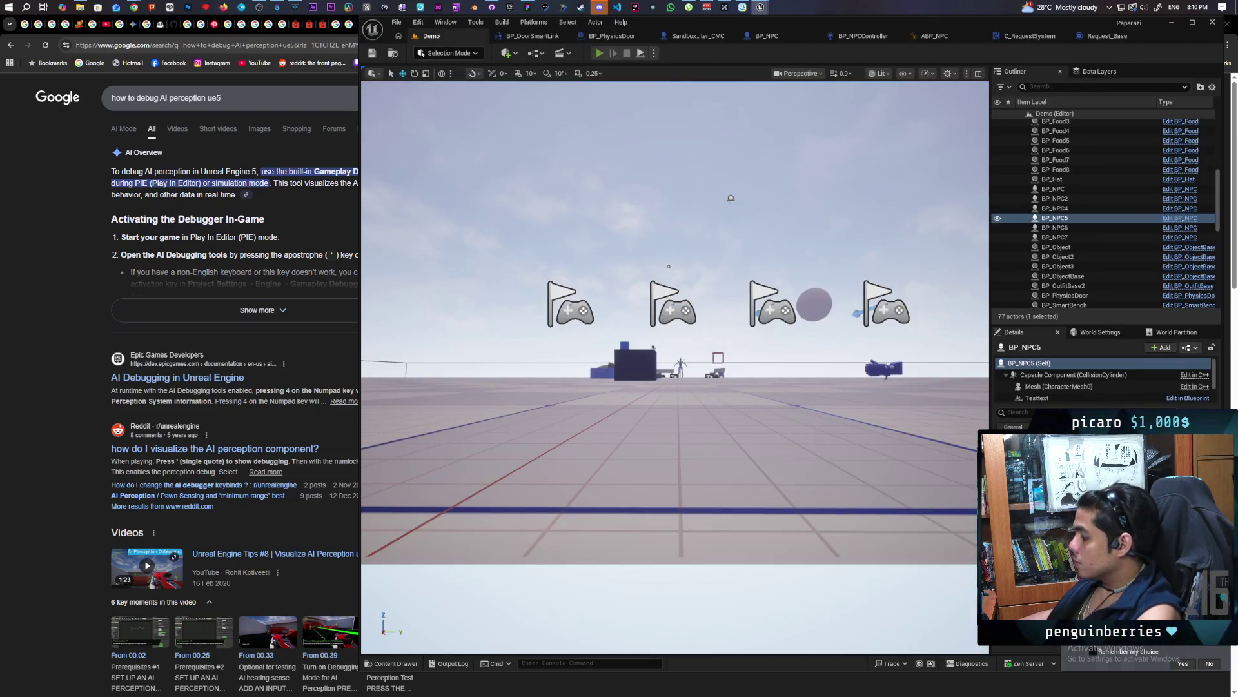
pyautogui.hotkey('alt', 'p')
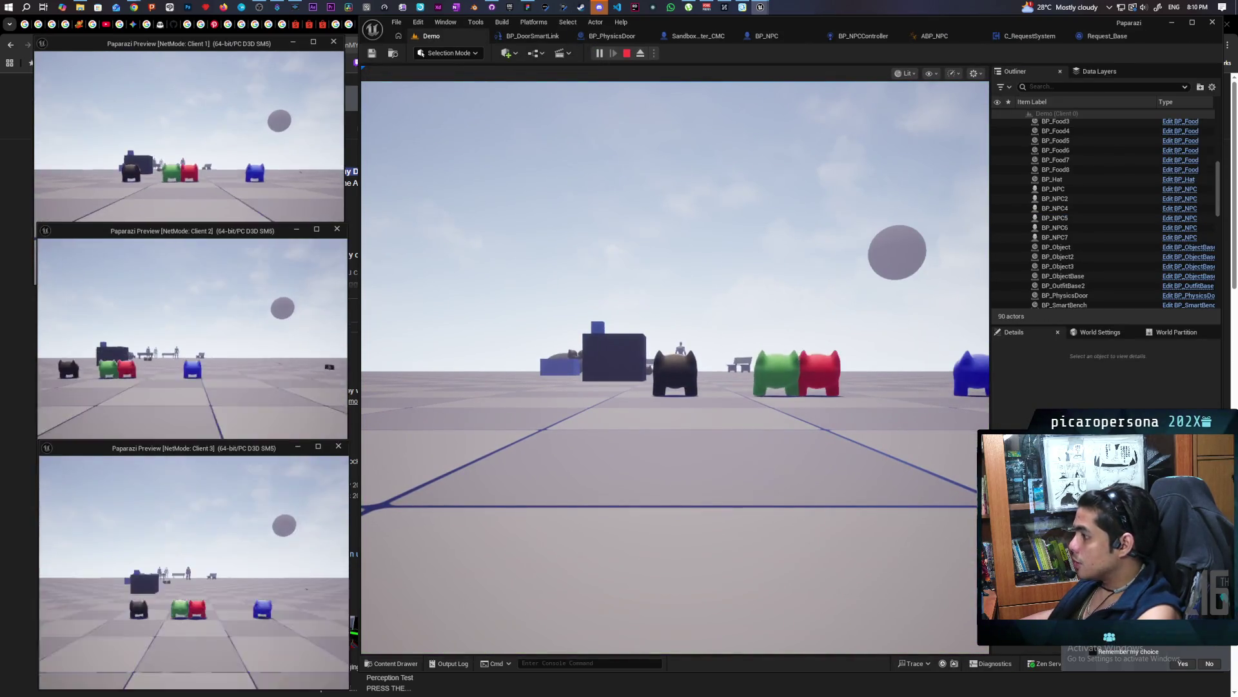
# Open the gameplay debugger on the player character and enable the Perception and Abilities categories
pyautogui.press("'")
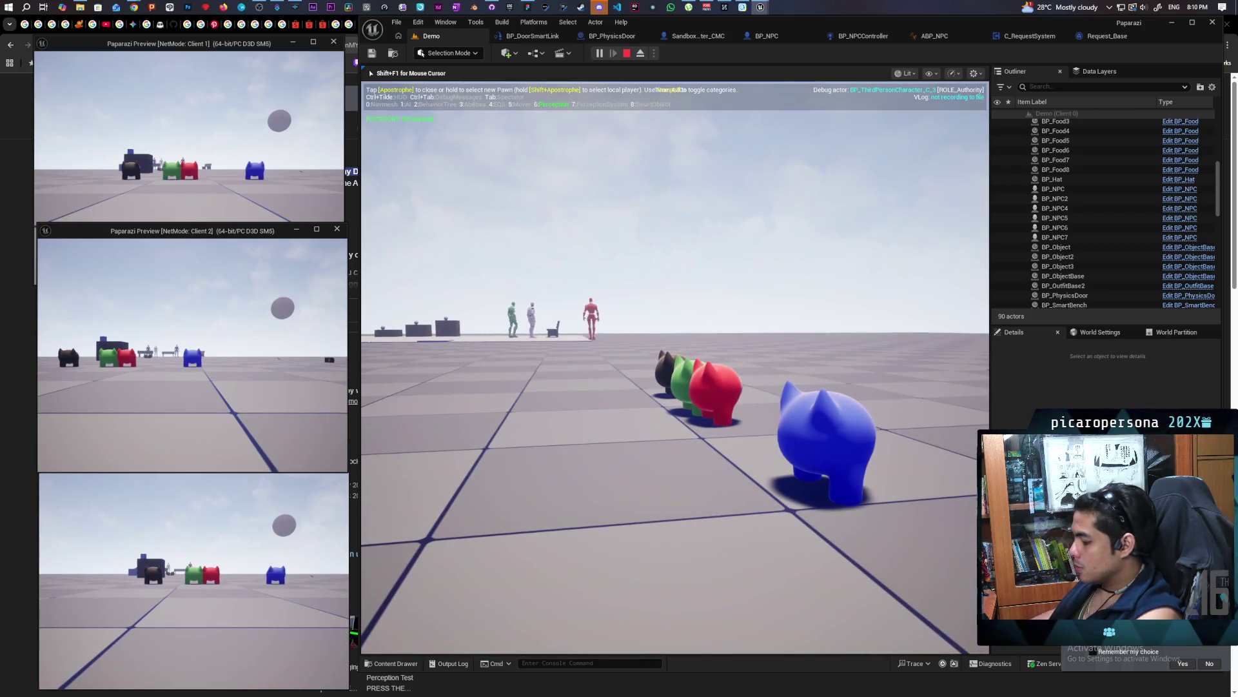
pyautogui.click(793, 617)
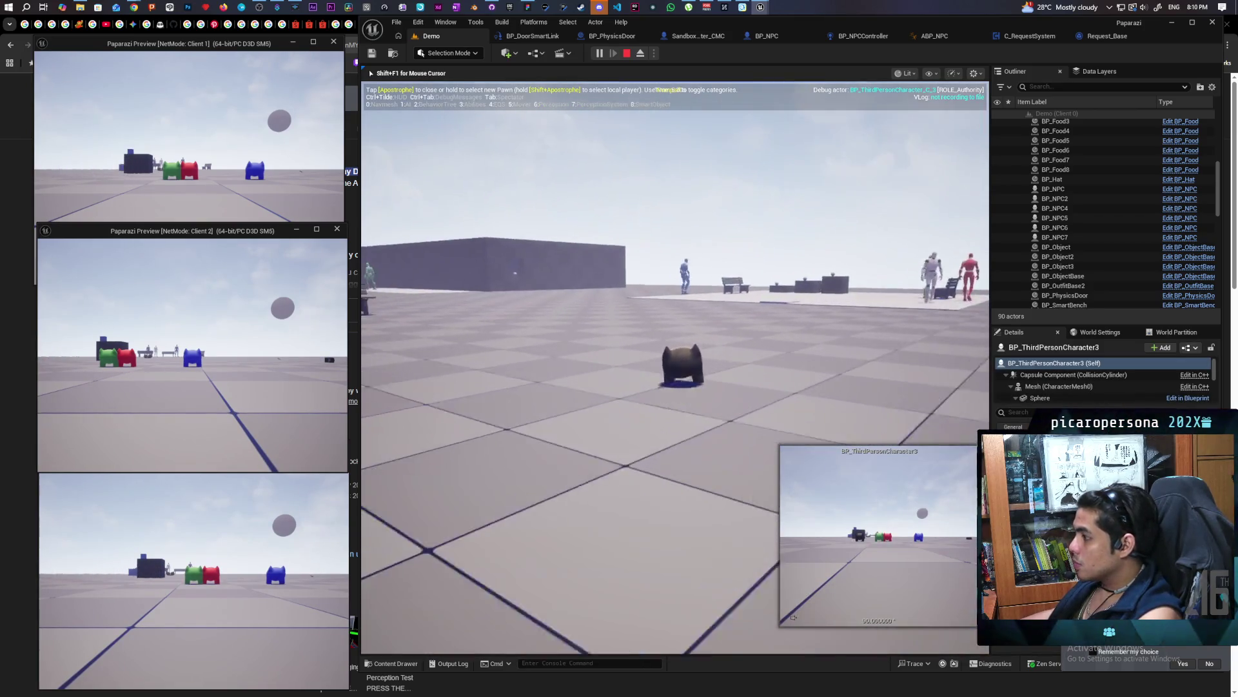
pyautogui.press('KP_6')
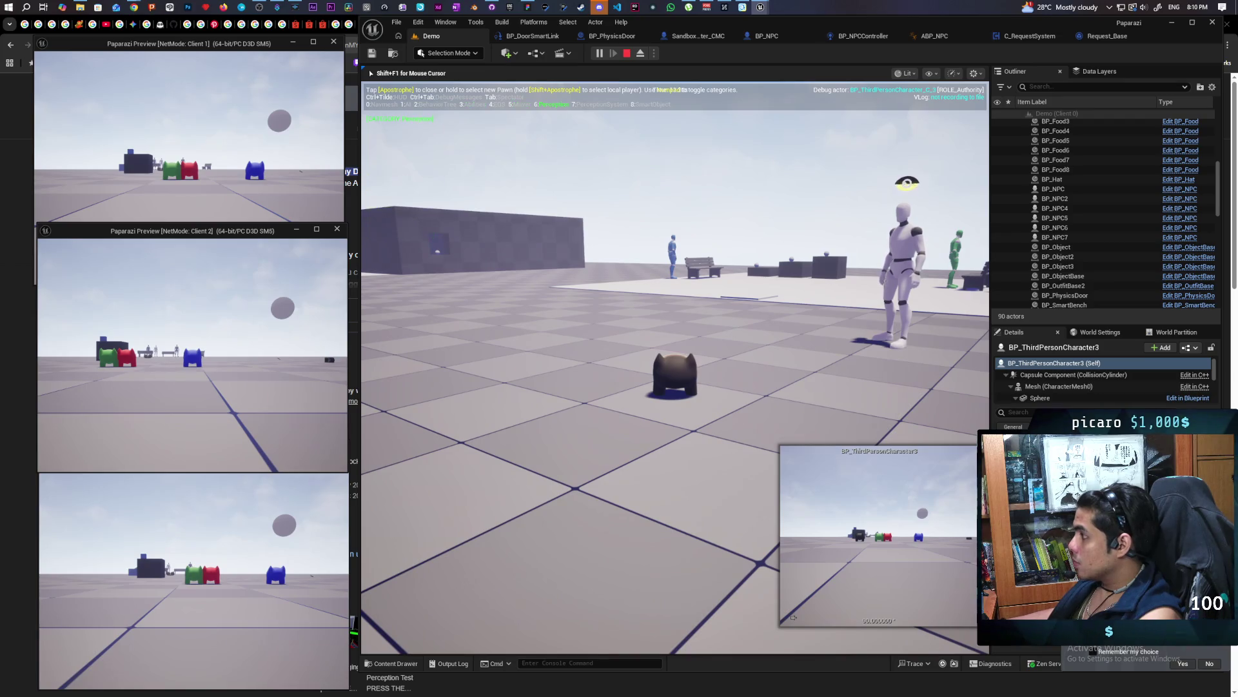
pyautogui.press('KP_3')
pyautogui.press('KP_3')
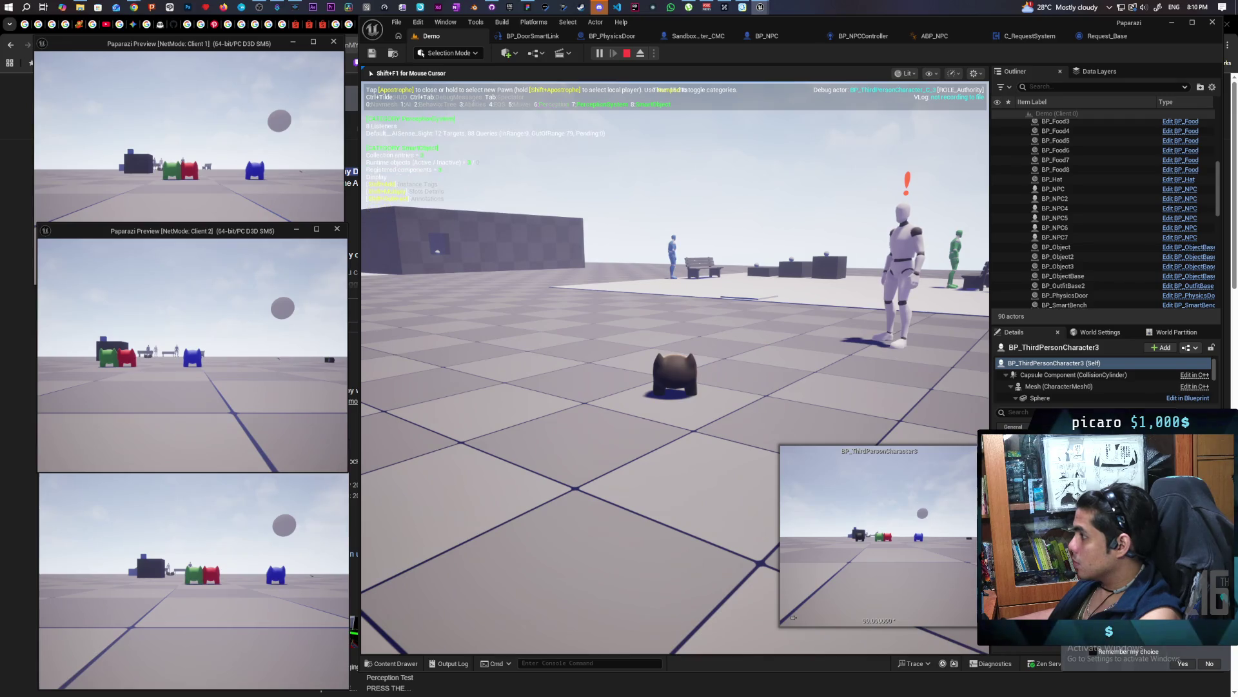
# Cycle through the other debug categories, keep only Perception shown, and retarget the debugger to BP_NPC2
pyautogui.press('KP_3')
pyautogui.press('KP_4')
pyautogui.press('KP_5')
pyautogui.press('KP_1')
pyautogui.press('KP_2')
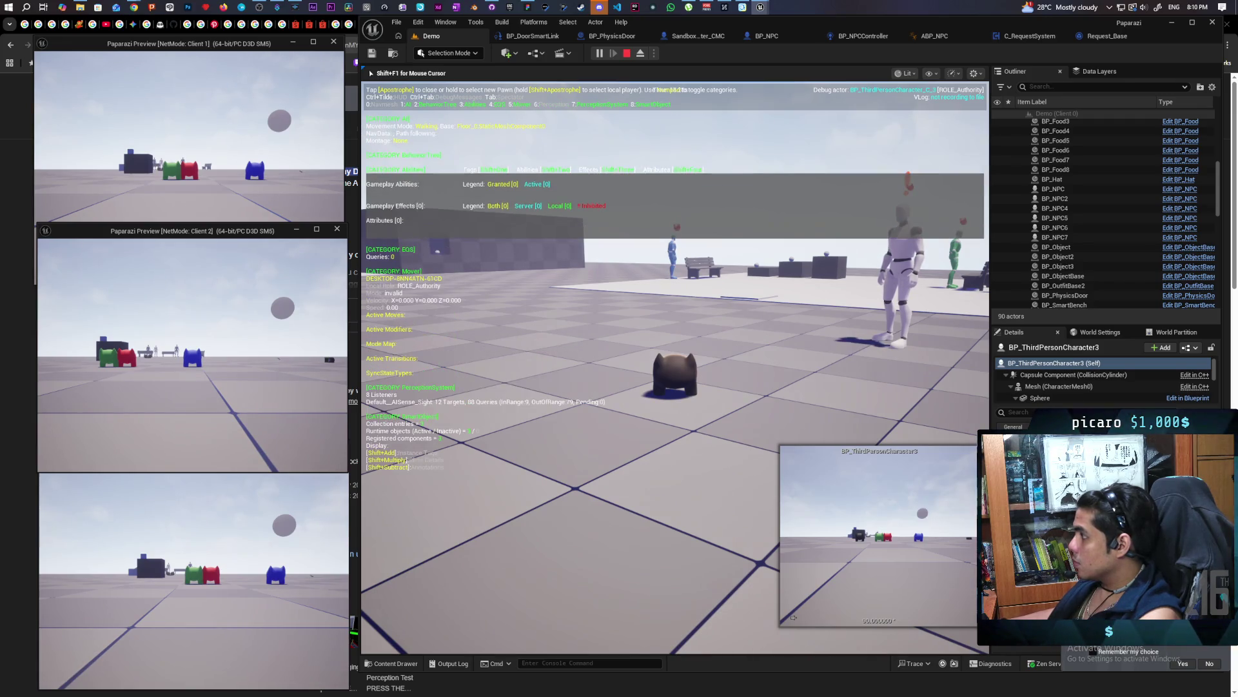
pyautogui.press('KP_3')
pyautogui.press('KP_4')
pyautogui.press('KP_5')
pyautogui.press('KP_6')
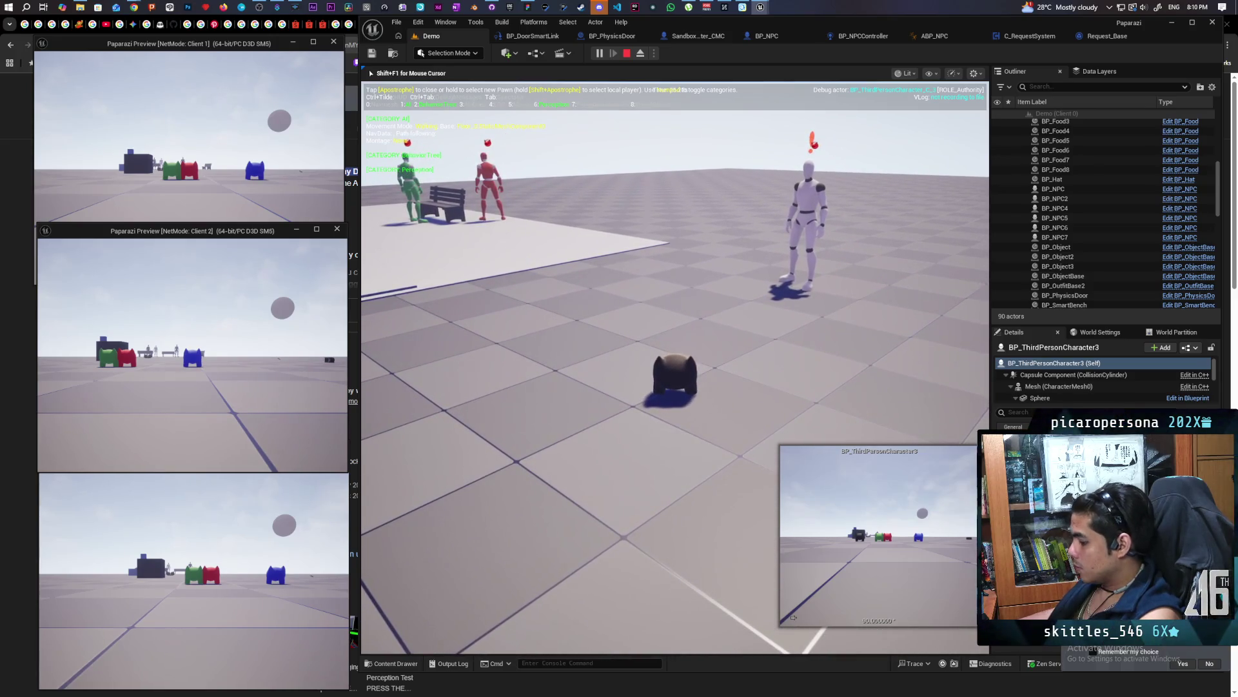
pyautogui.press("'")
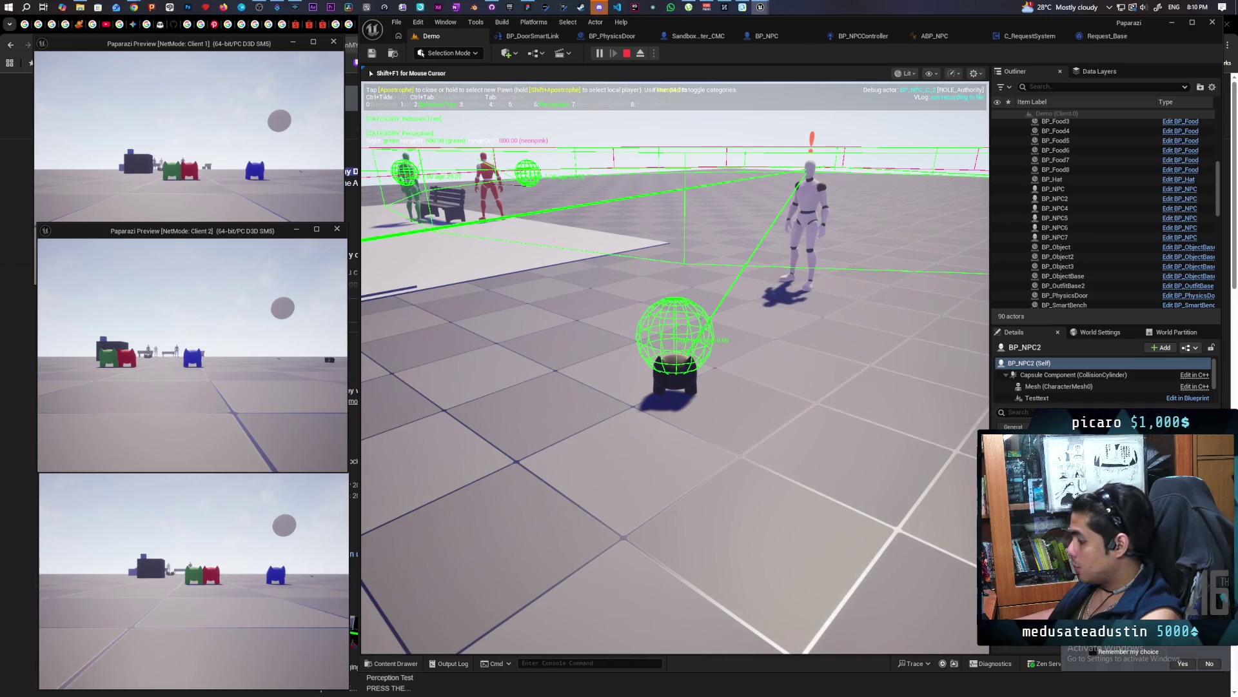
# Walk the pawn toward the white mannequin and briefly toggle the Navmesh overlay
pyautogui.press('w')
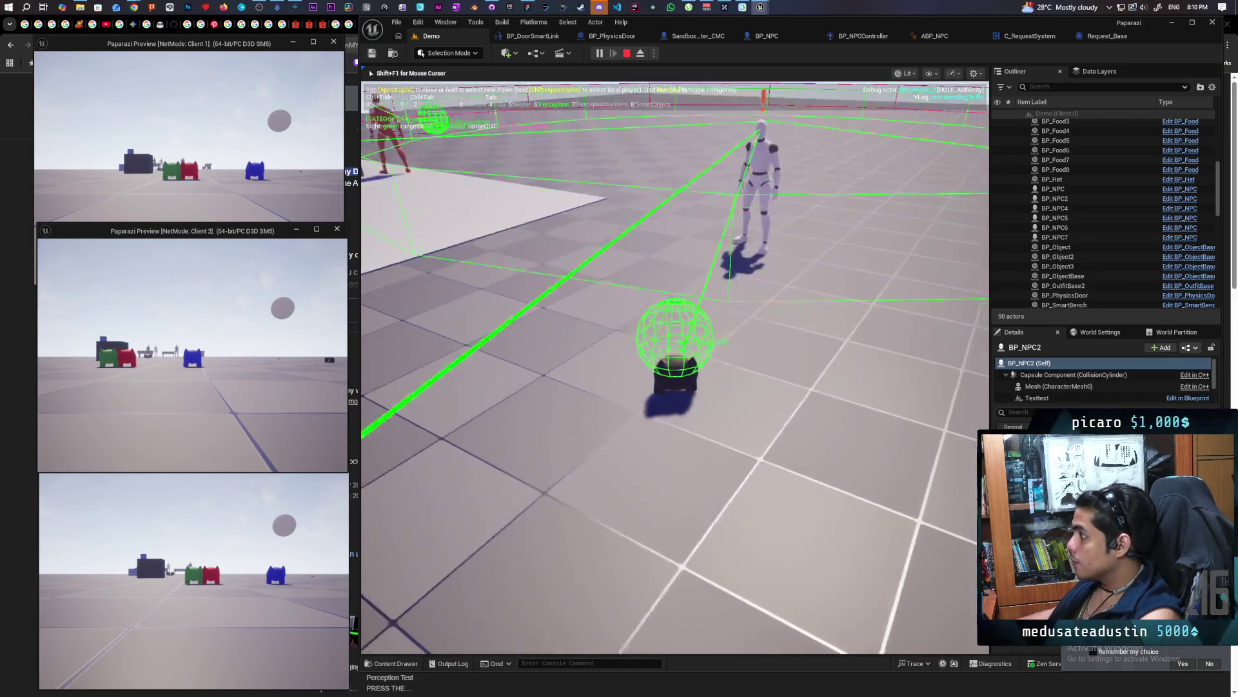
pyautogui.press('w')
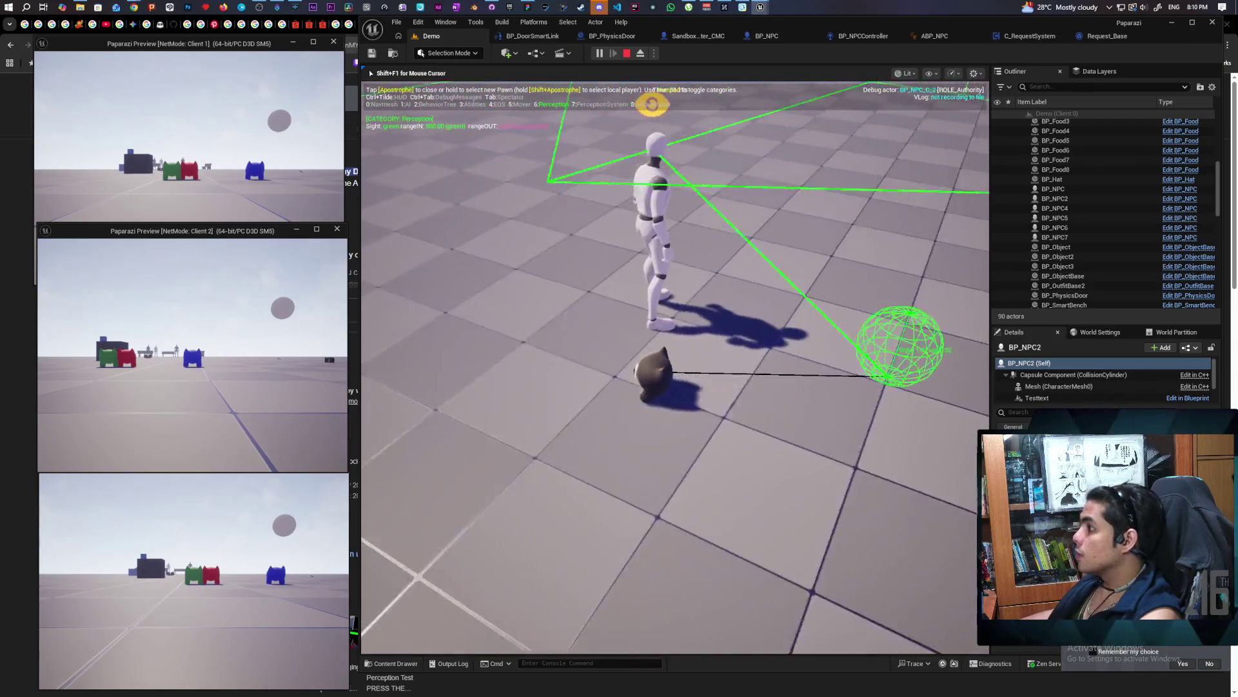
pyautogui.press('w')
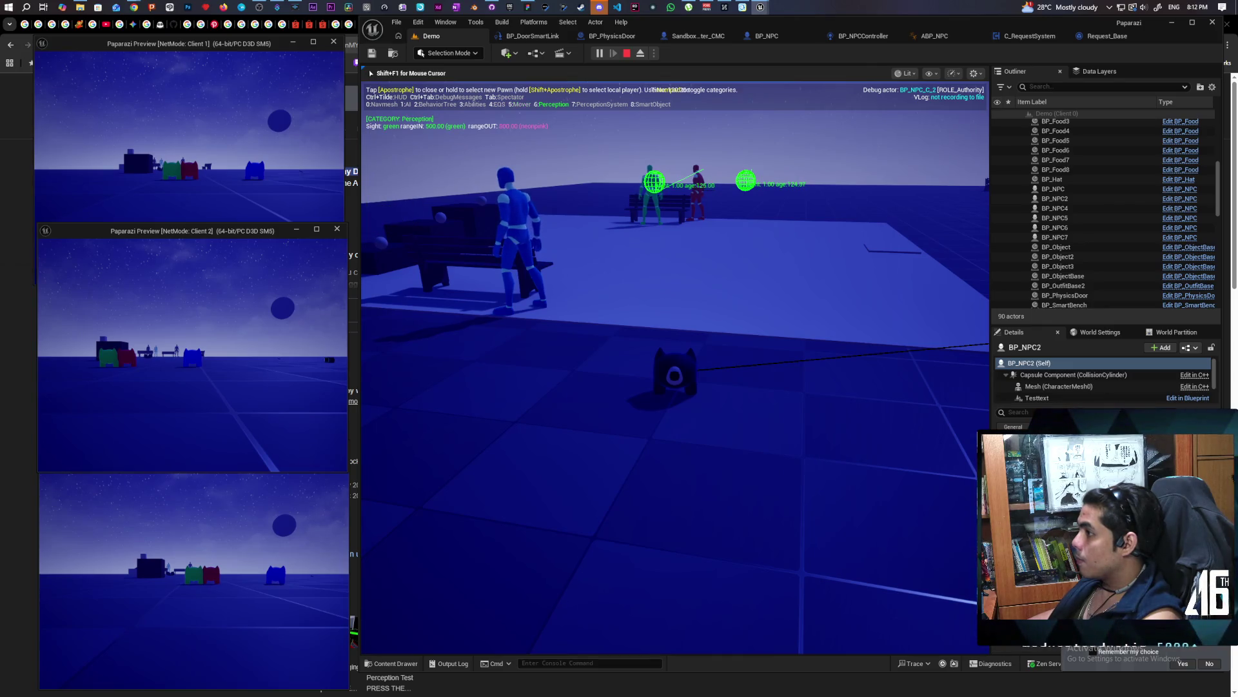
pyautogui.press('KP_0')
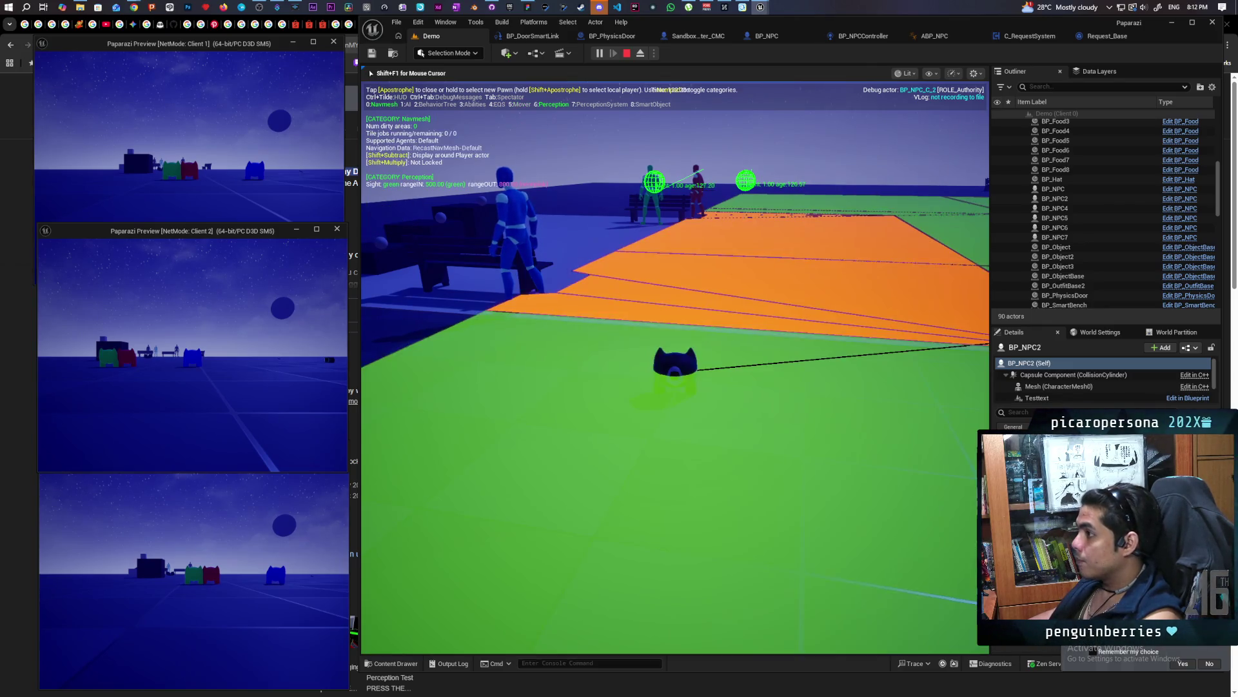
pyautogui.press('KP_0')
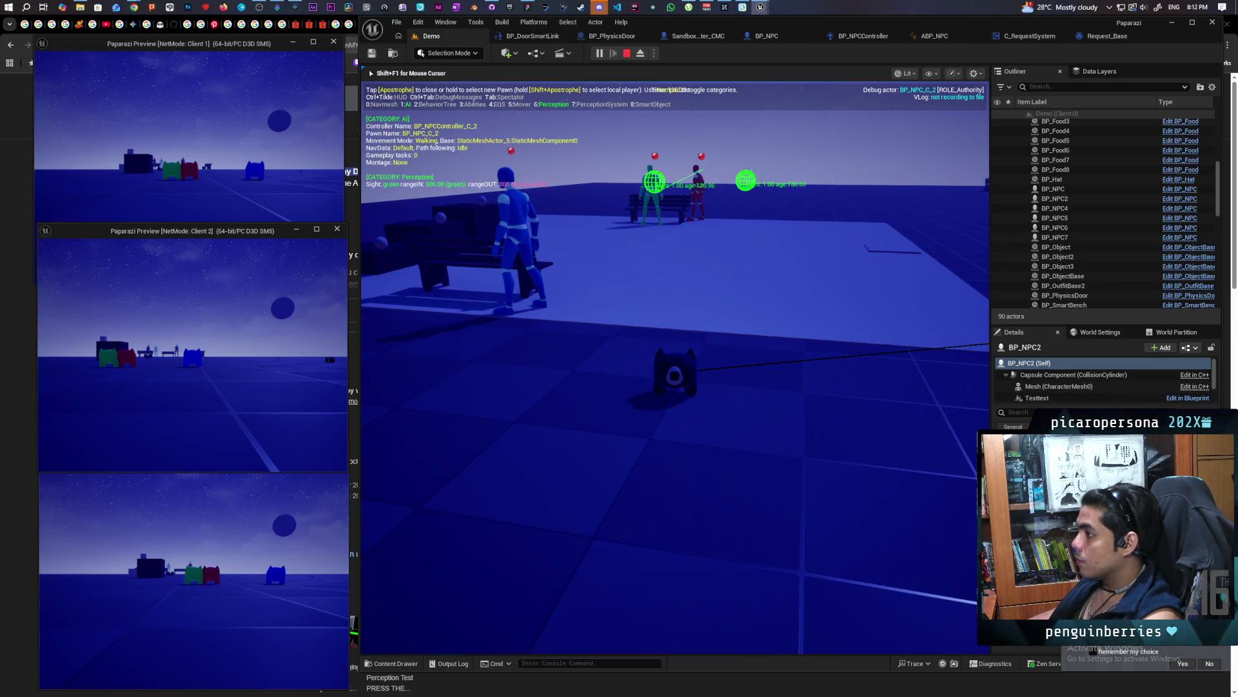
# Retarget the debugger to BP_NPC6, walk the cat up to the green NPC, then restart PIE
pyautogui.press("'")
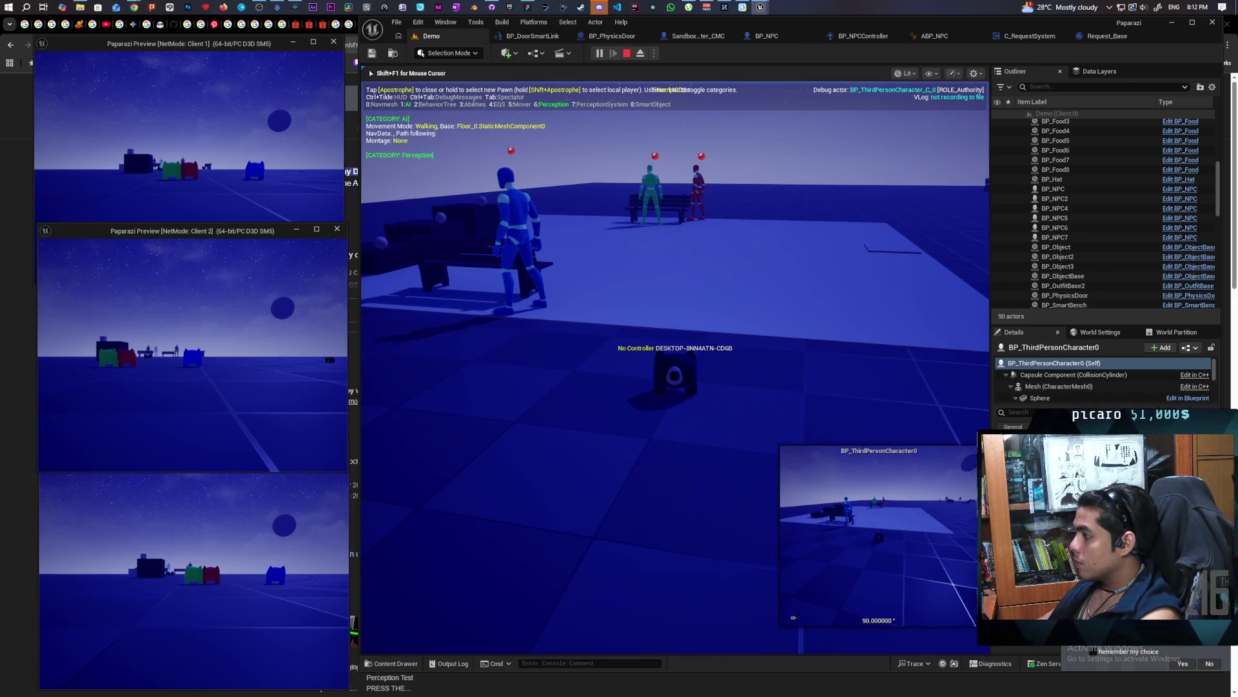
pyautogui.press("'")
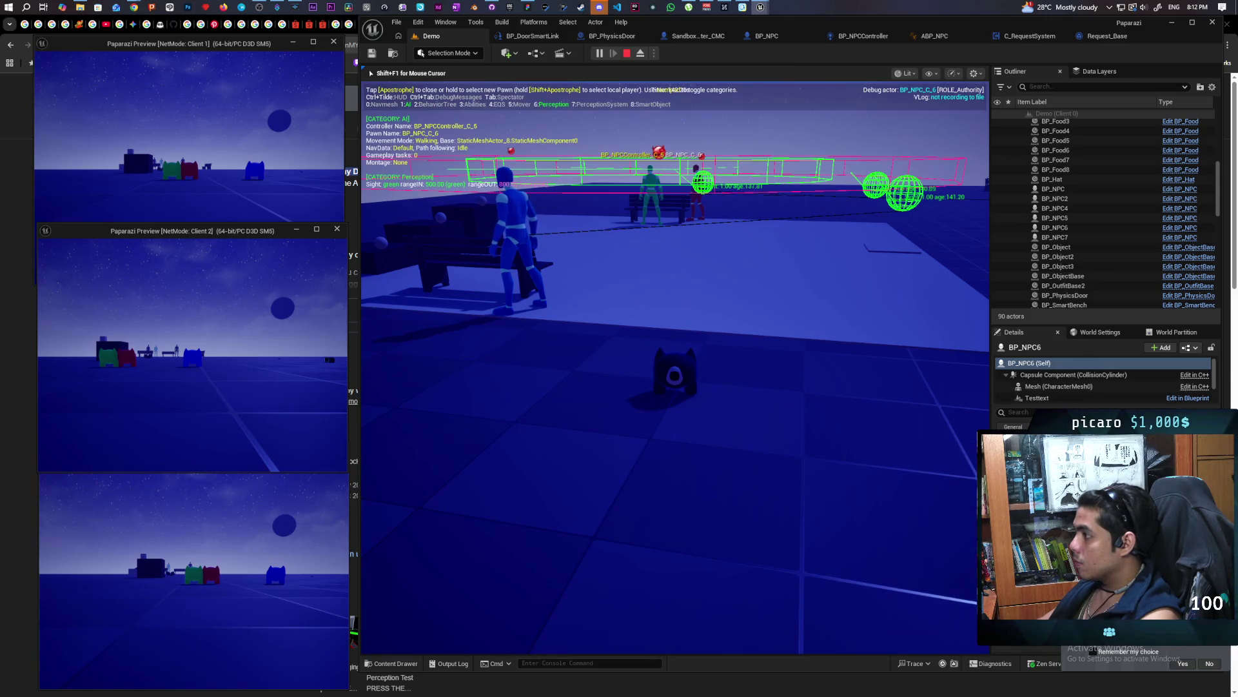
pyautogui.press('w')
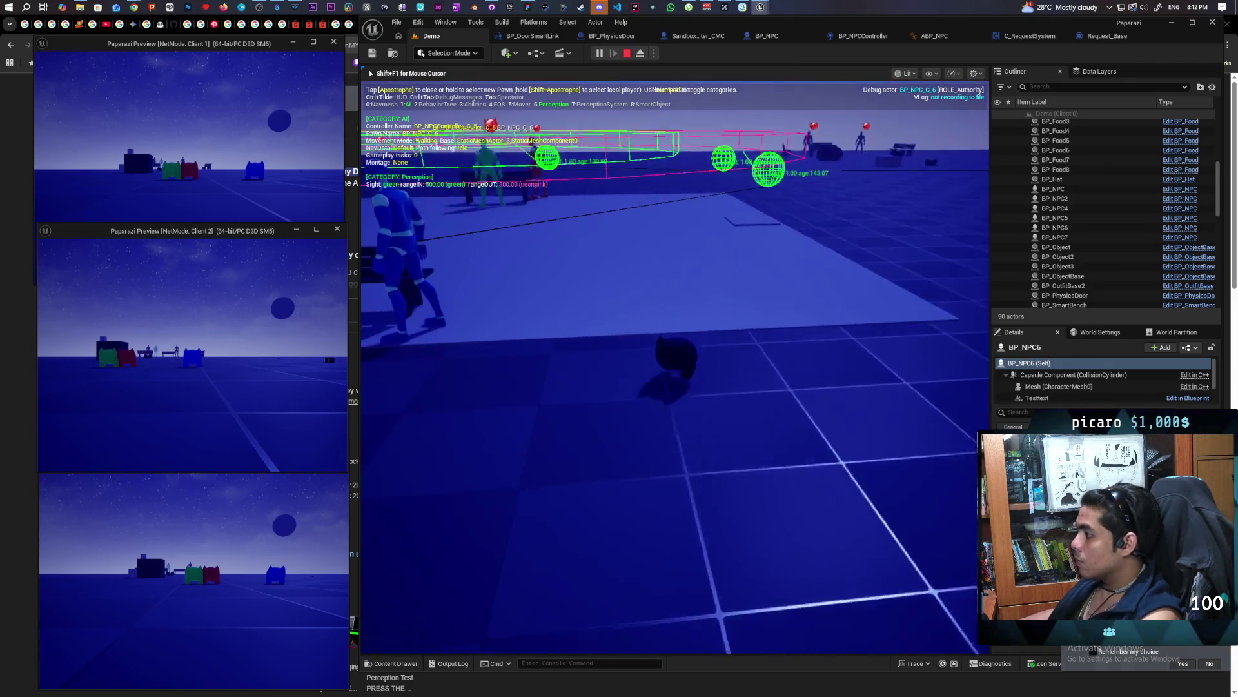
pyautogui.press('w')
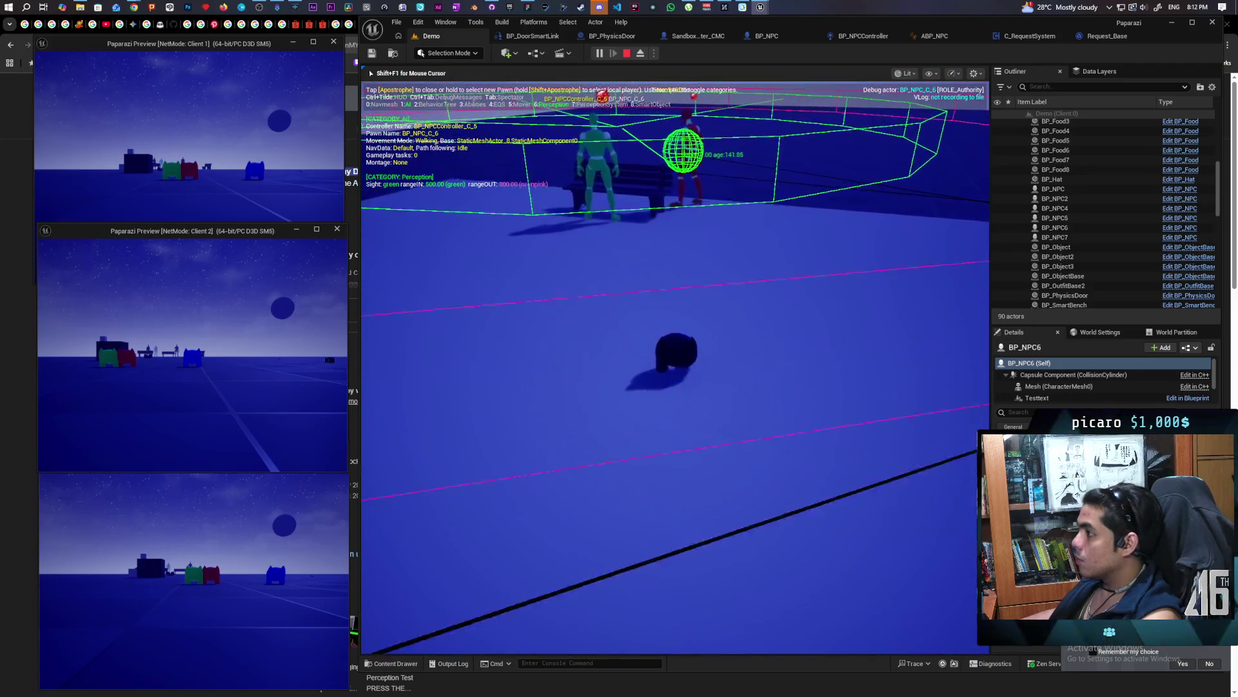
pyautogui.press('w')
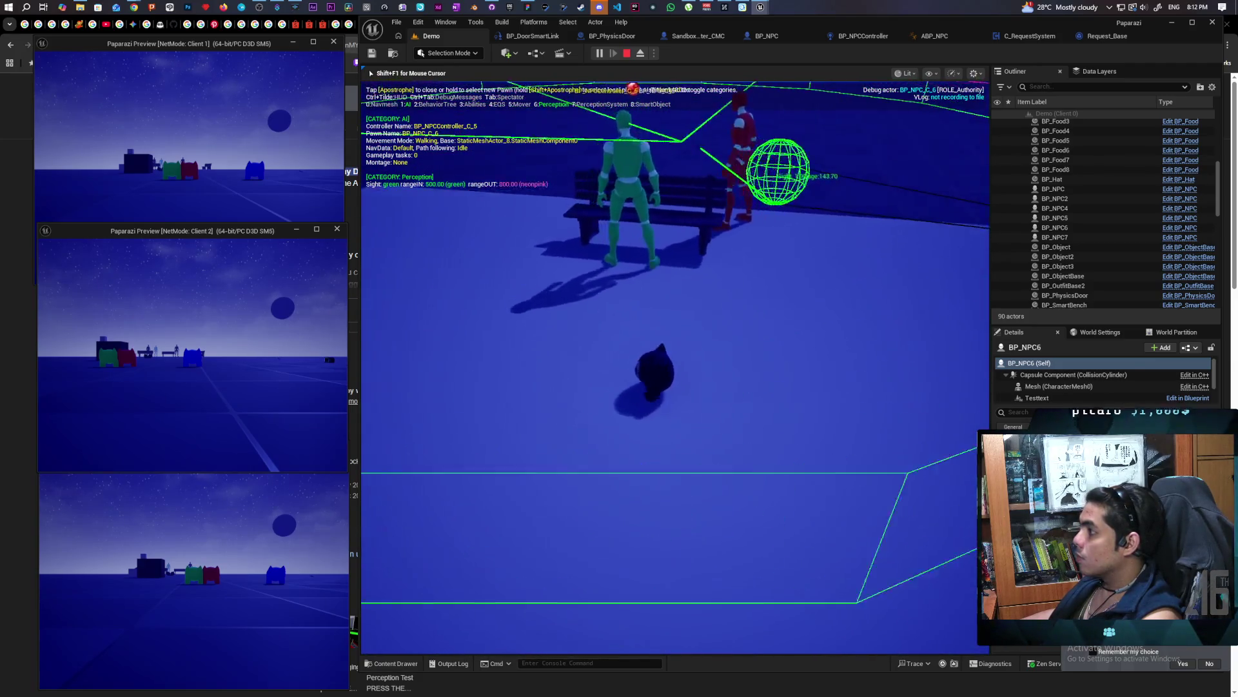
pyautogui.press('w')
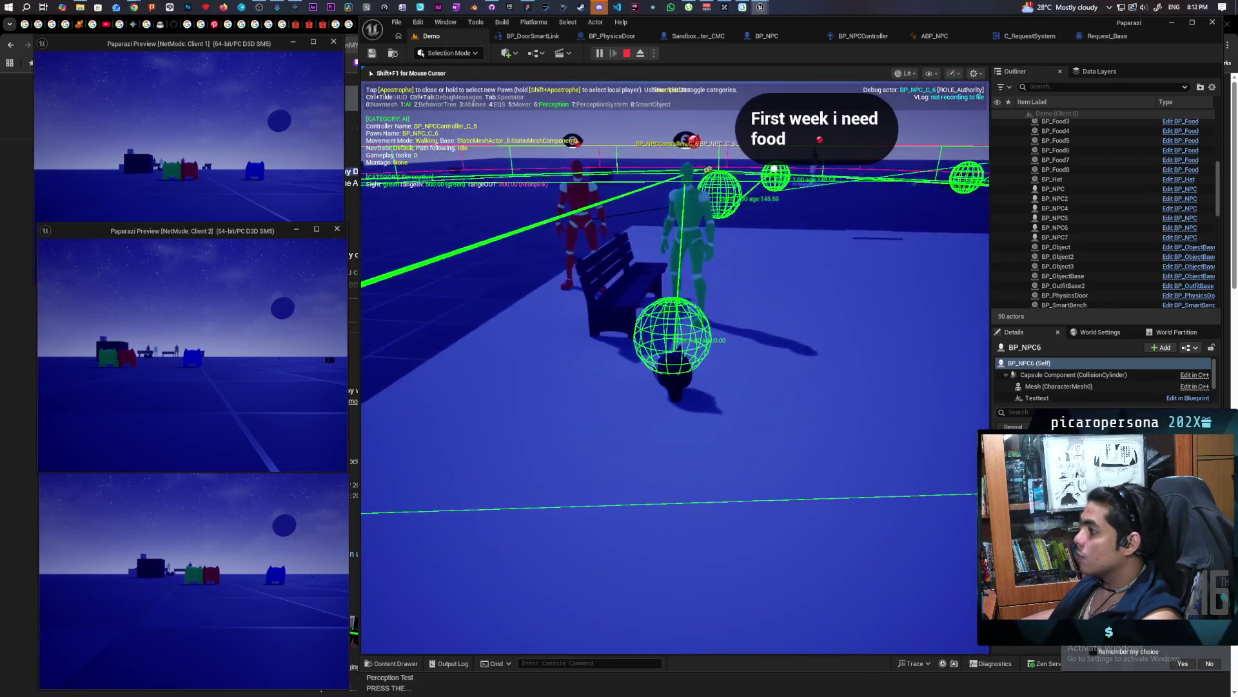
pyautogui.press('Escape')
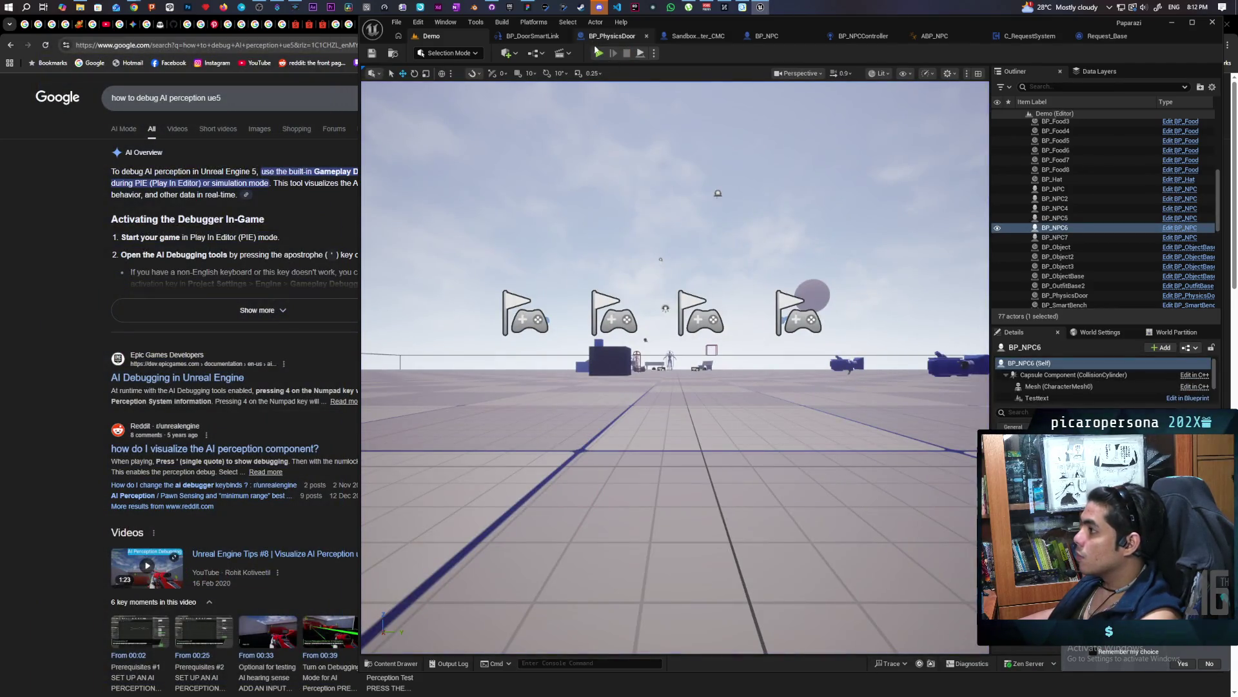
pyautogui.hotkey('alt', 'p')
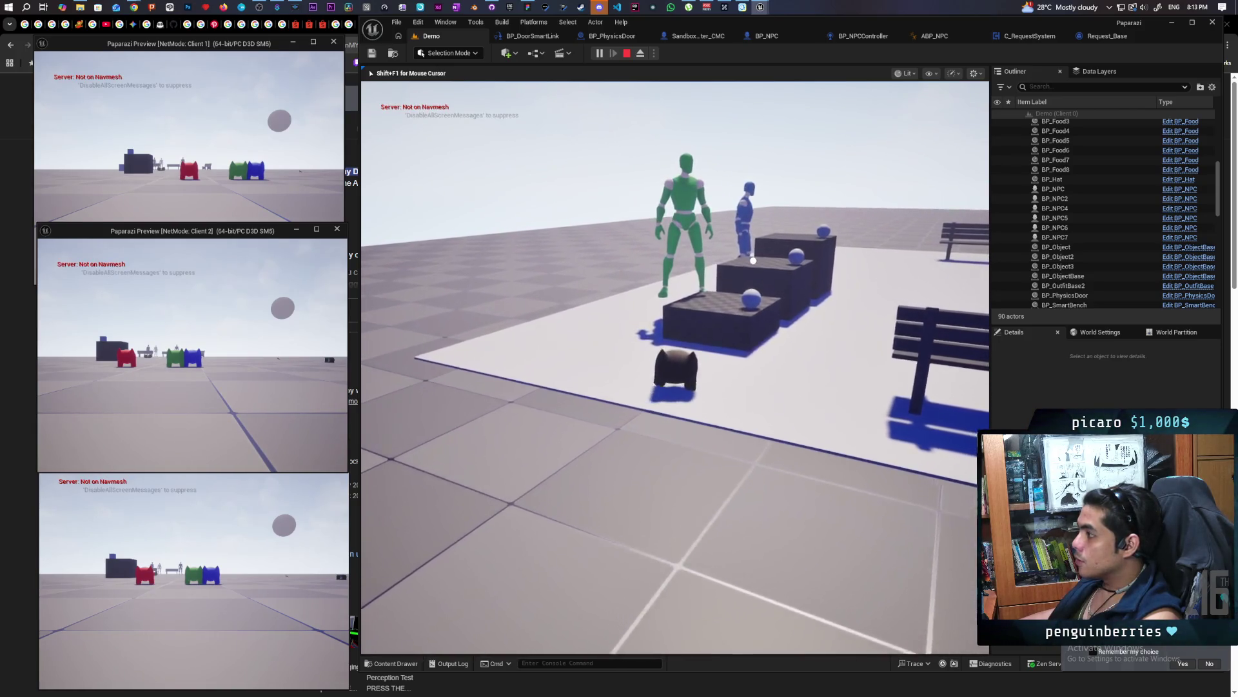
pyautogui.press('Escape')
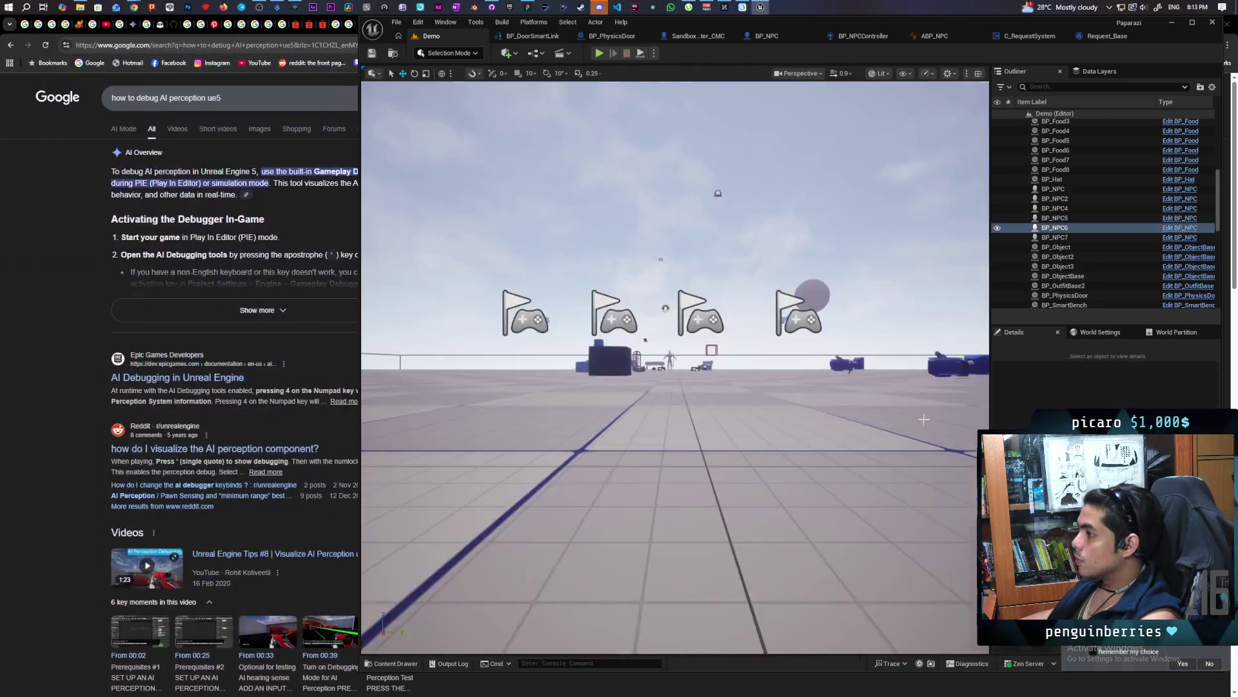
pyautogui.click(599, 53)
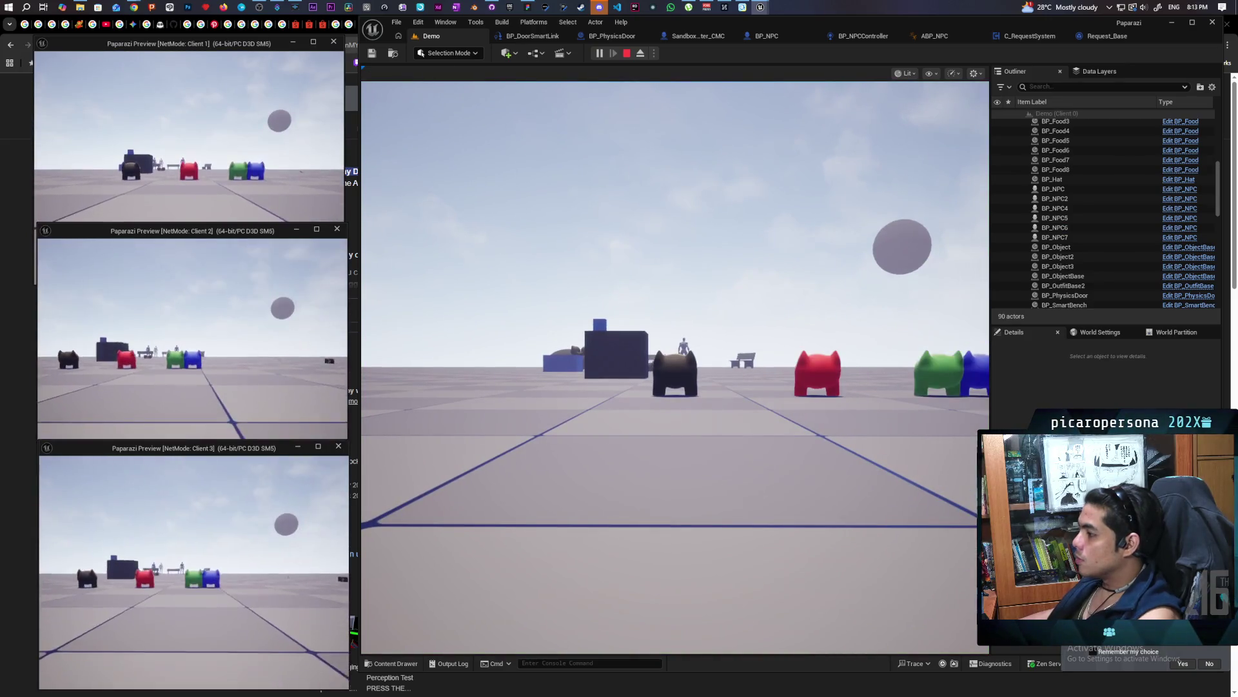
pyautogui.press('w')
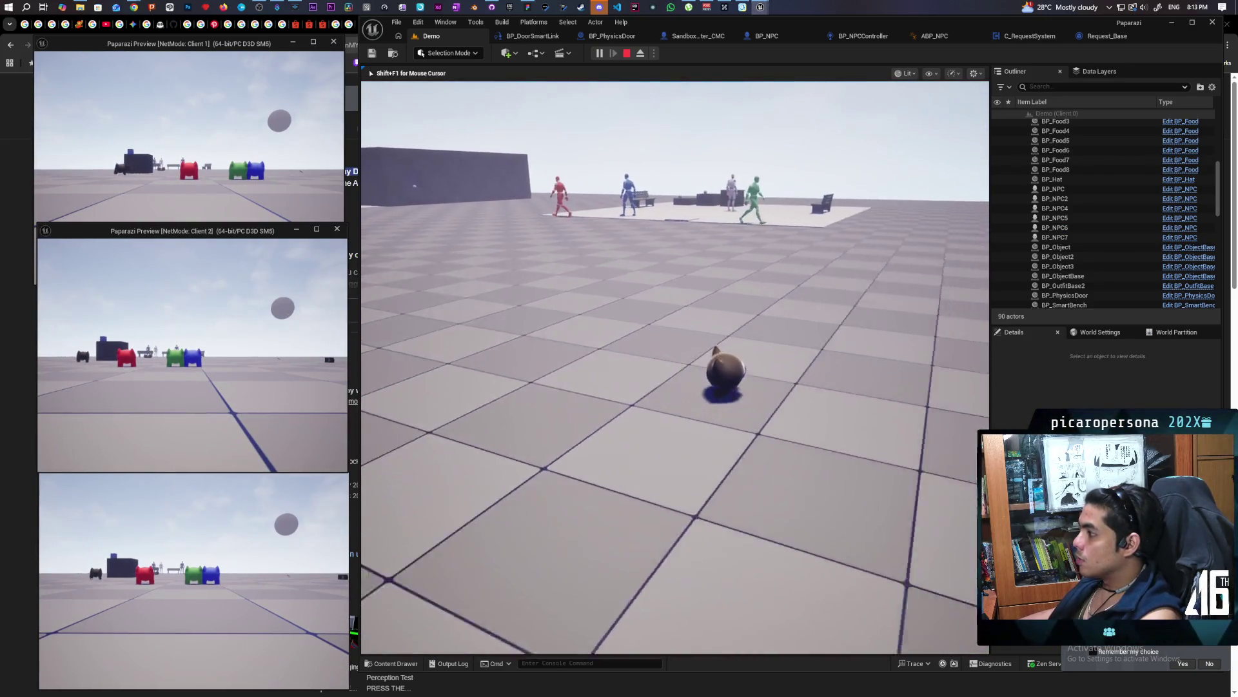
pyautogui.press('w')
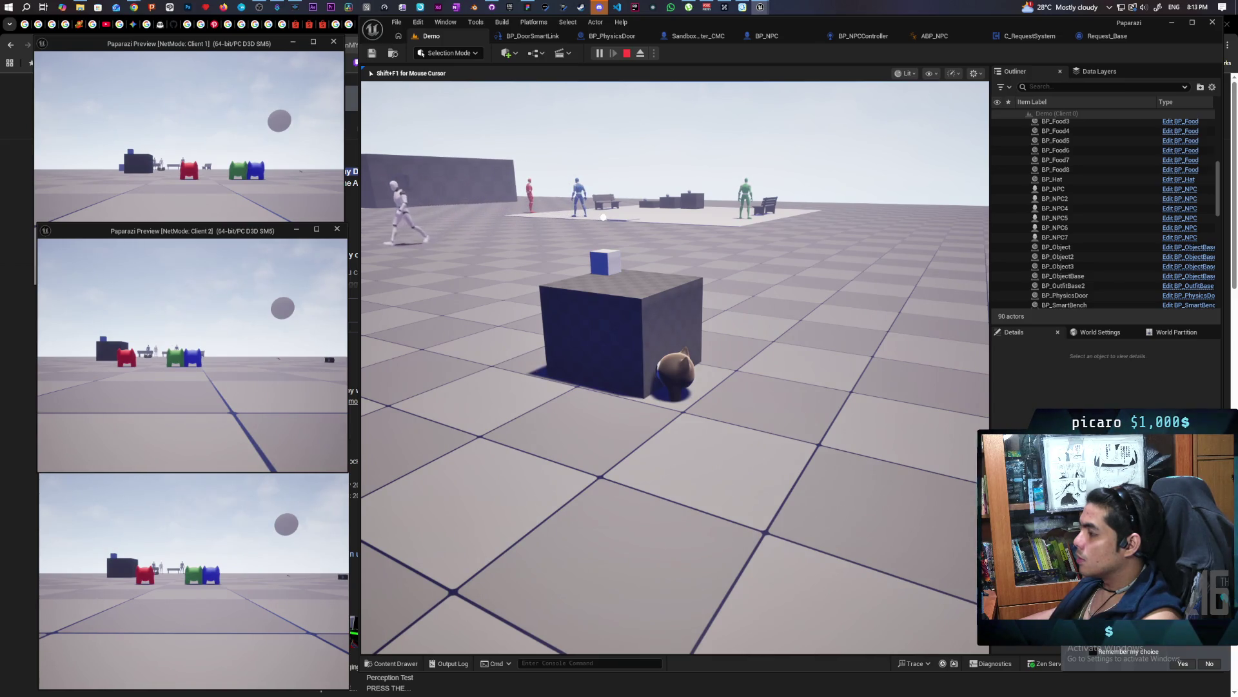
pyautogui.moveTo(675, 368)
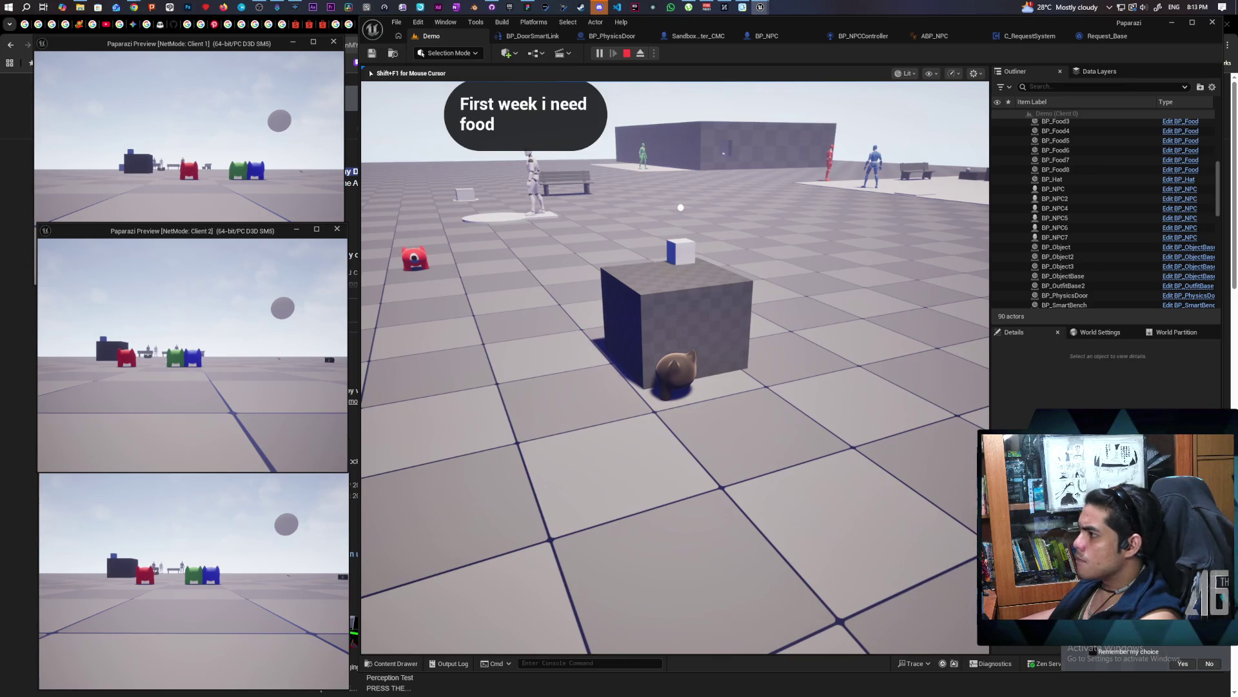
pyautogui.press('Escape')
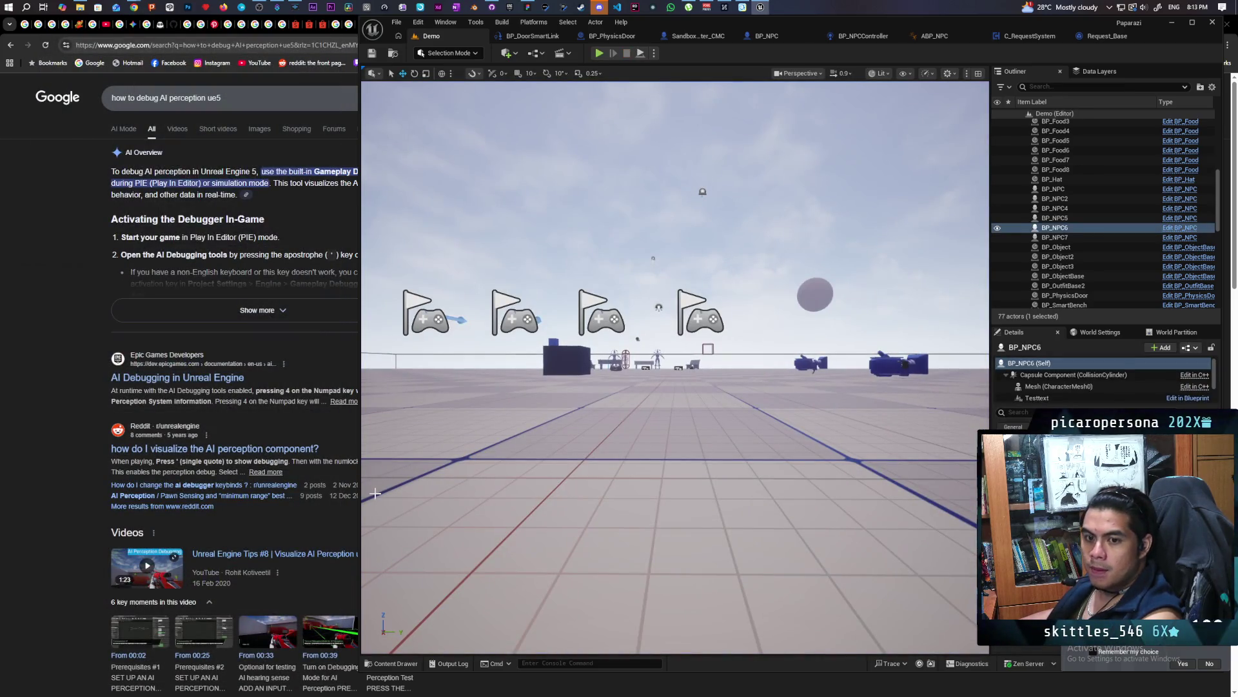
# Check the Request_Base and BP_NPCController graphs, inspect the Gameplay Tags variable, and recompile the controller
pyautogui.click(1098, 37)
pyautogui.click(826, 36)
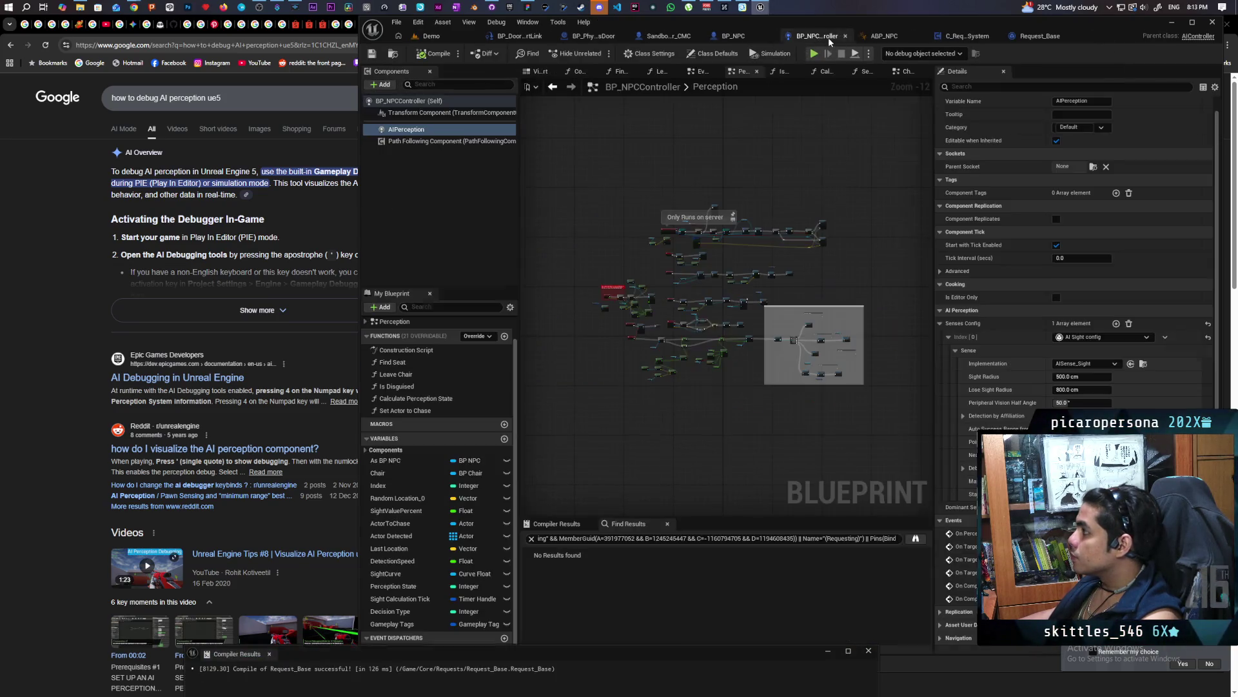
pyautogui.click(967, 36)
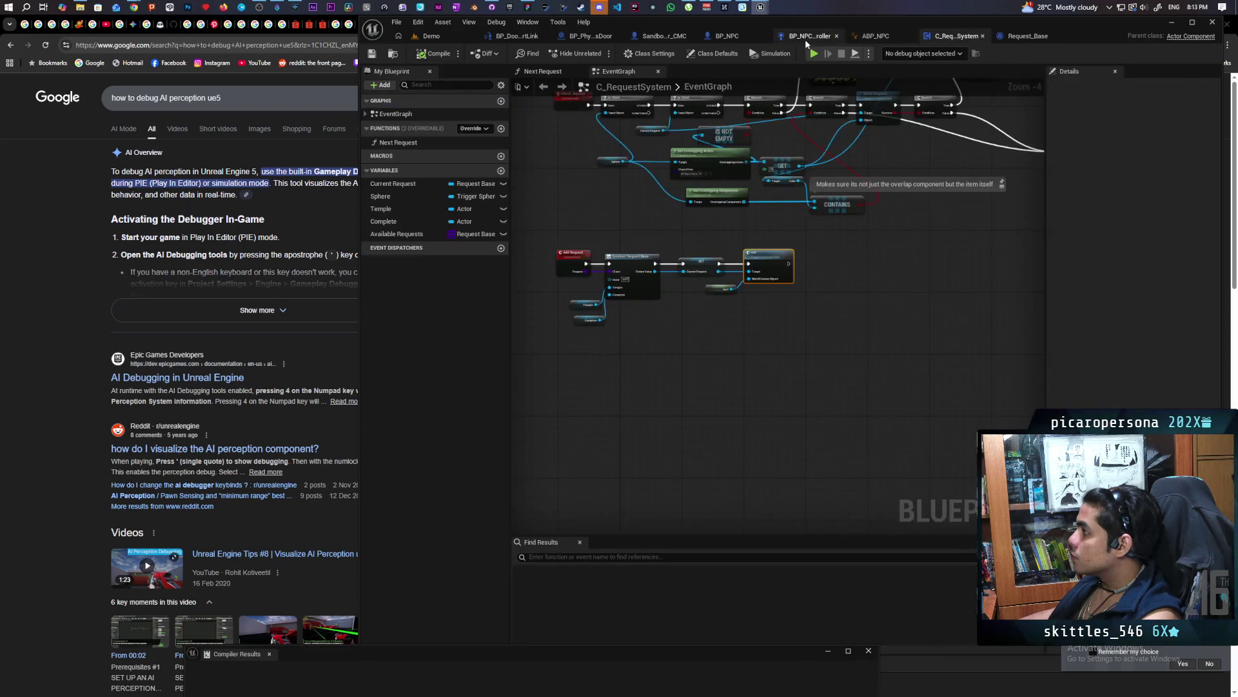
pyautogui.click(807, 39)
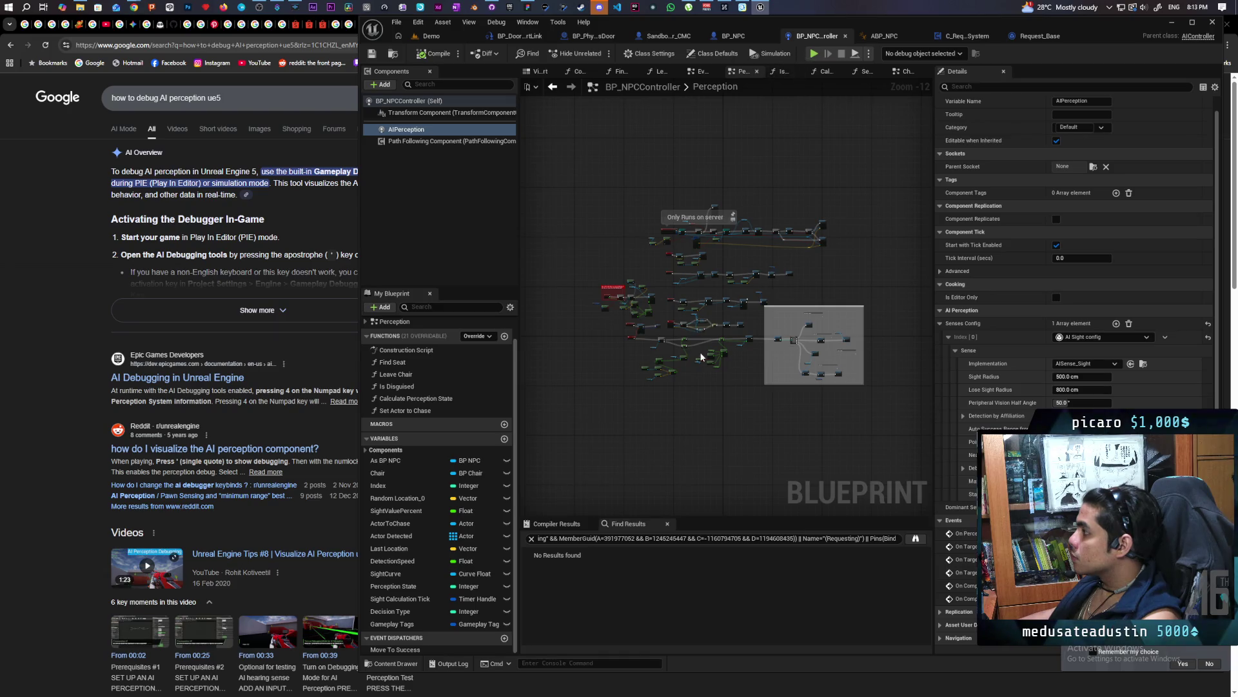
pyautogui.click(393, 623)
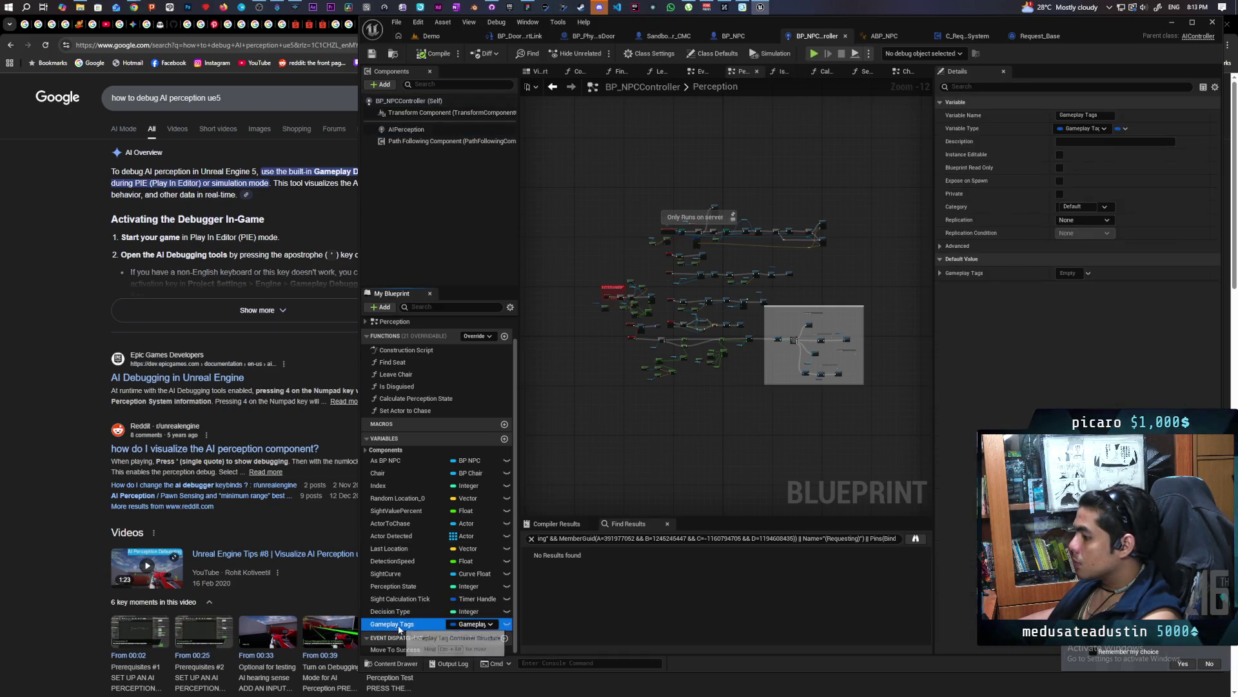
pyautogui.click(436, 54)
# Wire Has Tag's Return Value into the Branch Condition in the EventGraph, save, and return to Demo
pyautogui.scroll(2, 753, 263)
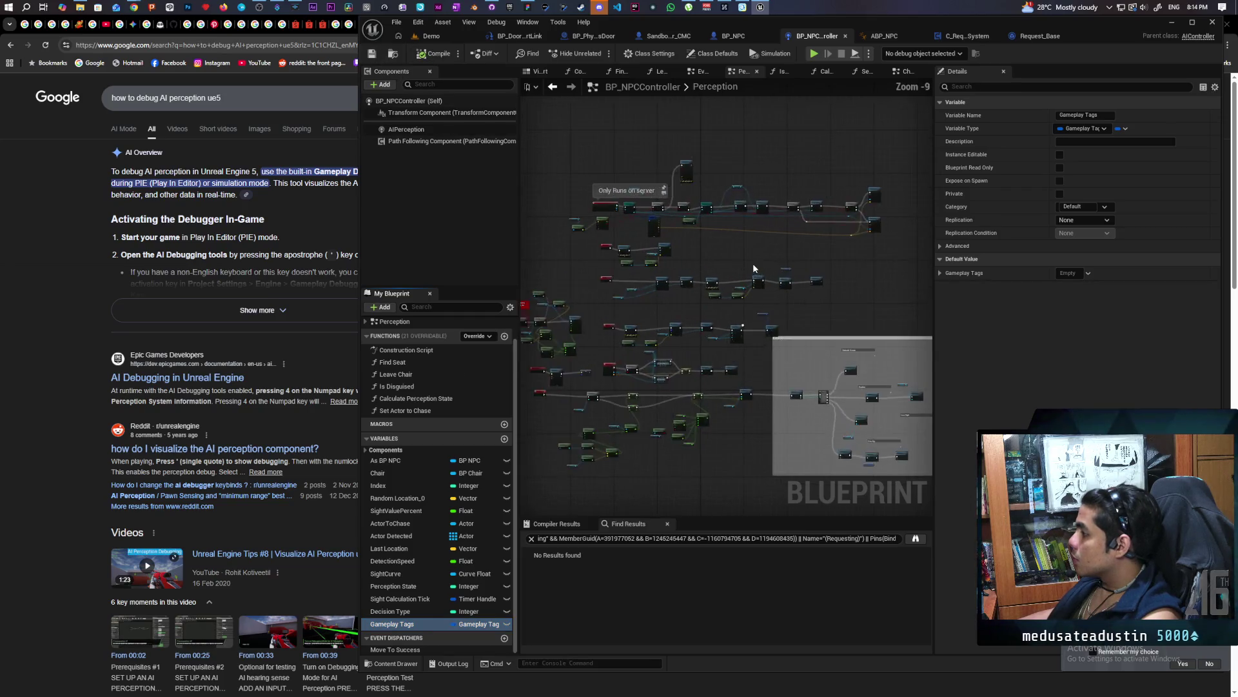
pyautogui.click(700, 71)
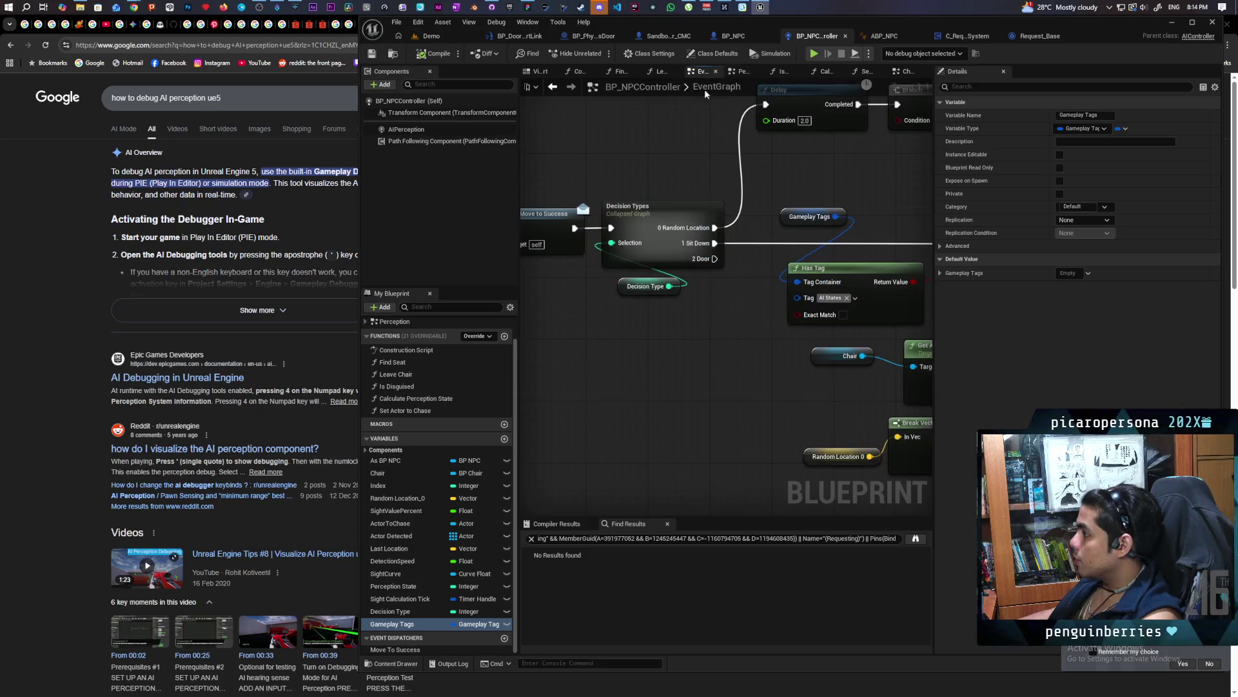
pyautogui.moveTo(706, 190)
pyautogui.mouseDown()
pyautogui.moveTo(823, 201)
pyautogui.moveTo(605, 265)
pyautogui.mouseUp()
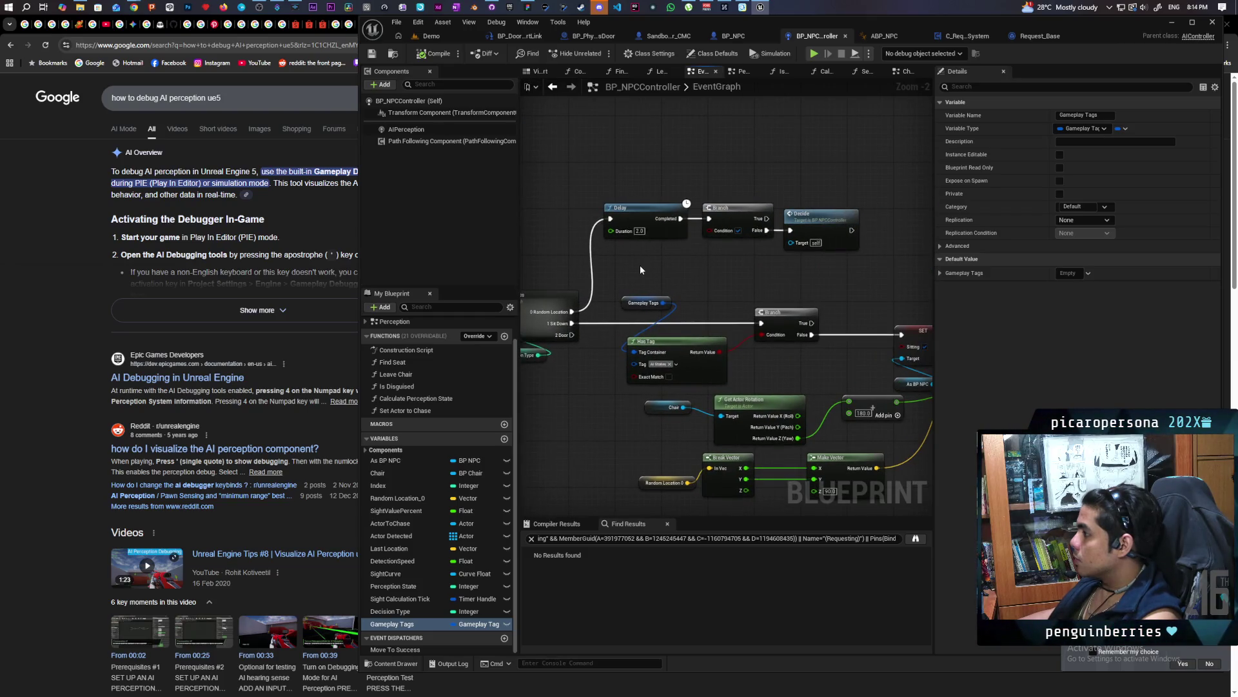
pyautogui.moveTo(720, 352)
pyautogui.mouseDown()
pyautogui.moveTo(742, 278)
pyautogui.moveTo(711, 233)
pyautogui.mouseUp()
pyautogui.hotkey('ctrl', 's')
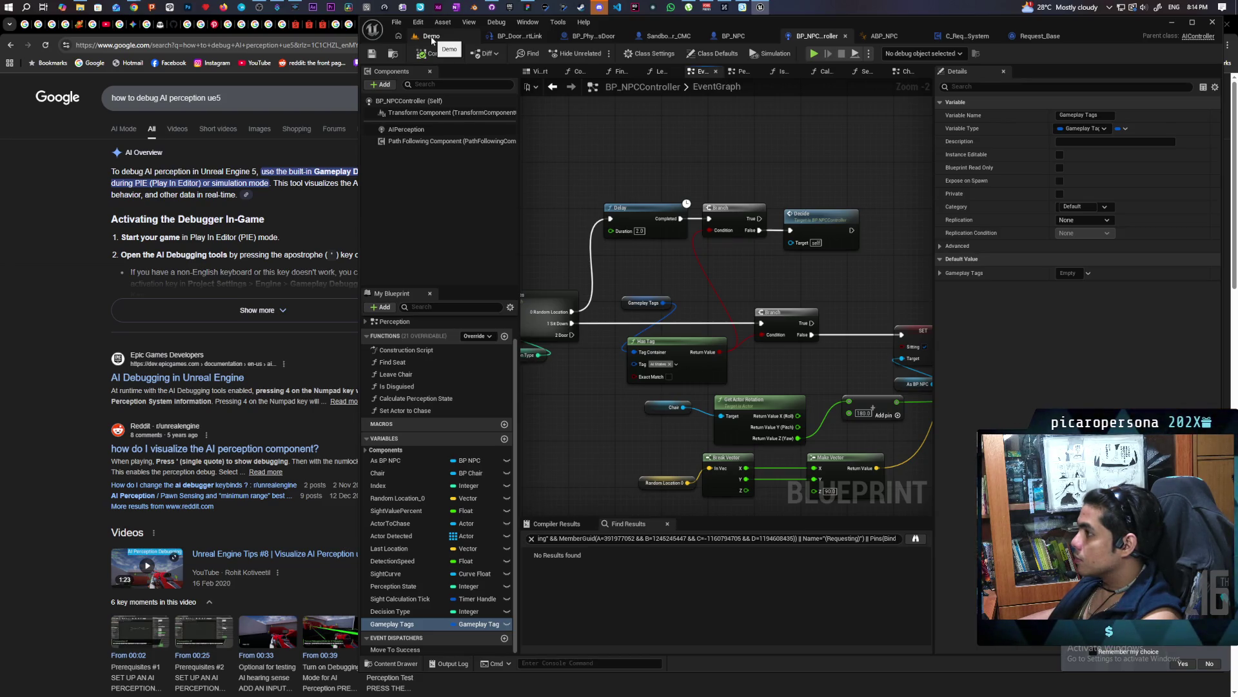
pyautogui.click(431, 37)
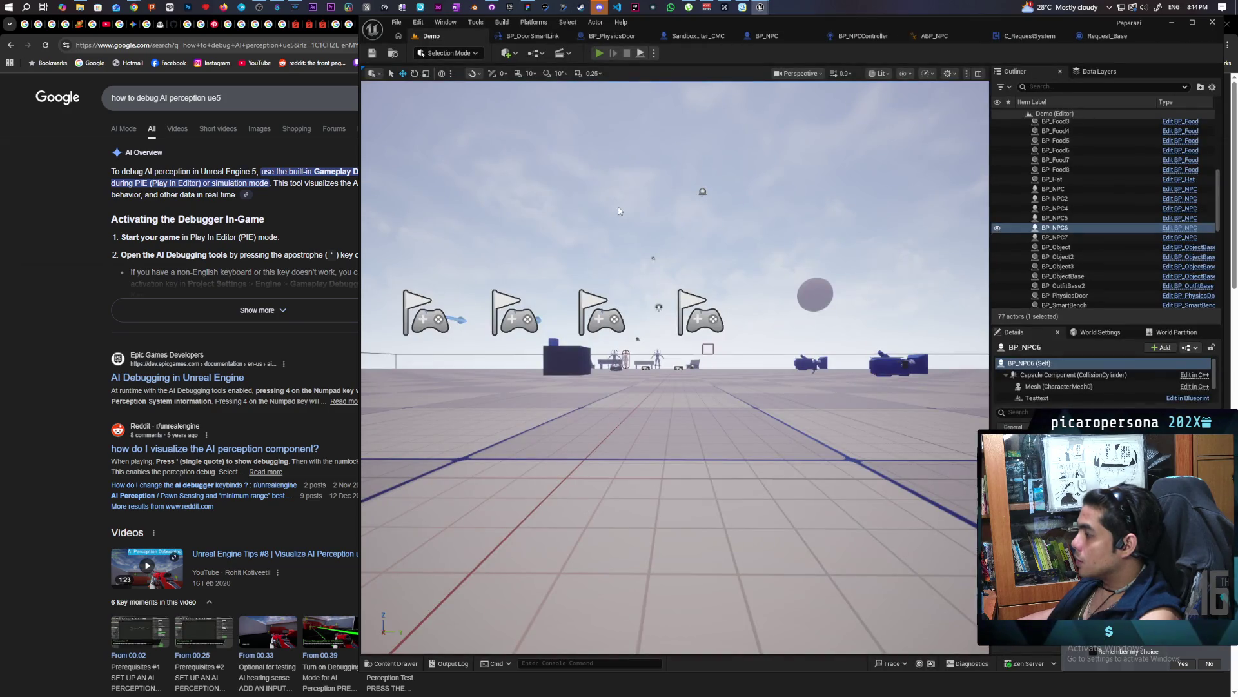
pyautogui.hotkey('alt', 'p')
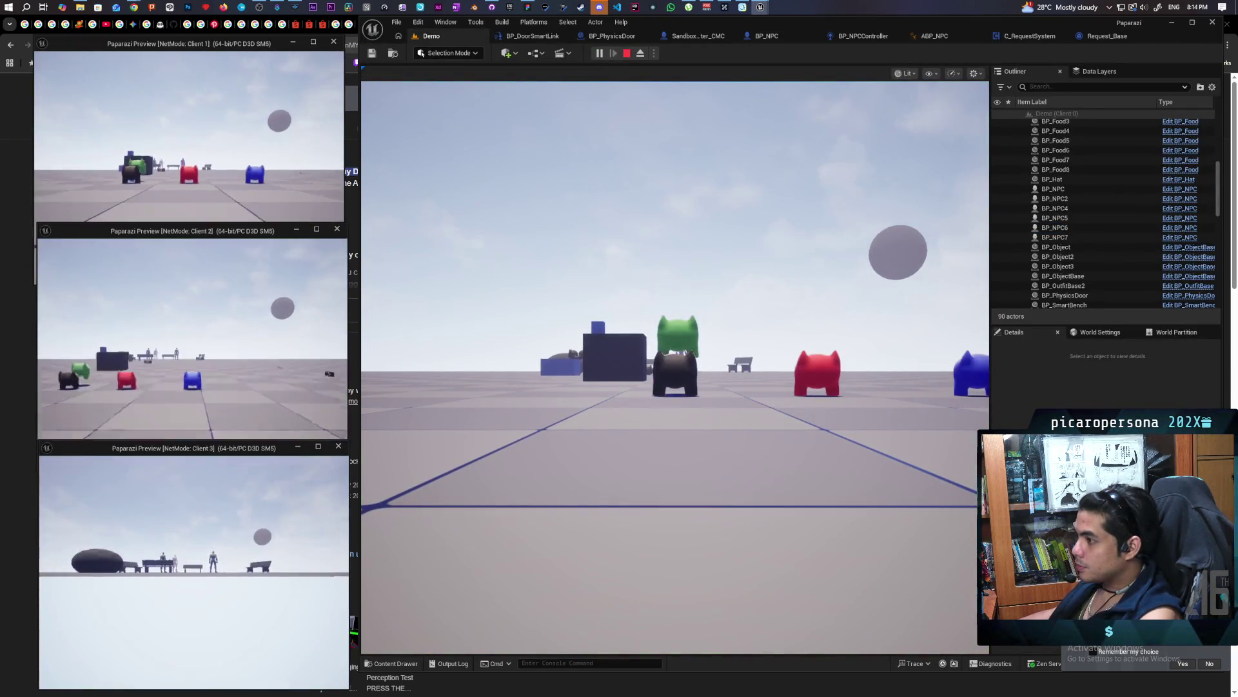
pyautogui.click(691, 454)
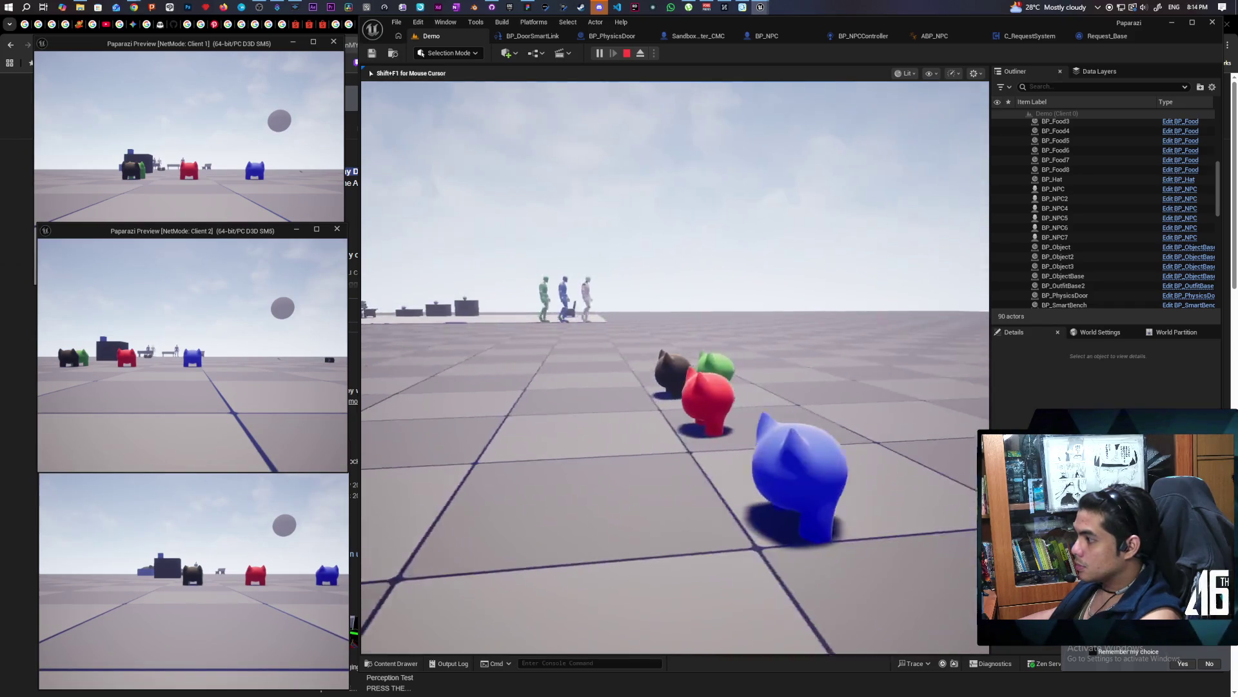
pyautogui.press('w')
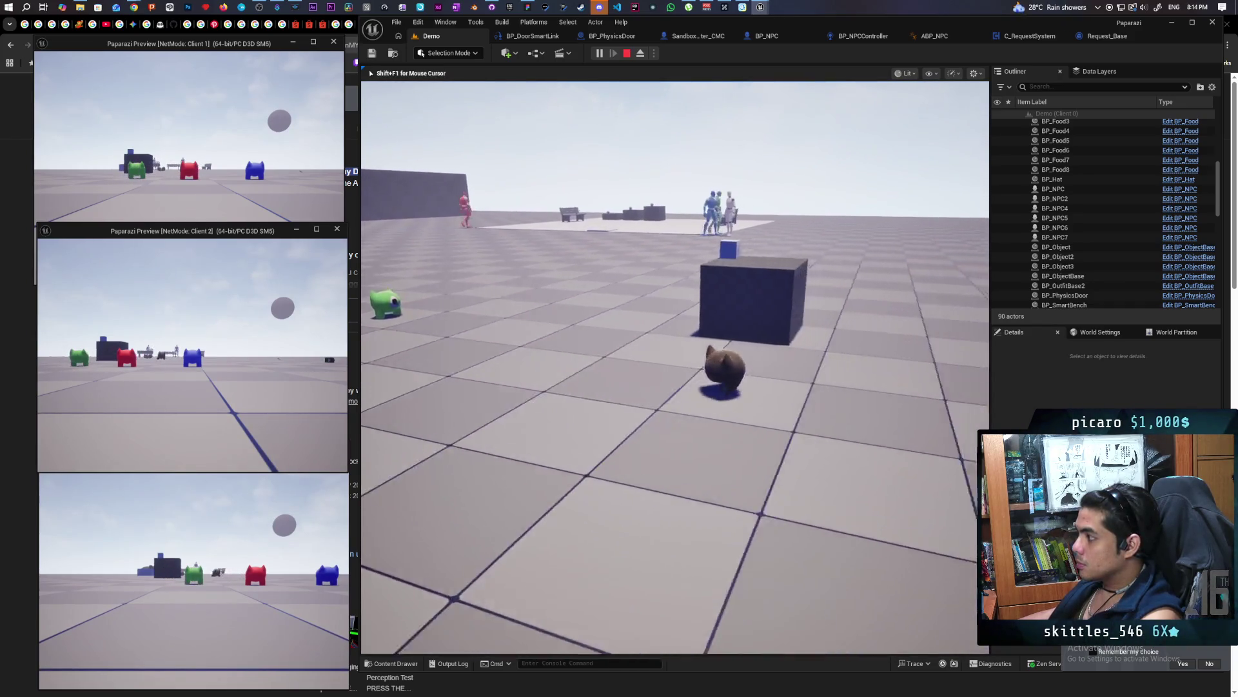
pyautogui.press('w')
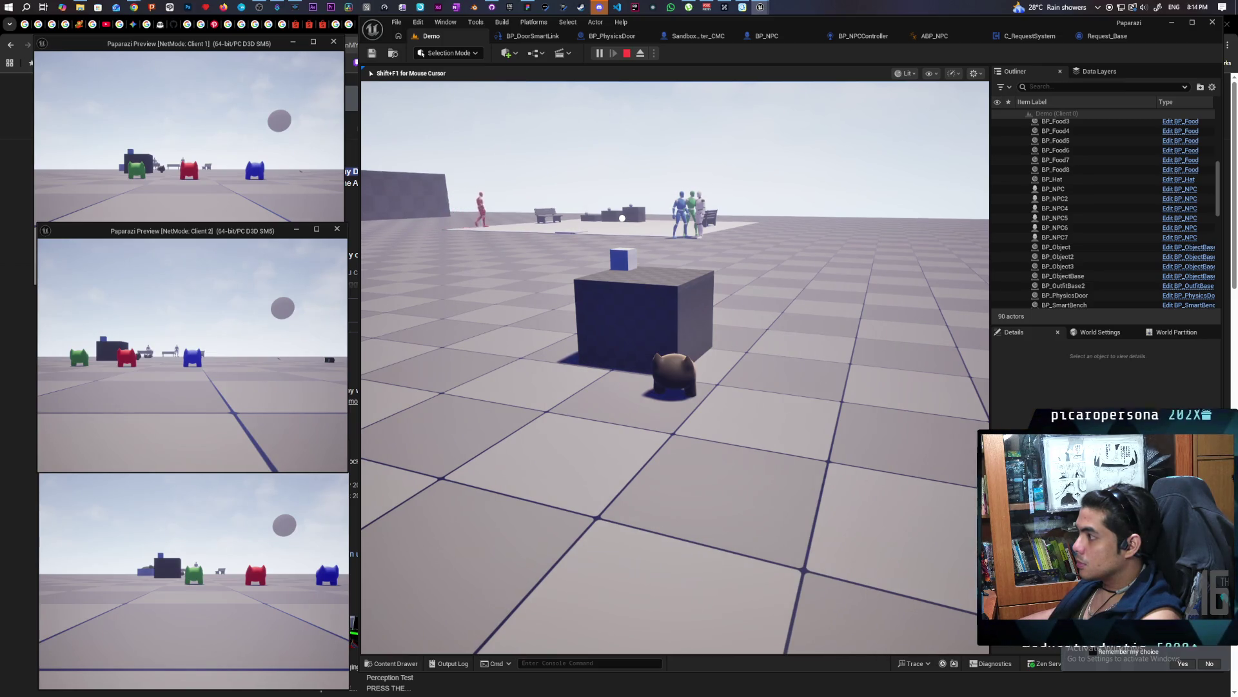
pyautogui.press('e')
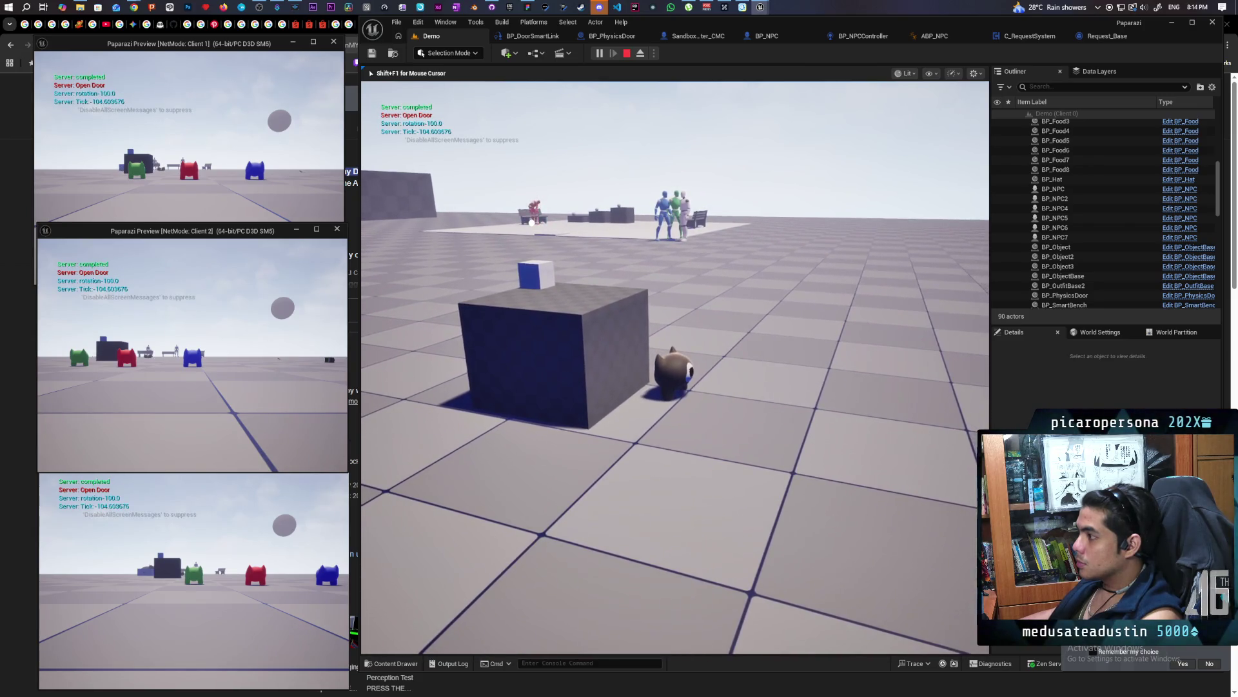
pyautogui.press('w')
pyautogui.press('w')
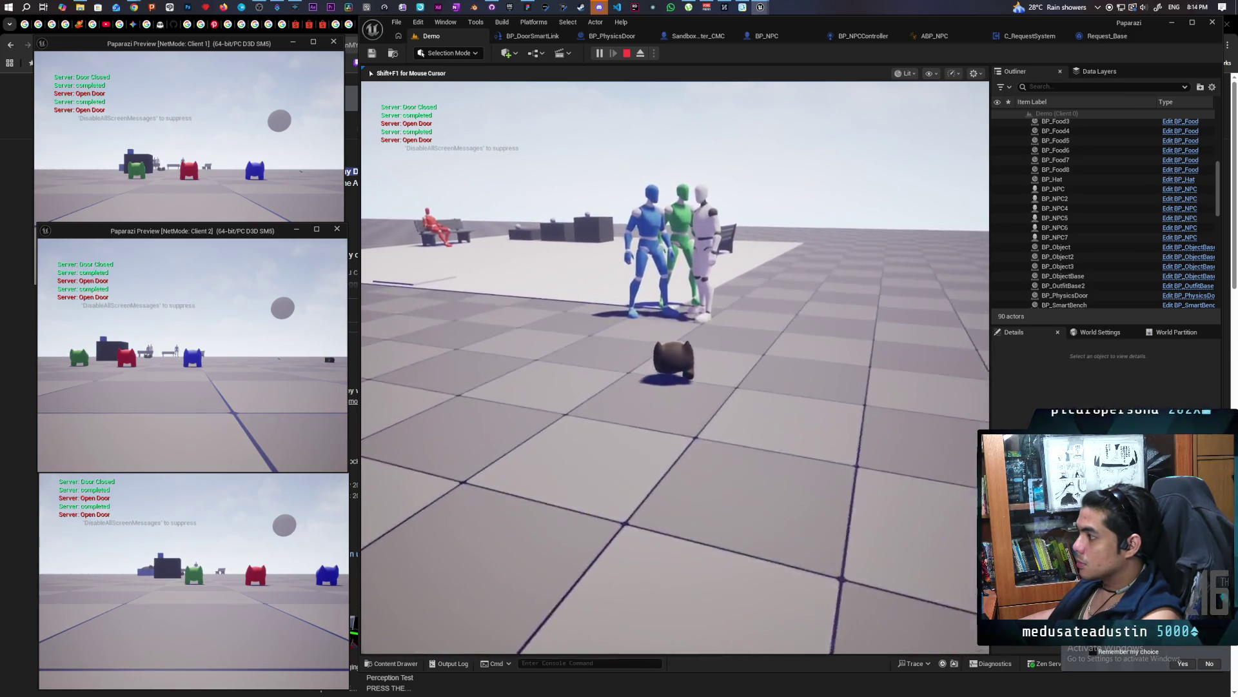
pyautogui.press('s')
pyautogui.press('s')
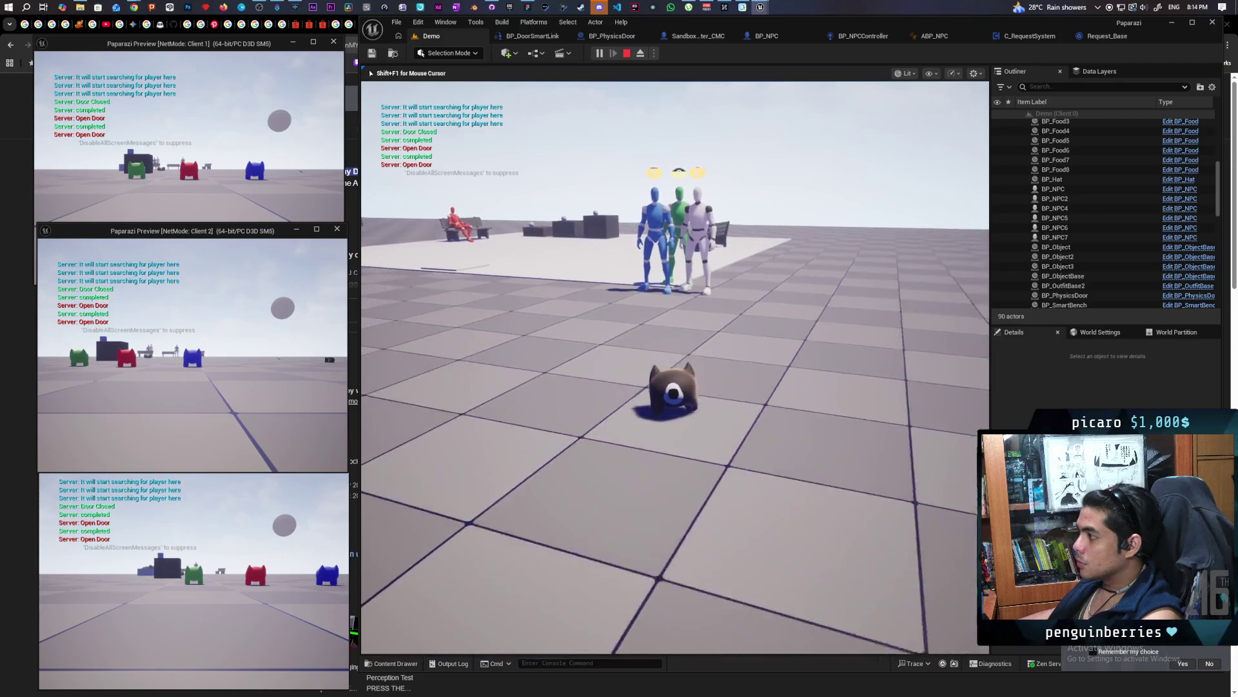
pyautogui.press('w')
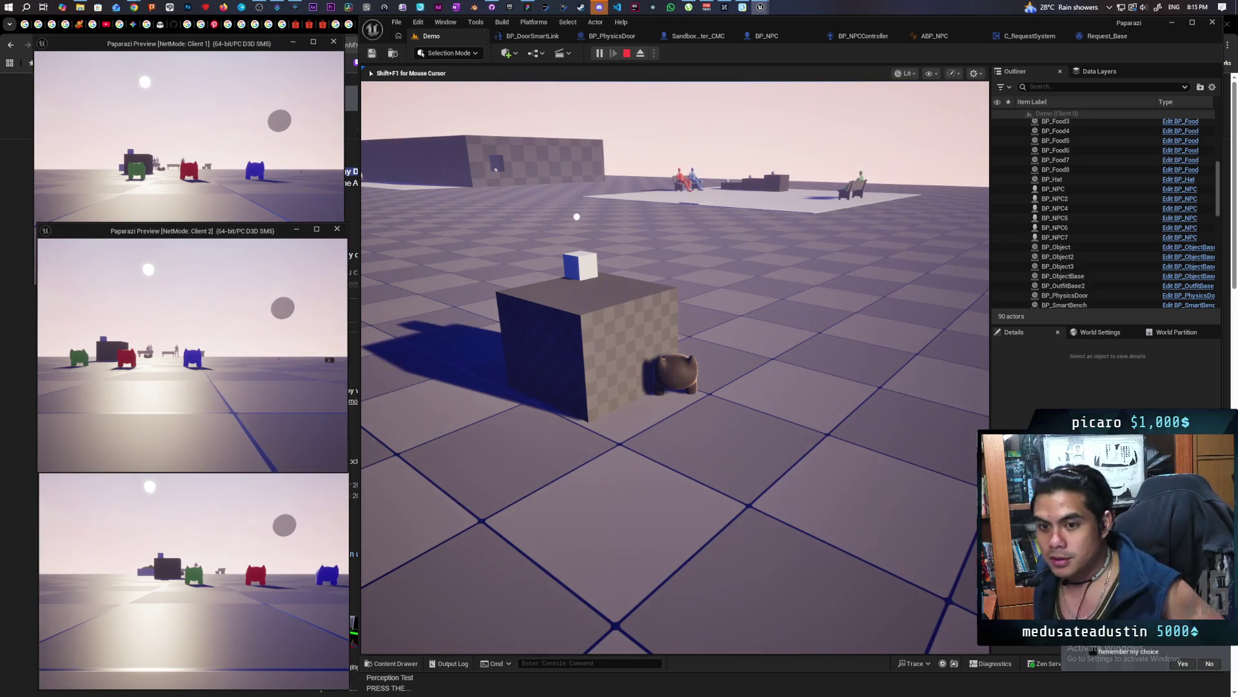
pyautogui.press('e')
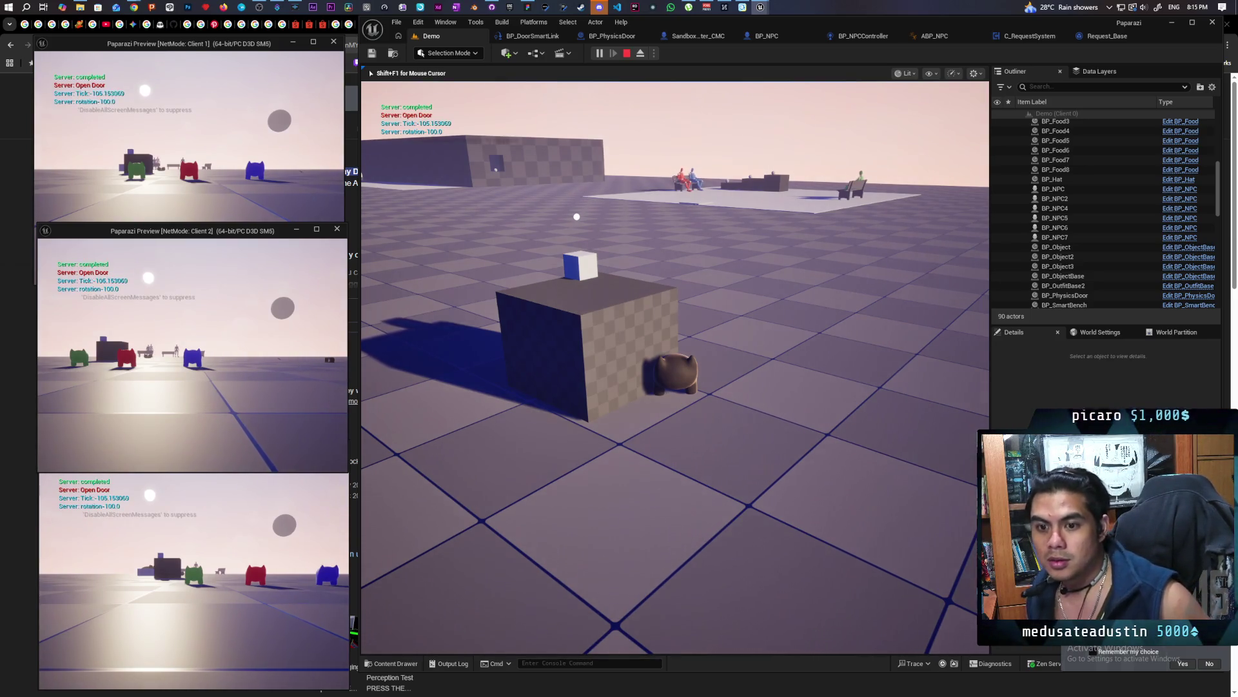
pyautogui.press('e')
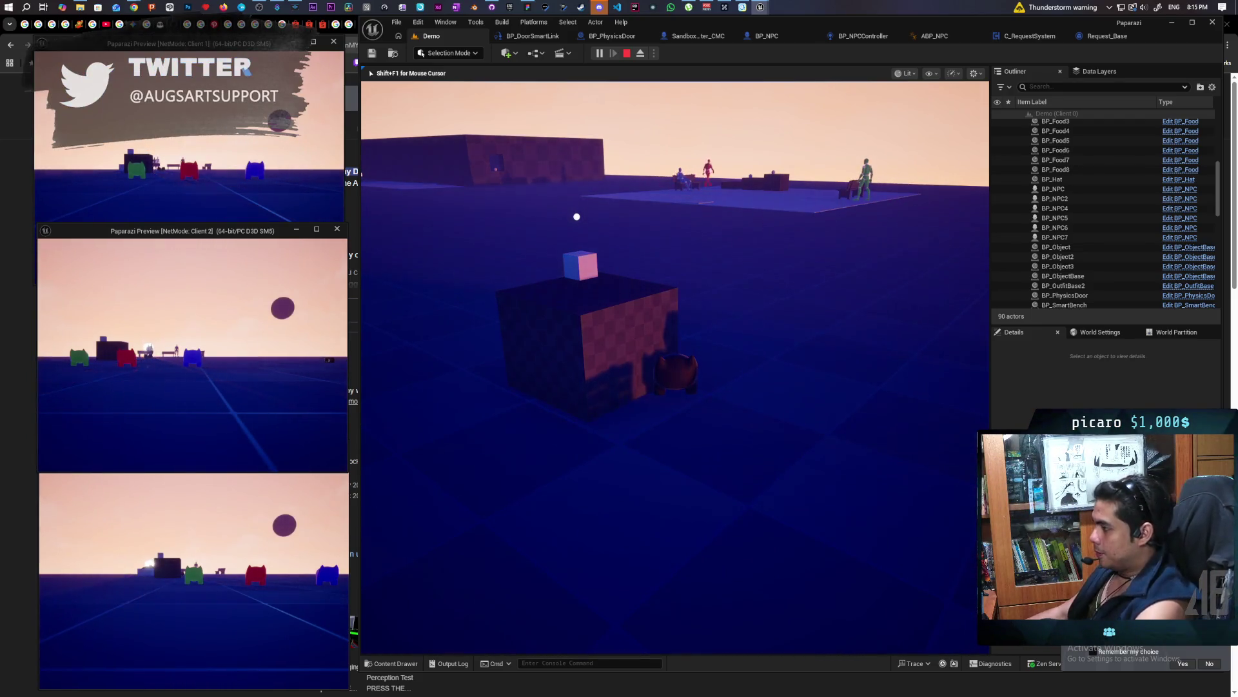
pyautogui.press('Escape')
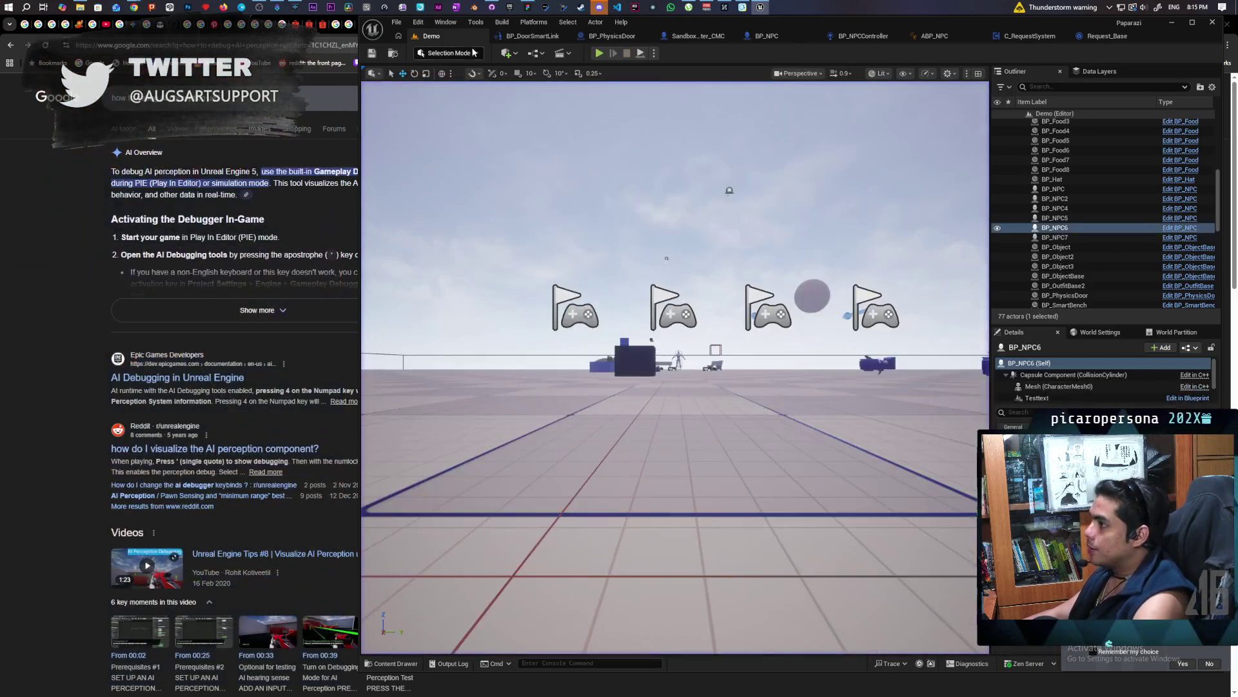
pyautogui.click(491, 8)
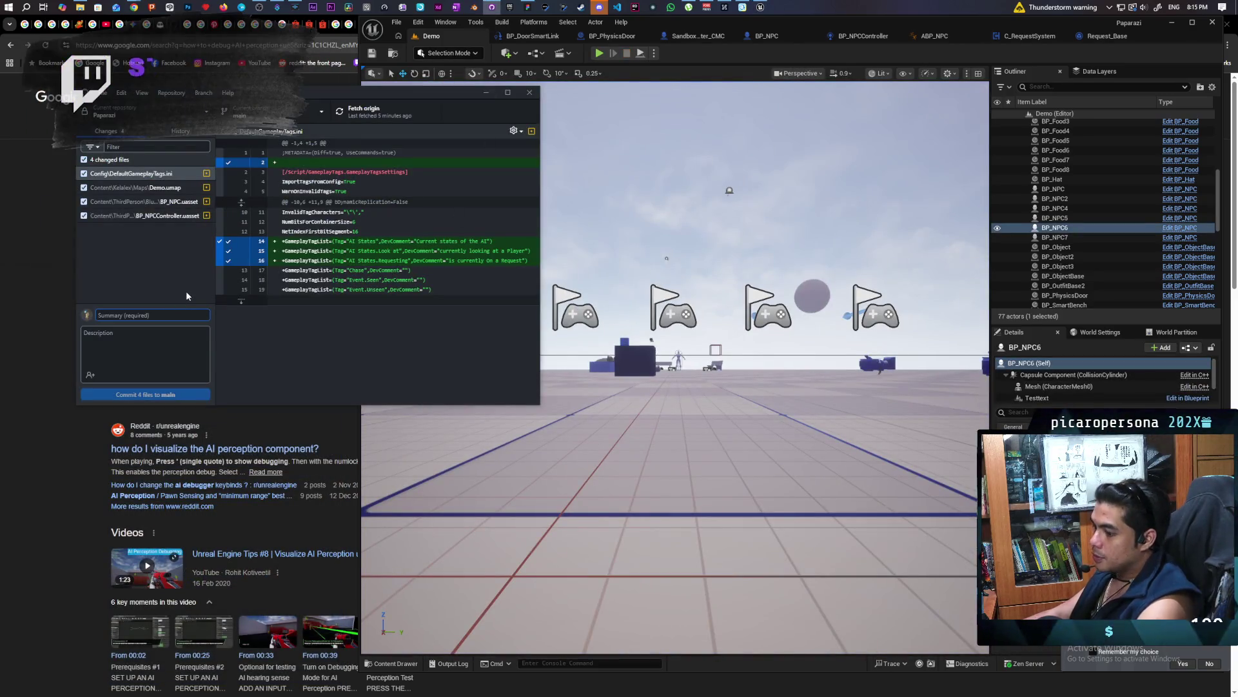
# Commit the four changed files to main as 'refactored gameplay tags and perception' and push to origin
pyautogui.write('refactored gameplay tags and perception')
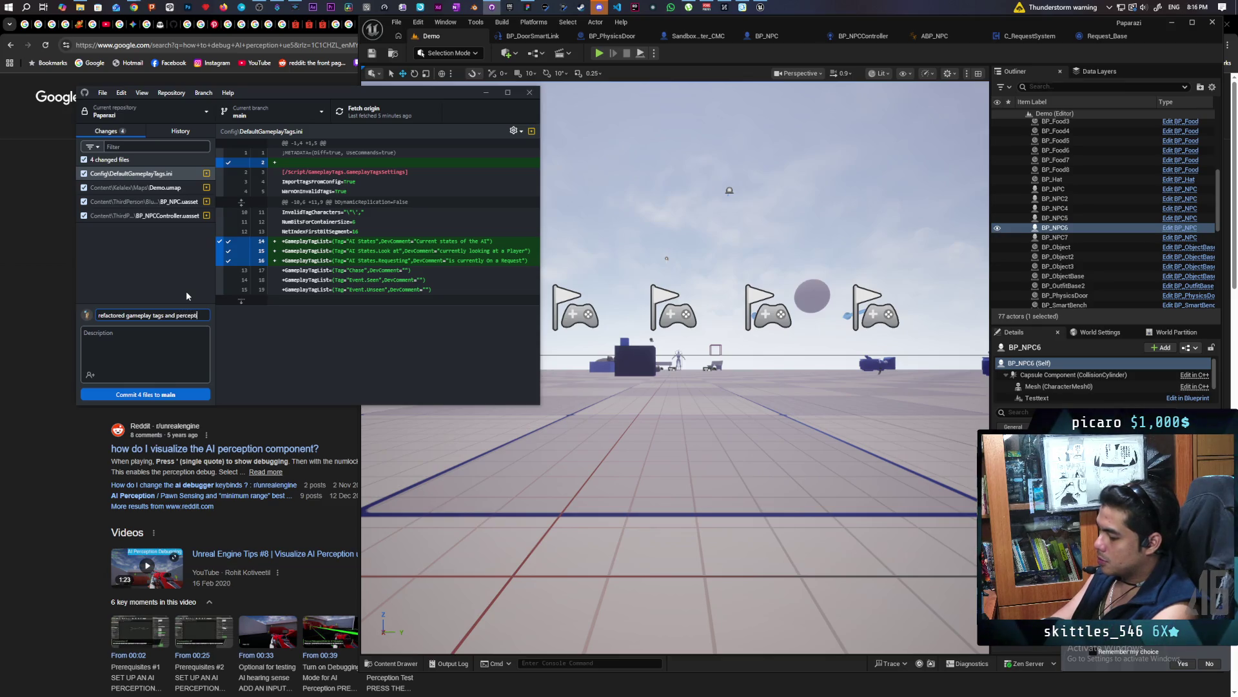
pyautogui.click(165, 394)
pyautogui.click(381, 113)
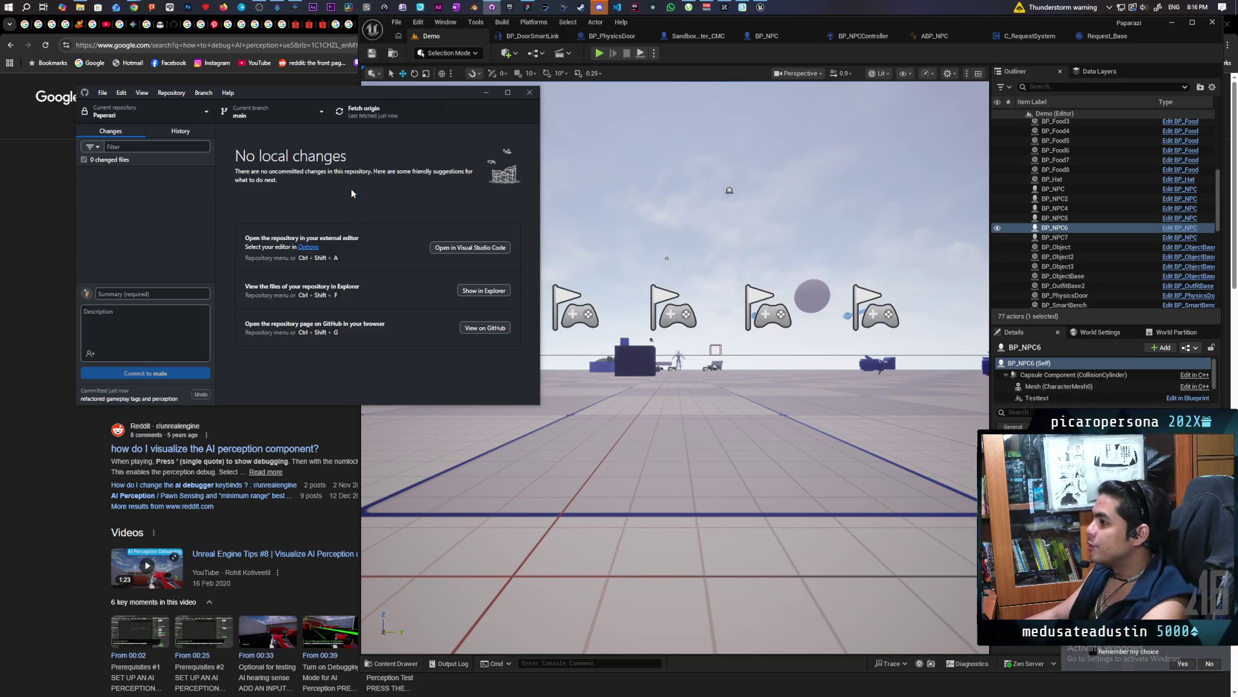
# Frame the selected NPC in the Unreal viewport, then bring the Google search results forward
pyautogui.click(675, 63)
pyautogui.press('f')
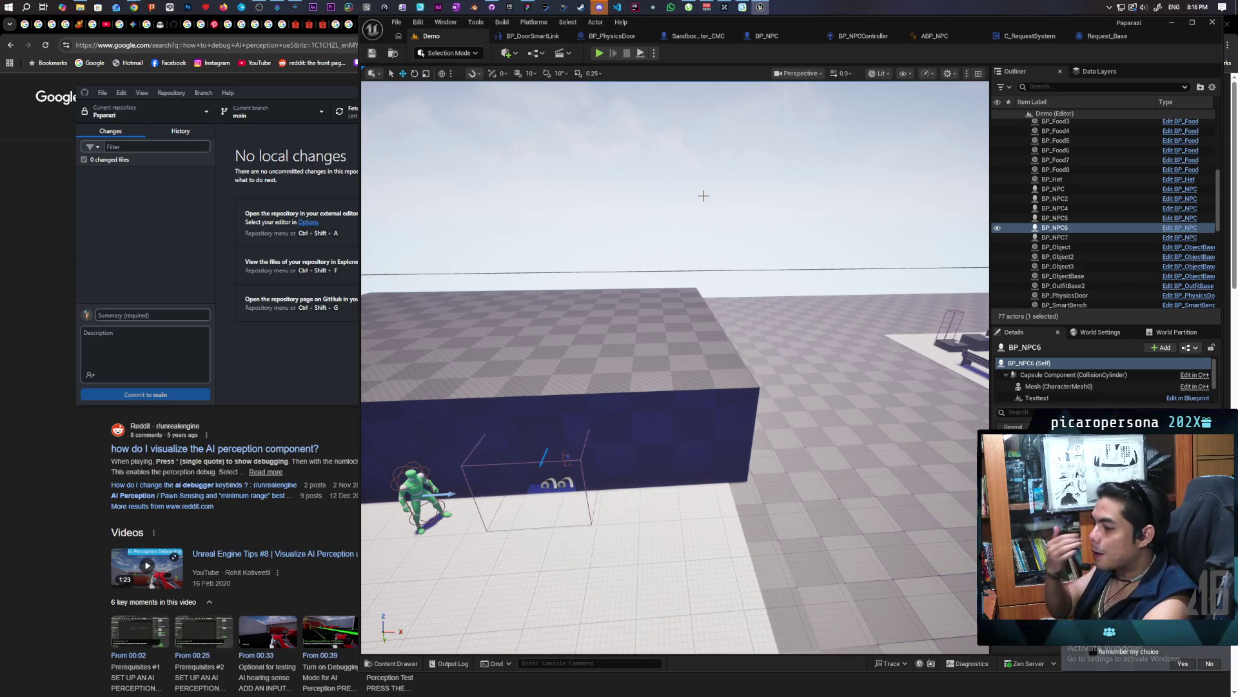
pyautogui.click(75, 476)
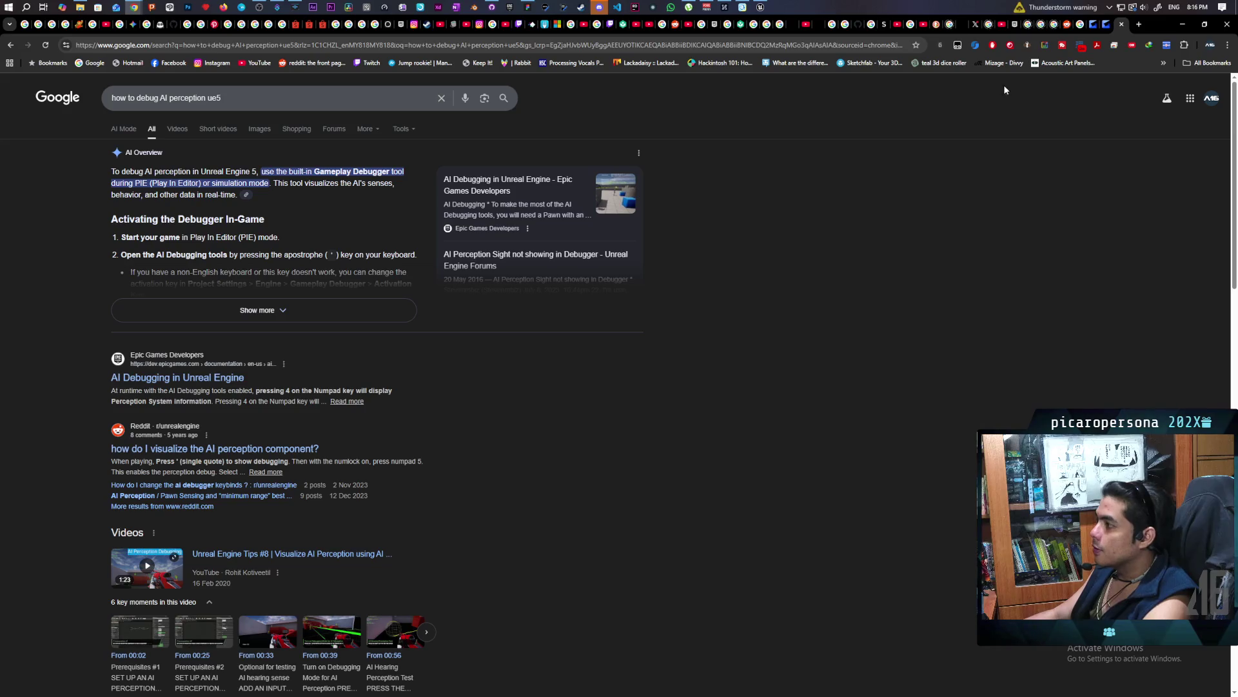
# Close the Google search tab and move the Unreal viewport camera close to the NPC
pyautogui.click(1123, 24)
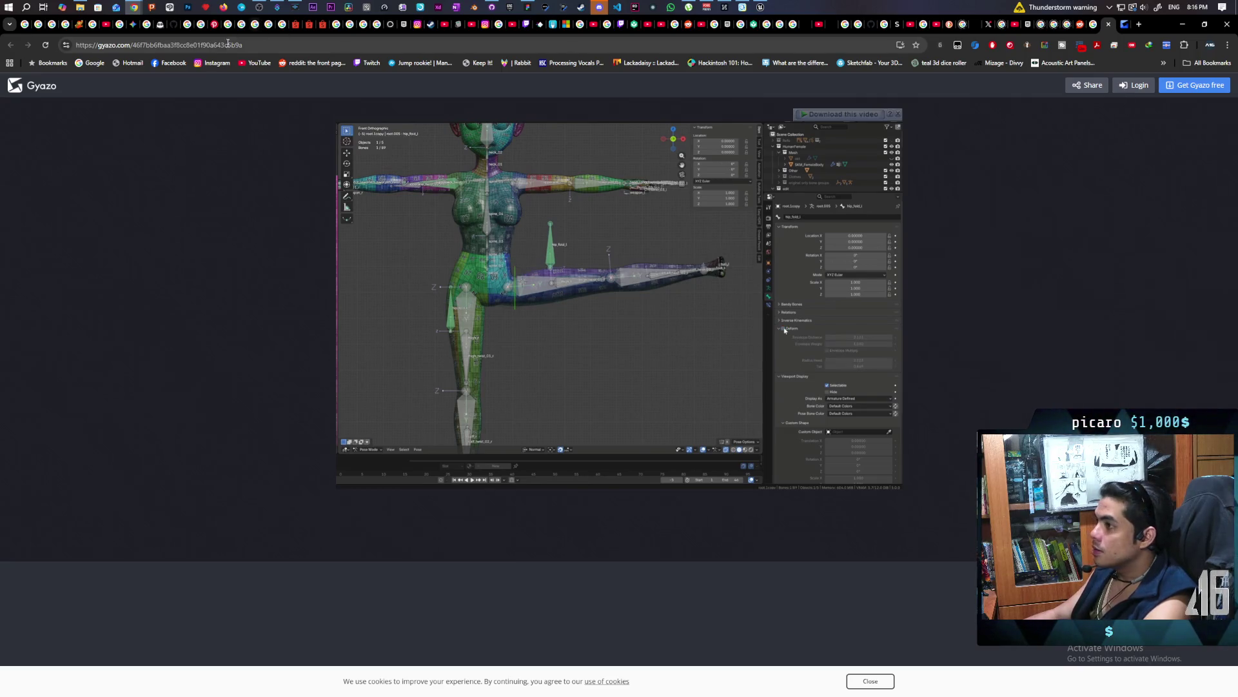
pyautogui.moveTo(135, 7)
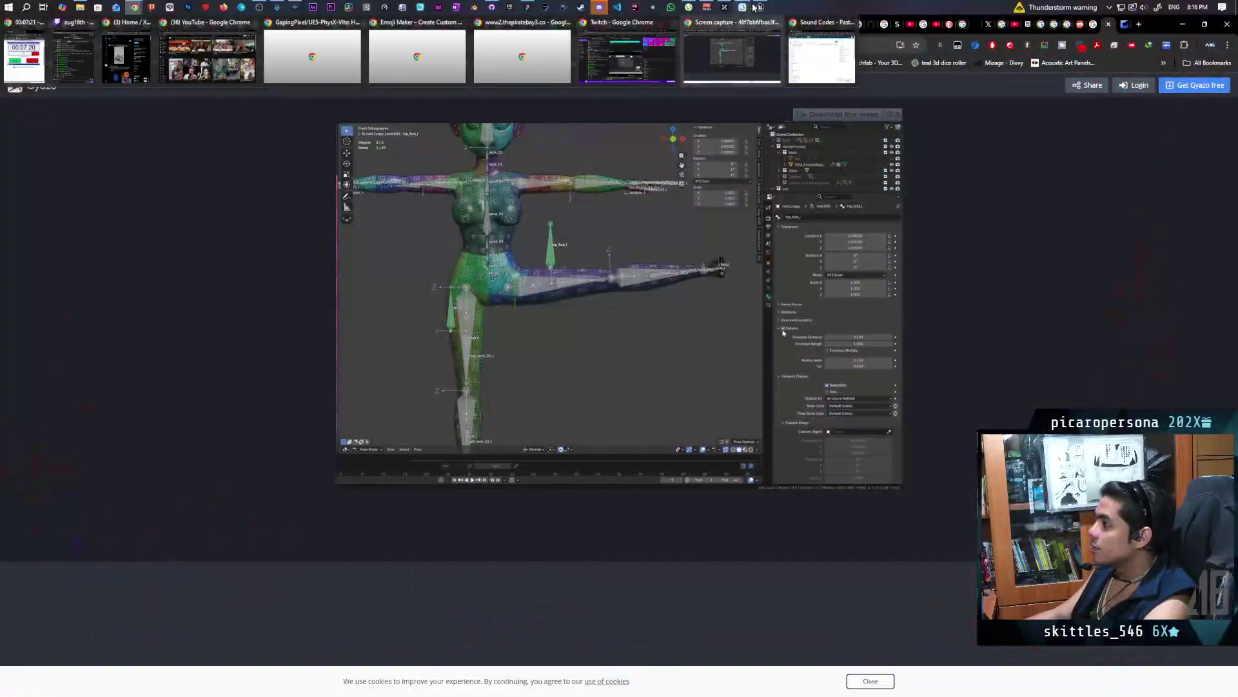
pyautogui.click(761, 7)
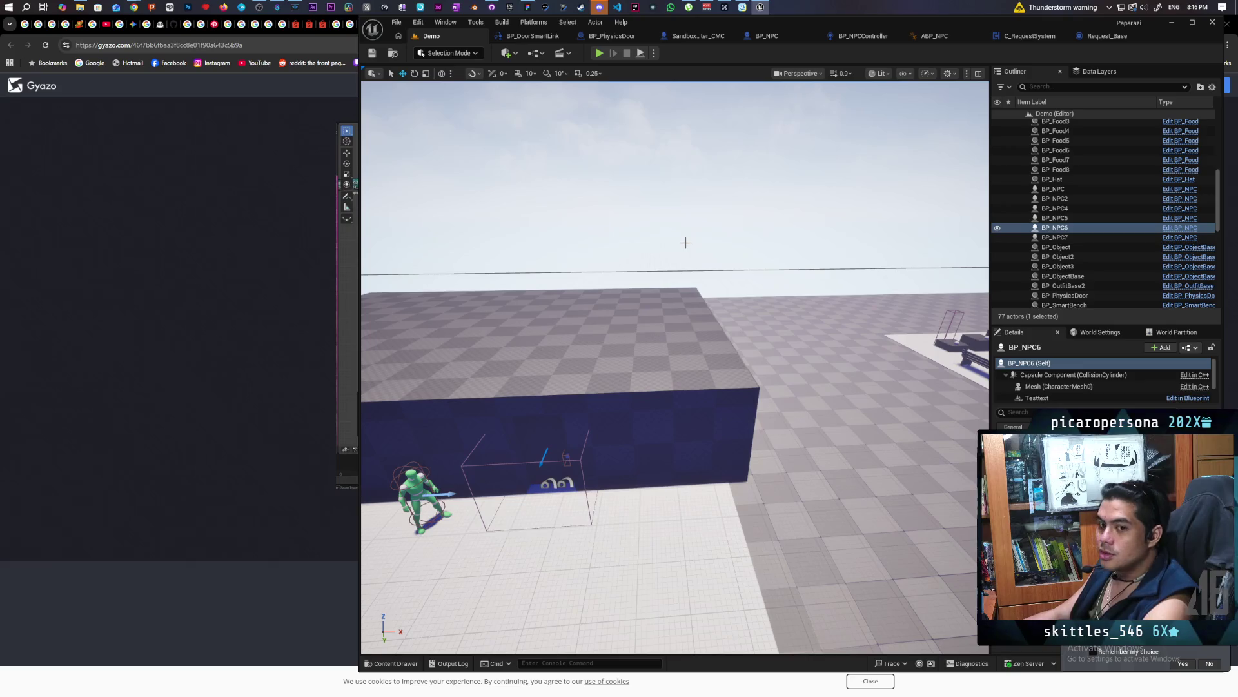
pyautogui.moveTo(701, 236)
pyautogui.mouseDown()
pyautogui.moveTo(735, 303)
pyautogui.moveTo(761, 213)
pyautogui.mouseUp()
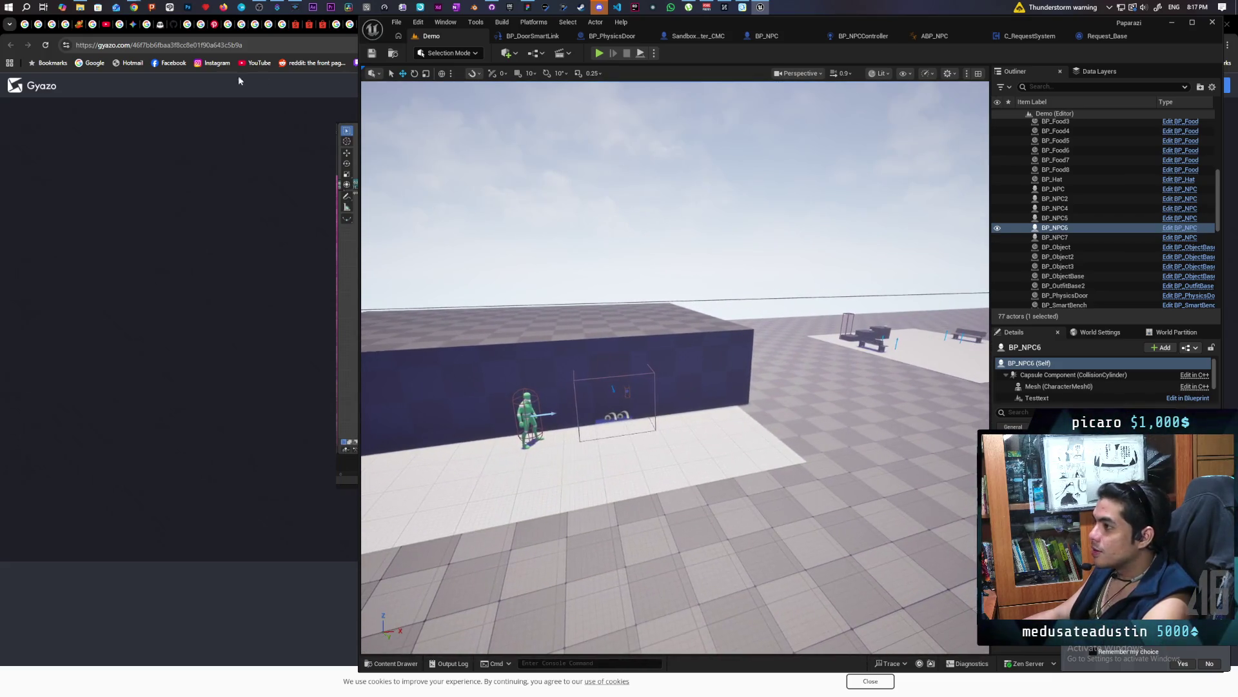
# Play the 'RAM Prices Are Worse Than You Think' video on YouTube in Chrome
pyautogui.moveTo(134, 7)
pyautogui.click(245, 58)
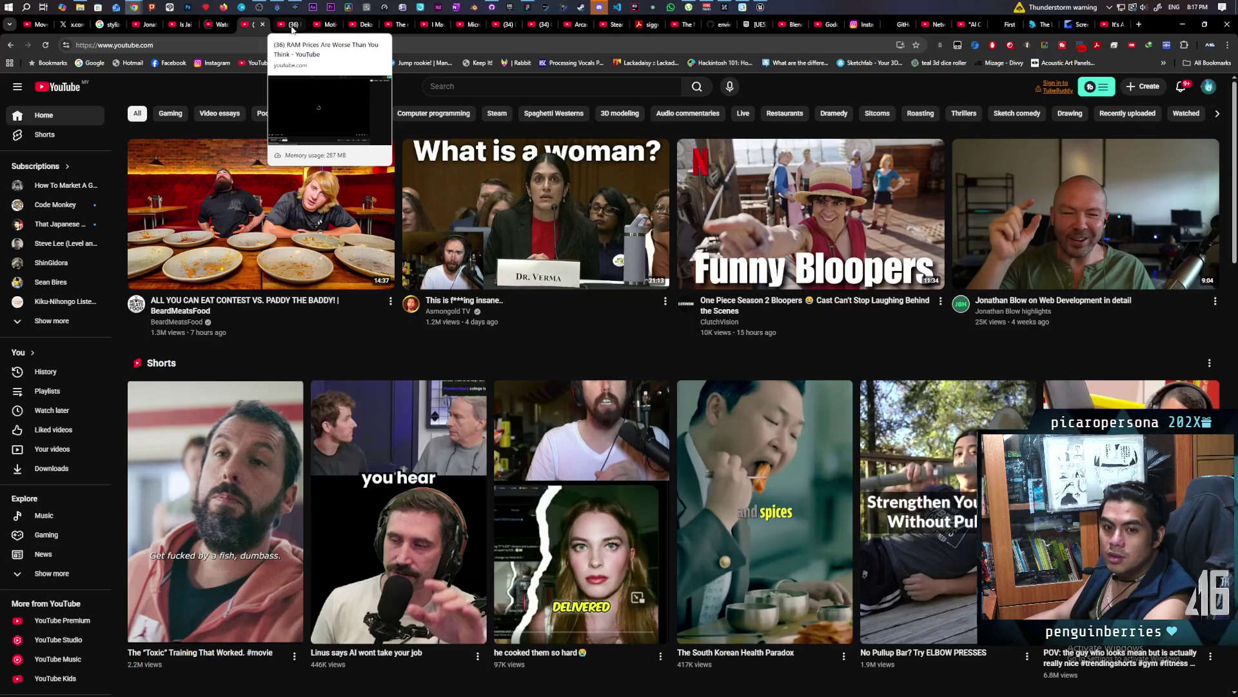
pyautogui.click(292, 29)
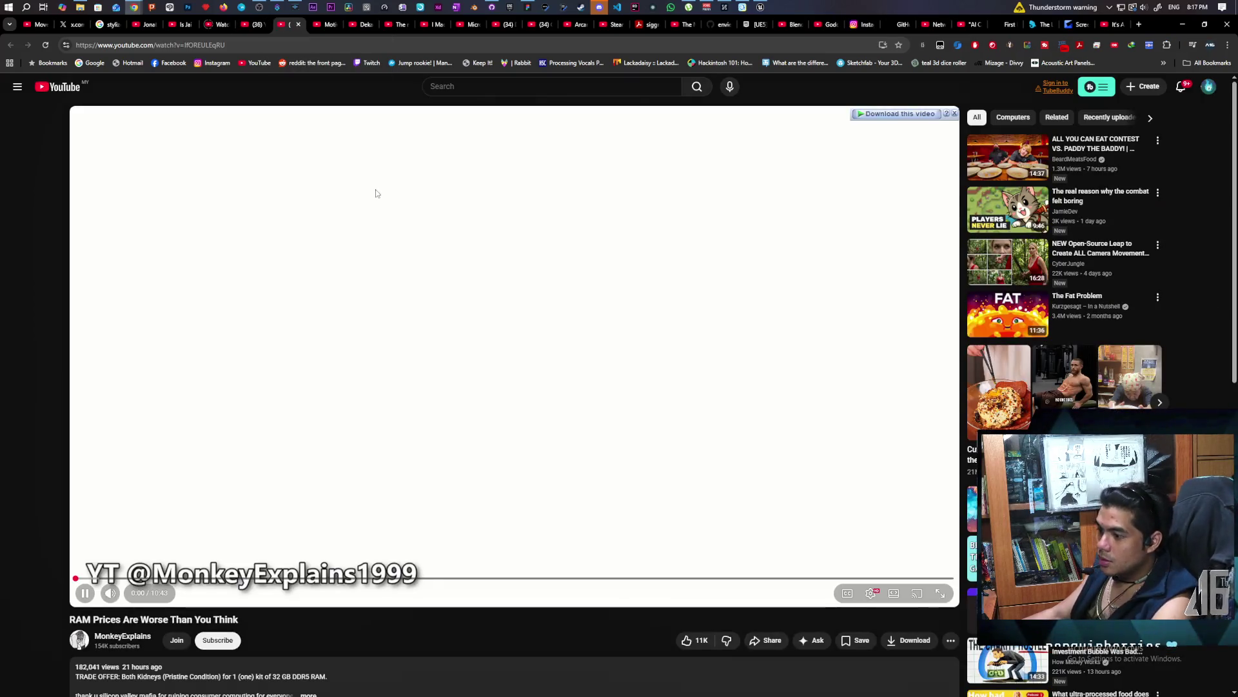
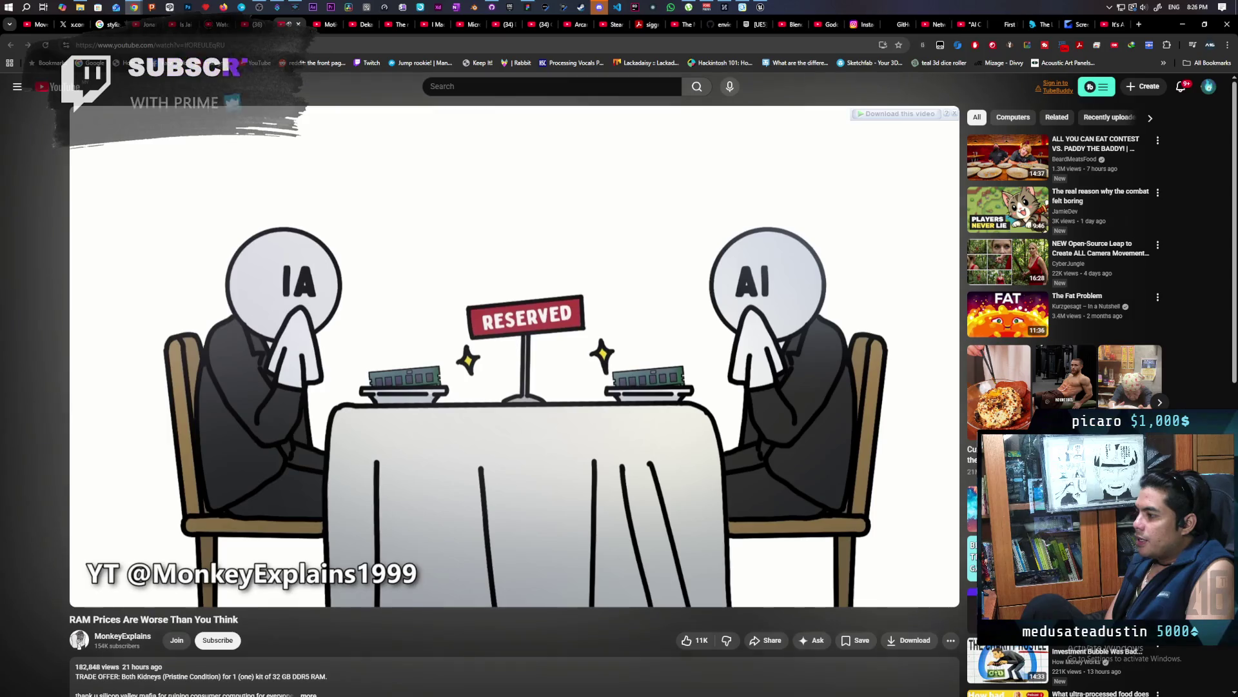
# Pause and resume the RAM Prices video, letting it run to the channel-members end screen
pyautogui.click(376, 193)
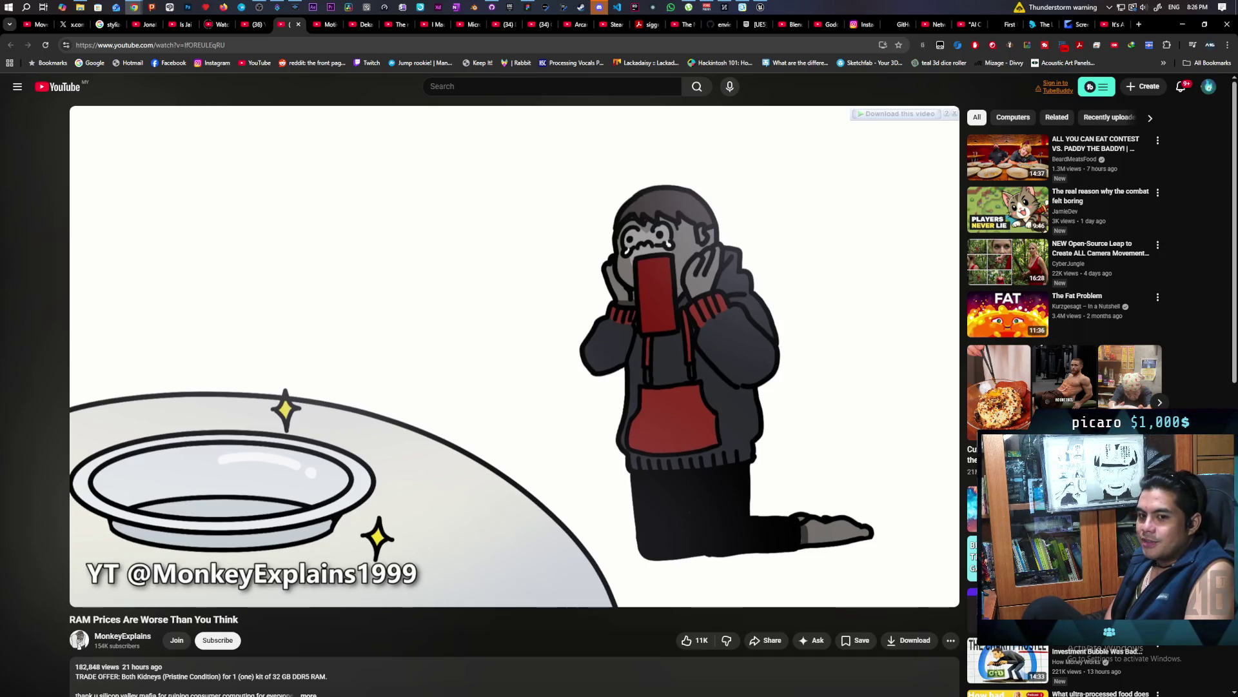
pyautogui.click(376, 192)
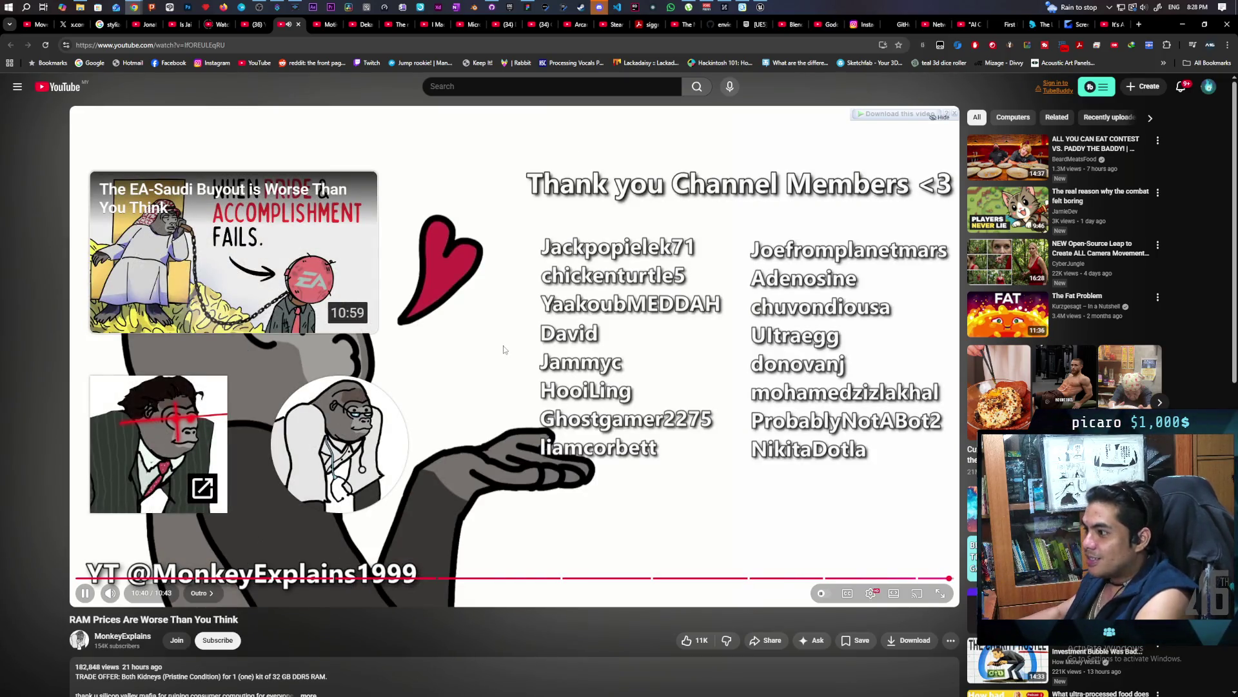
# Pause the RAM Prices video on its end screen and switch to the Motivation is a Lie video
pyautogui.click(525, 282)
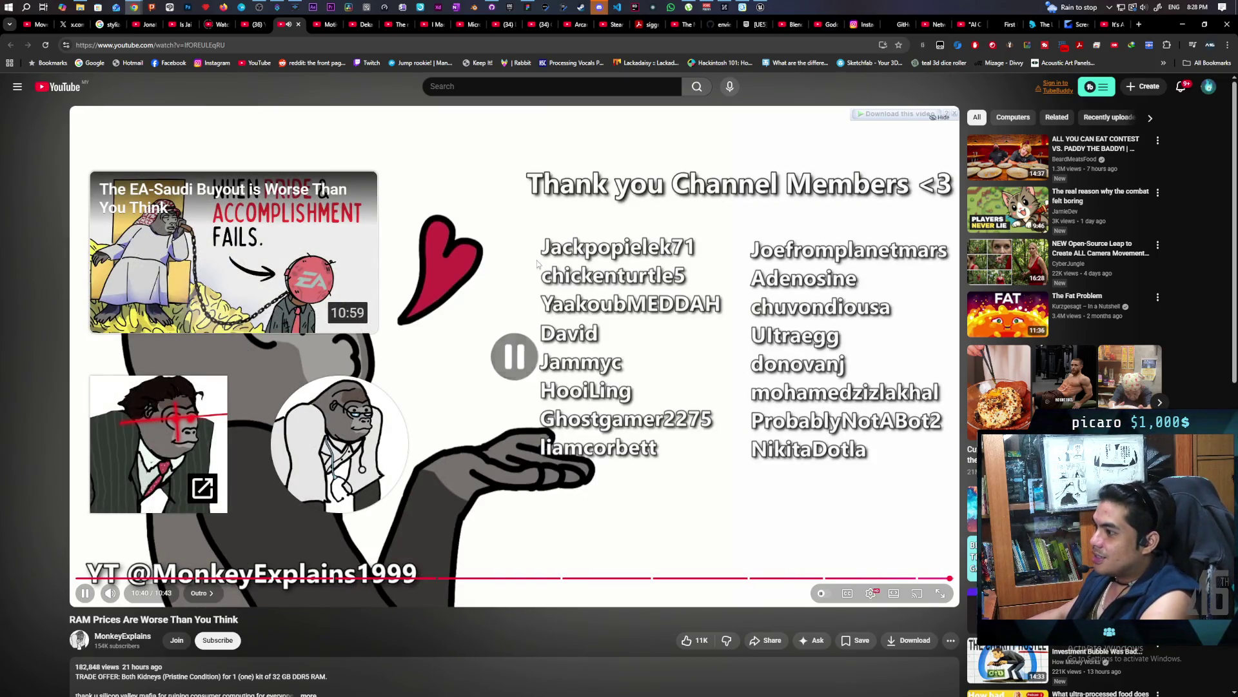
pyautogui.click(327, 25)
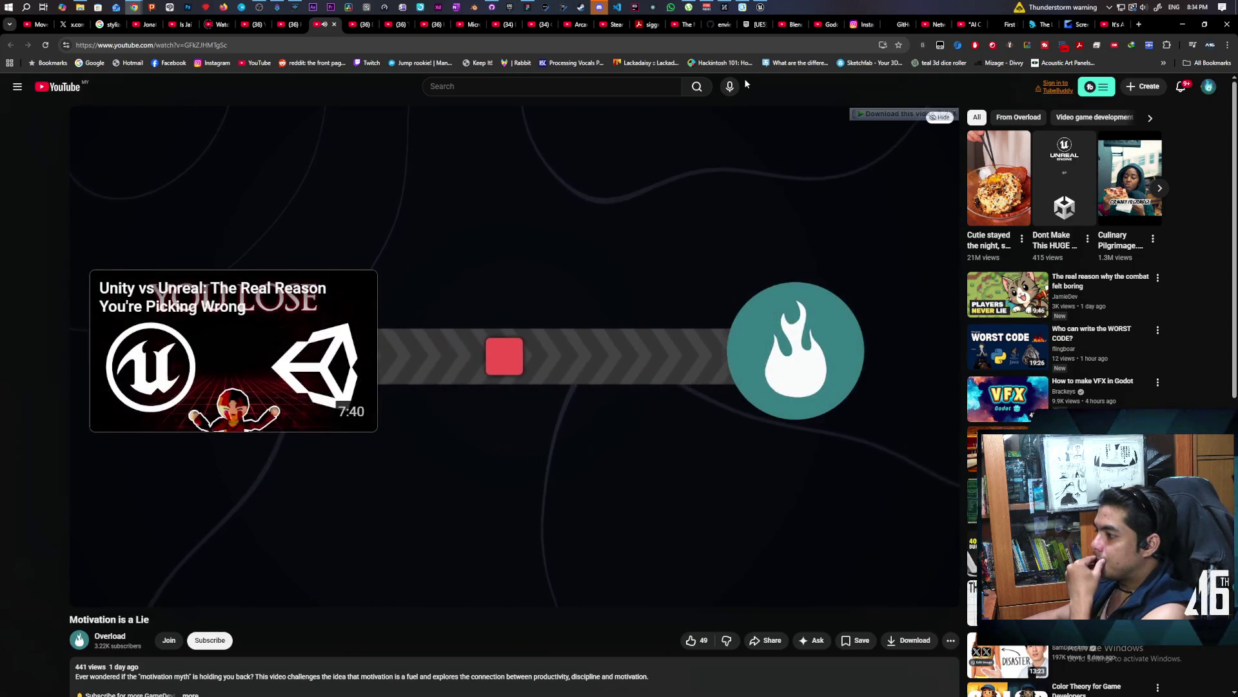
# Pause Motivation is a Lie and switch to the Dekaduck - Official Trailer tab
pyautogui.click(549, 178)
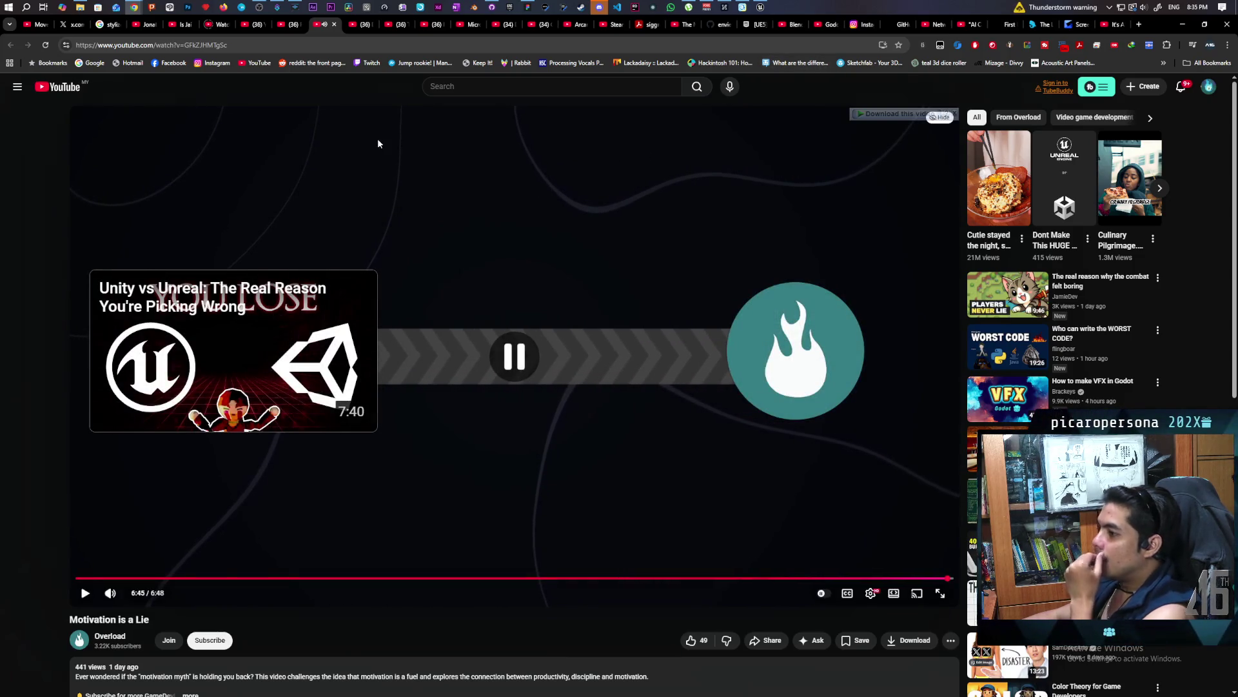
pyautogui.moveTo(363, 29)
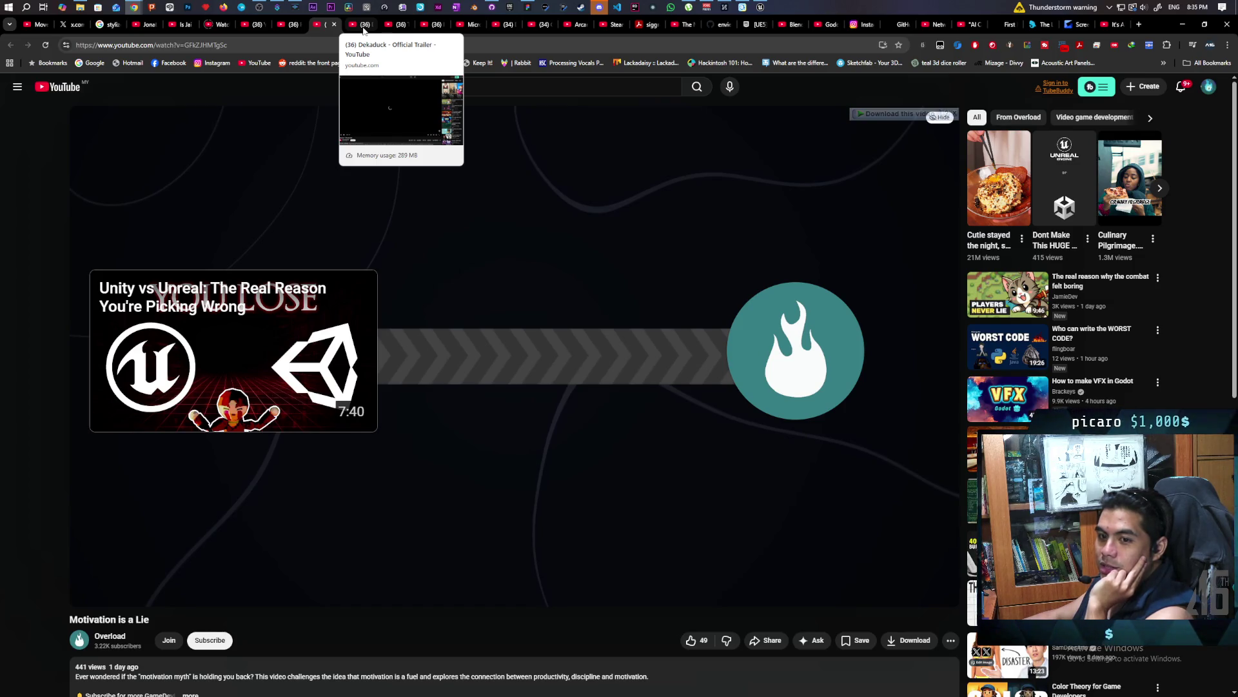
pyautogui.click(363, 28)
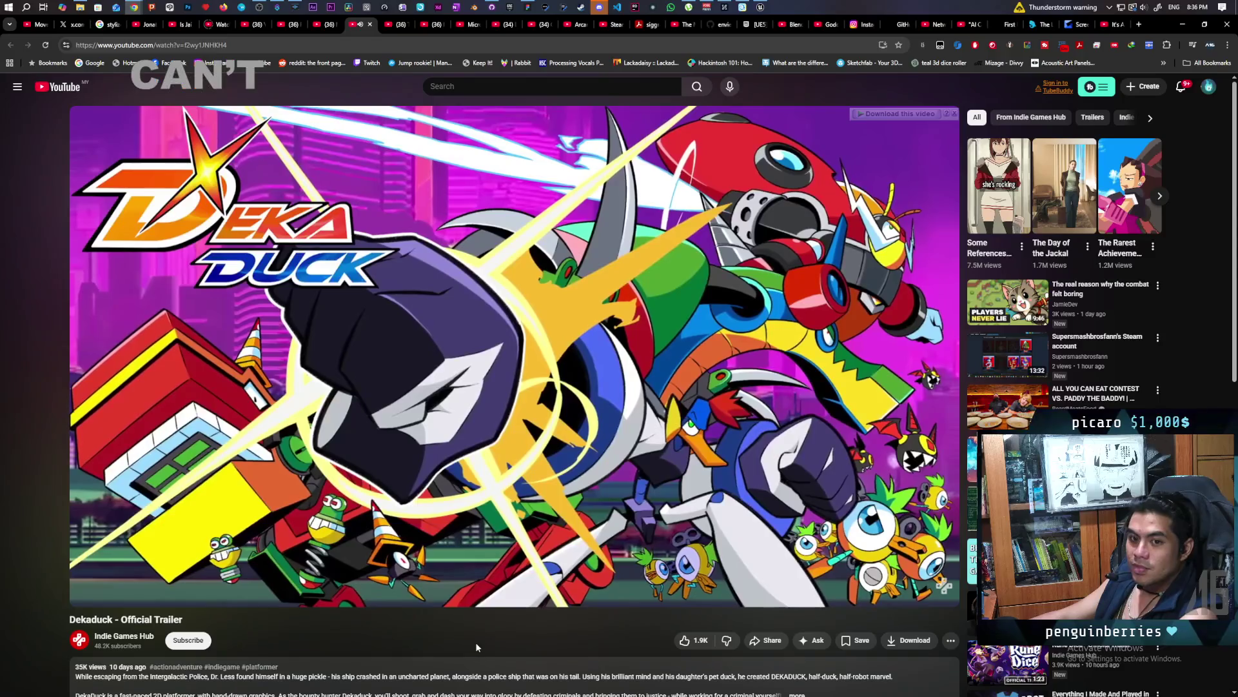
# Pause the Dekaduck trailer at 1:22 on the Asteristic Game Studio logo
pyautogui.moveTo(660, 590)
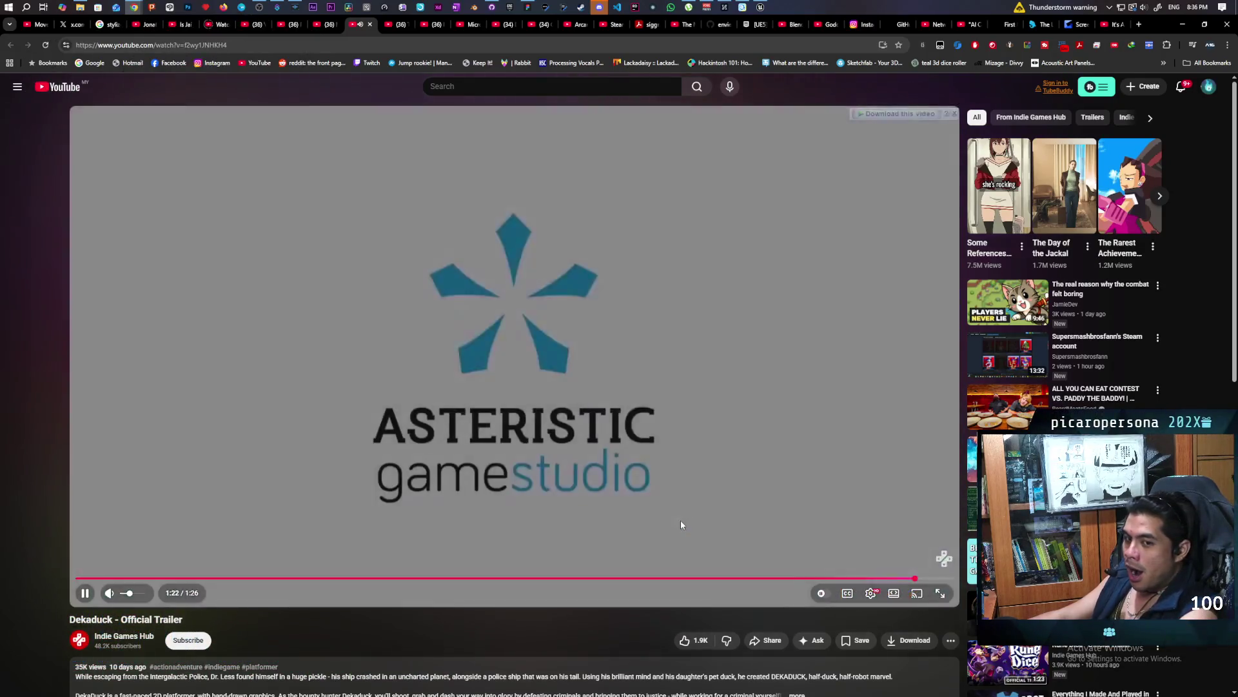
pyautogui.click(680, 524)
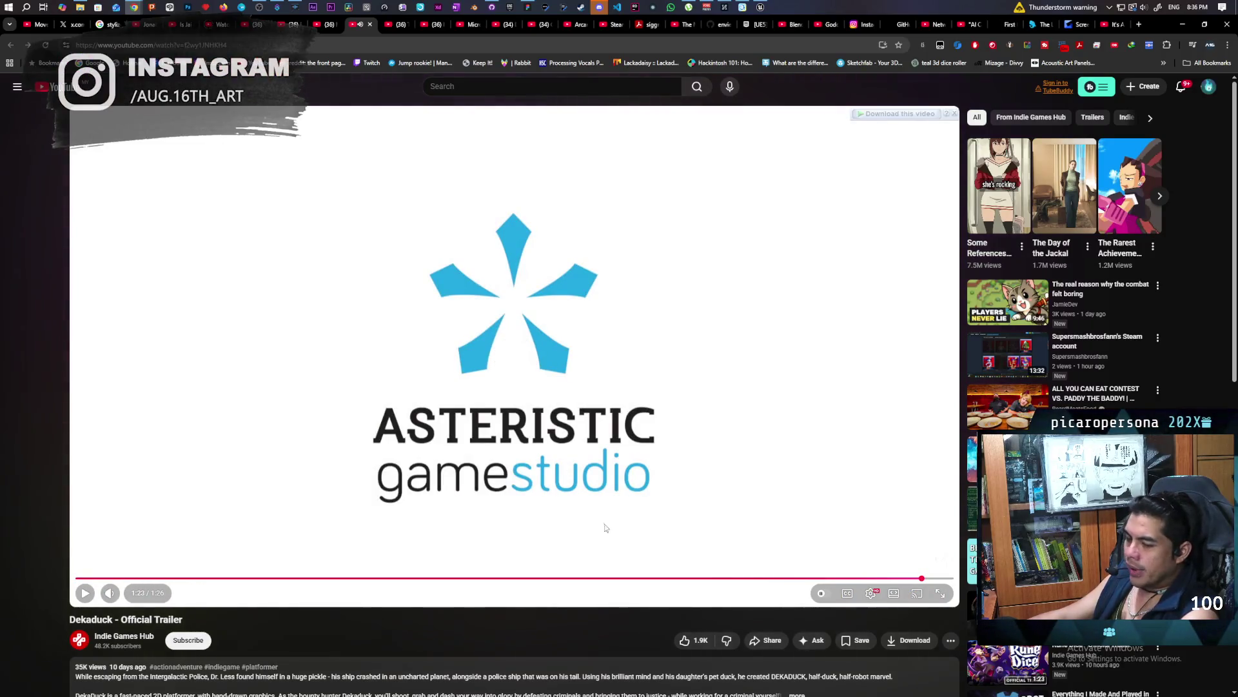
# Switch to the '(36)' combat-design video tab, pause it with Space, then resume playback
pyautogui.click(396, 24)
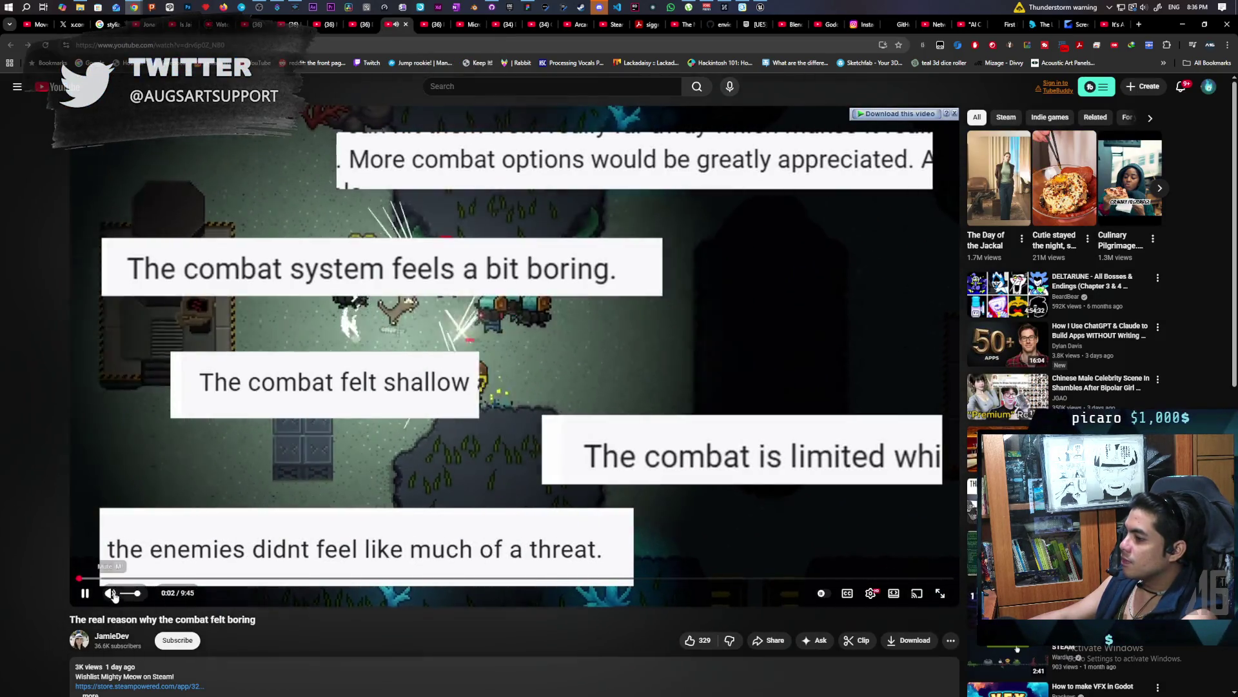
pyautogui.press('space')
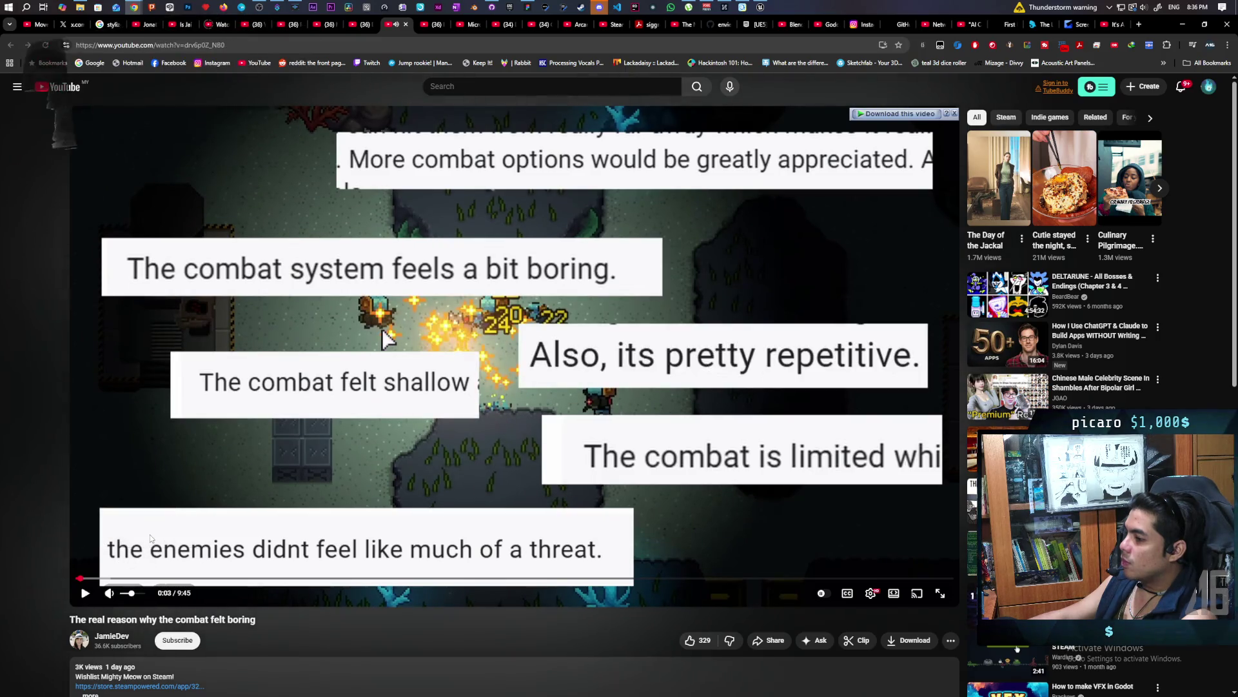
pyautogui.click(384, 338)
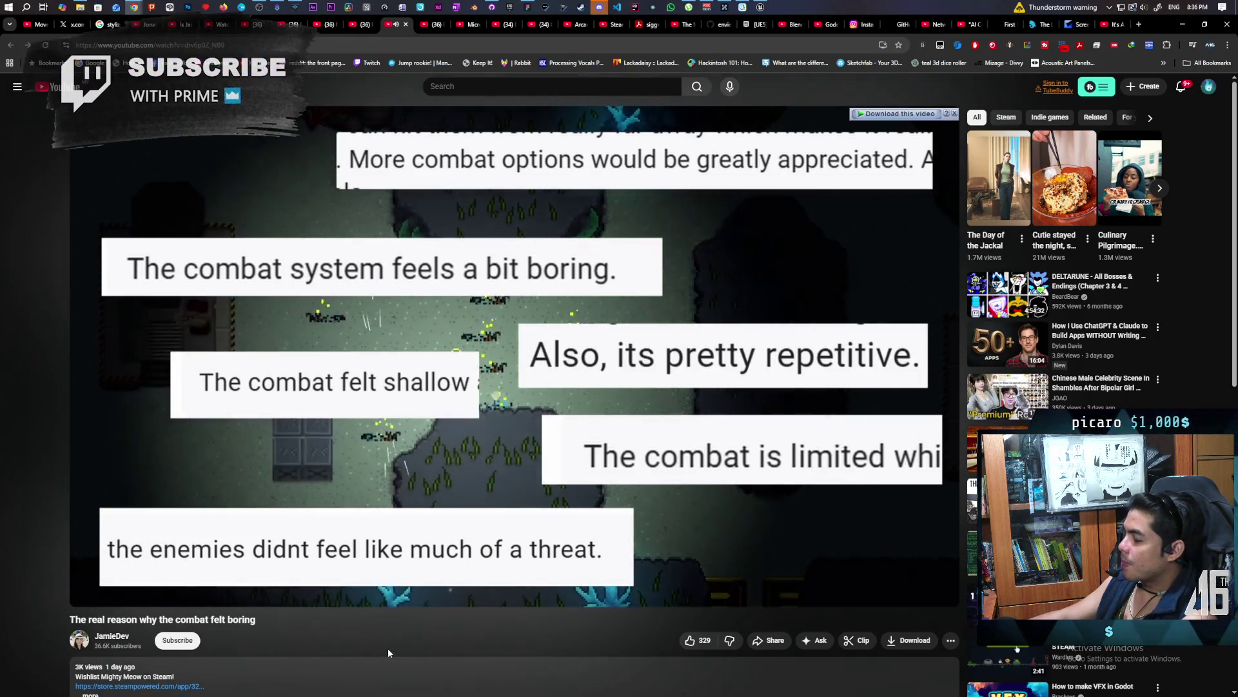